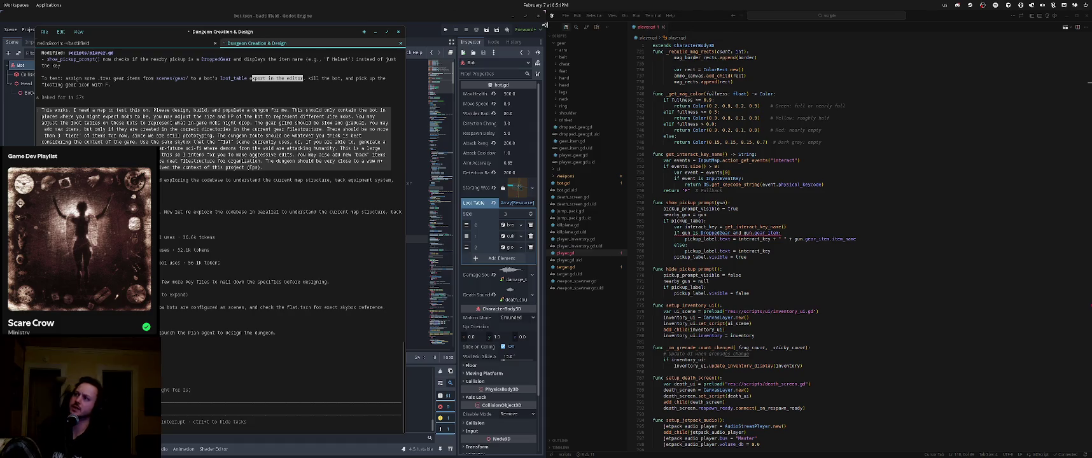
Create a new untitled file in the code editor, close it, and dismiss the file menu
click(566, 16)
click(576, 24)
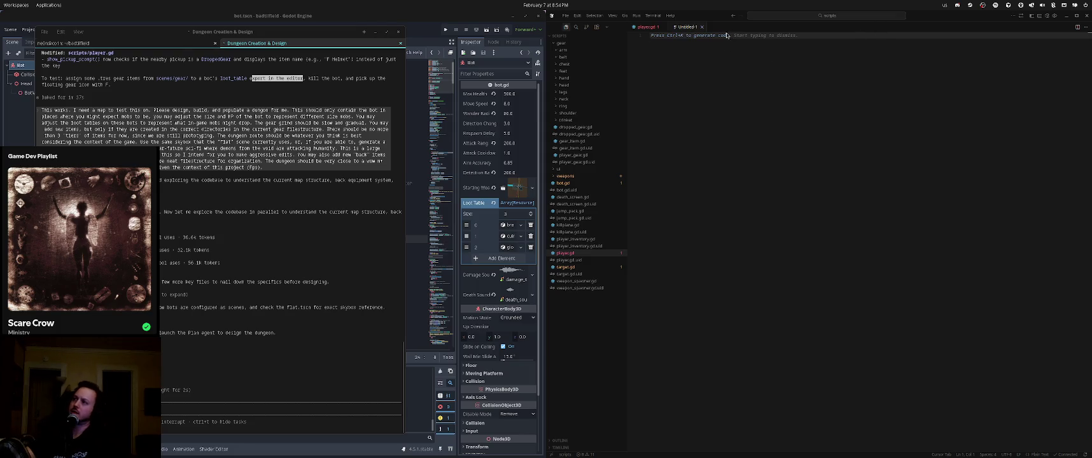
click(703, 27)
click(566, 16)
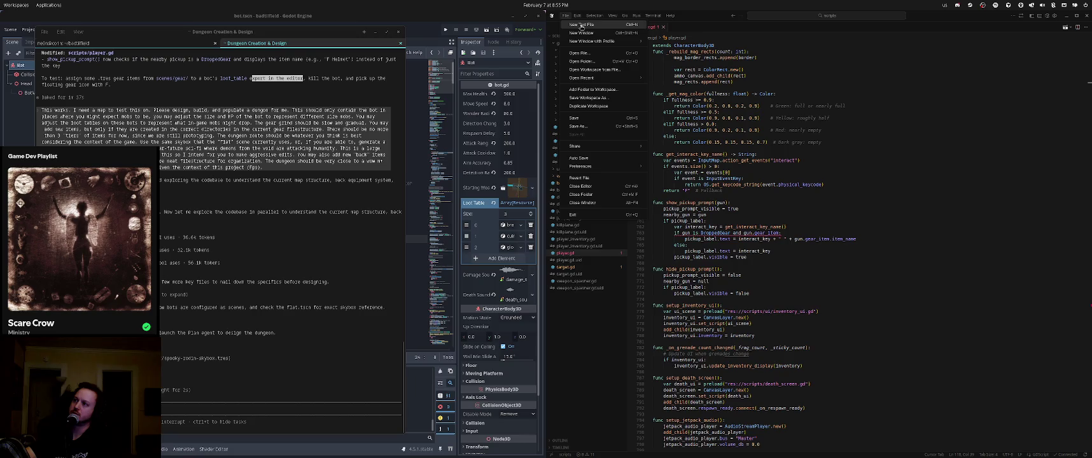
click(812, 106)
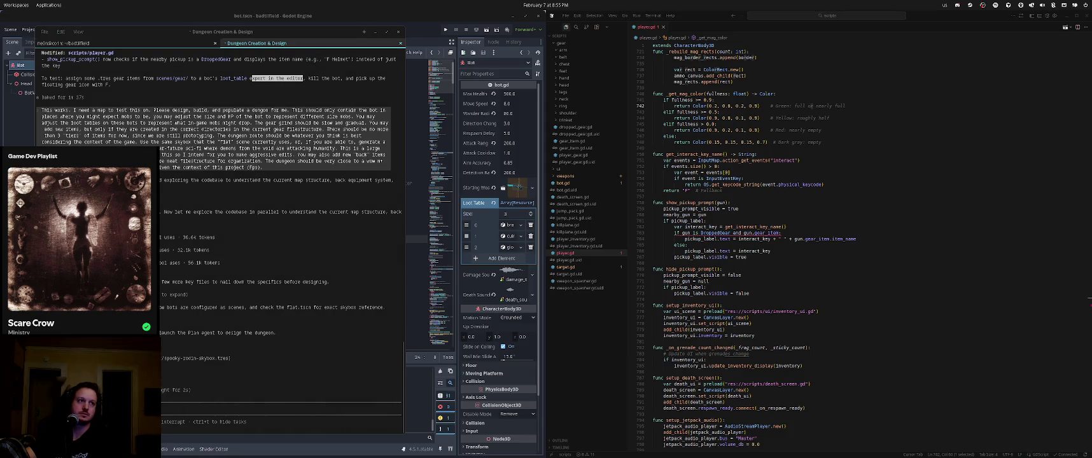
Start a new text document with 'tarkov' and an empty line inside the braces
key(super+n)
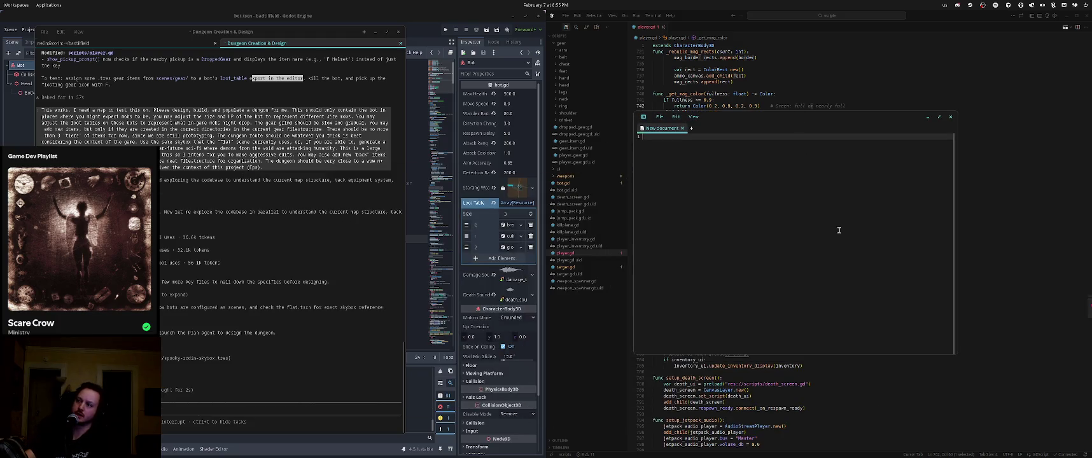
key(Return)
key(Return)
key(Return)
key(Up)
key(Up)
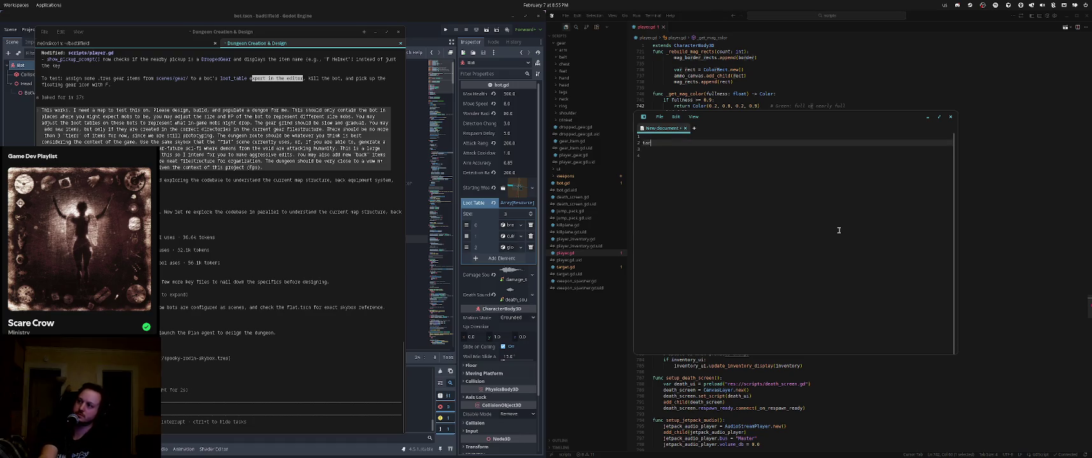
text(tarkov)
key(Return)
key(Return)
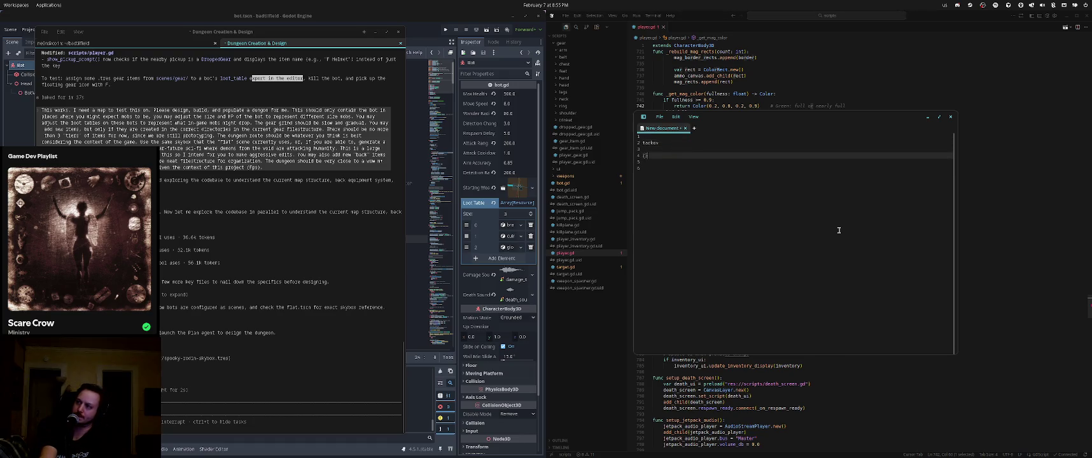
key(Return)
key(Return)
key(Up)
key(Up)
key(Up)
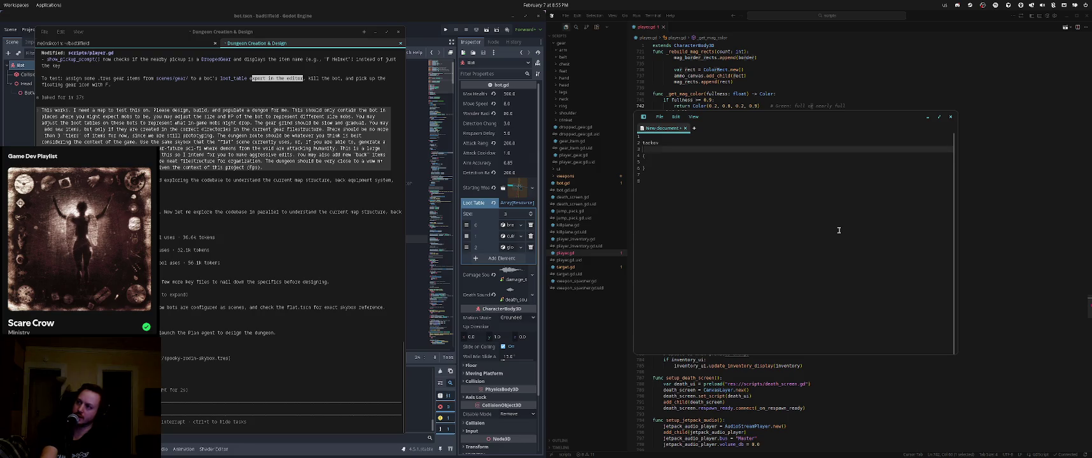
key(Down)
key(Down)
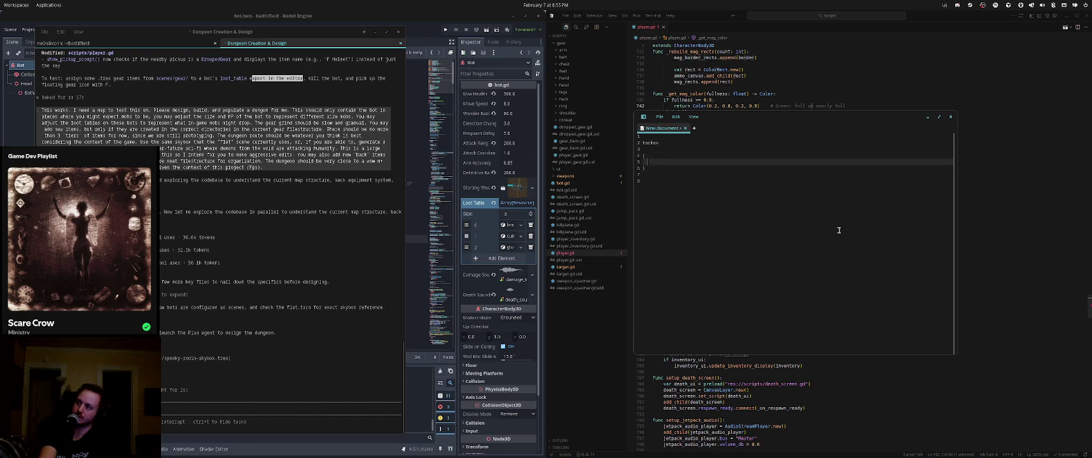
List hp, agi, str, extraction shooter and loot inside the braces
text(")
key(BackSpace)
key(BackSpace)
key(Return)
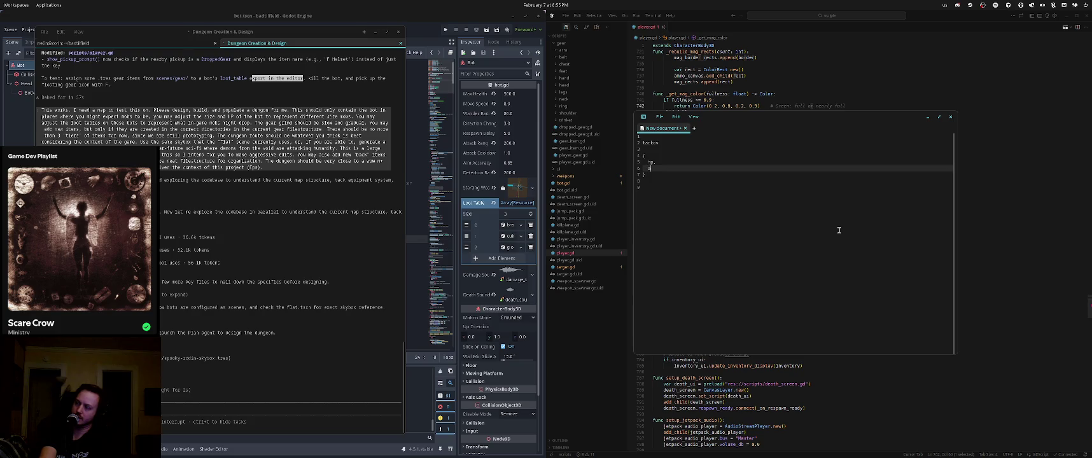
text(gi,)
key(Return)
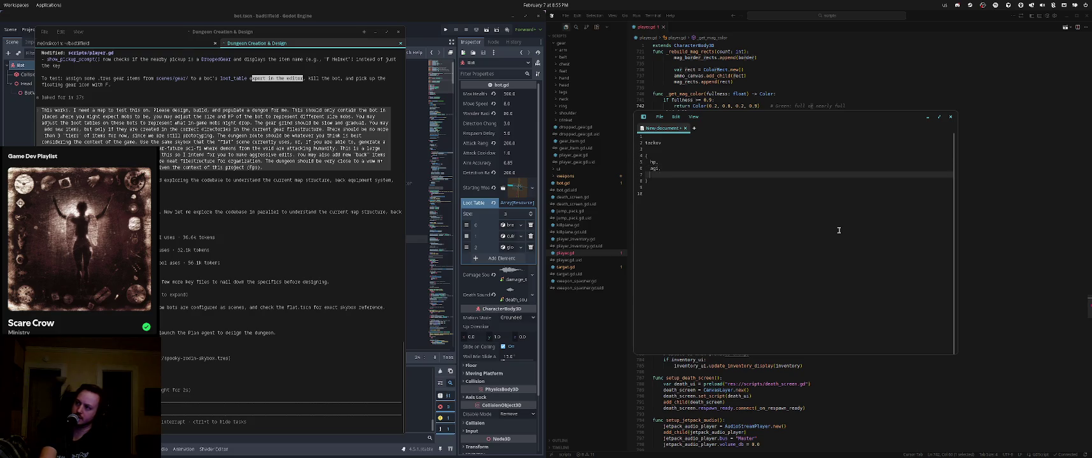
text(tr,)
key(Return)
text(extraction)
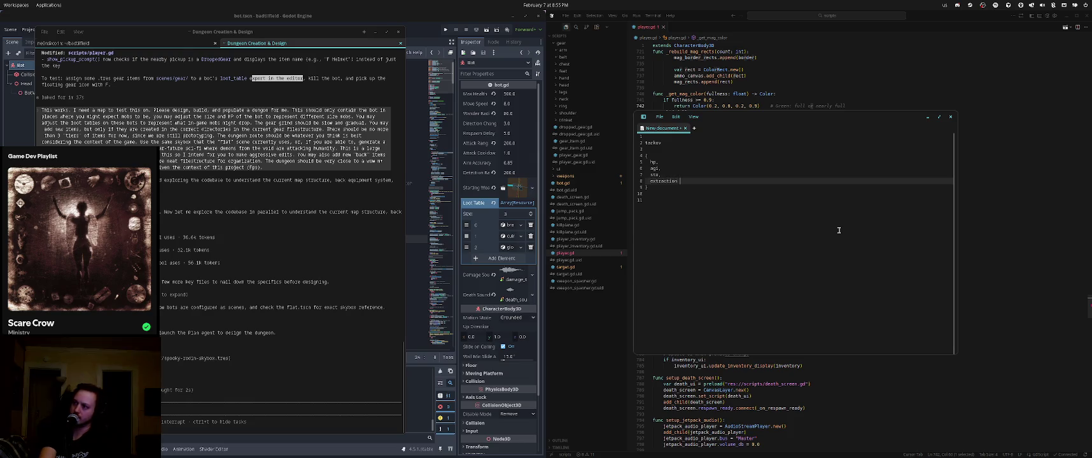
text(shooter)
key(Return)
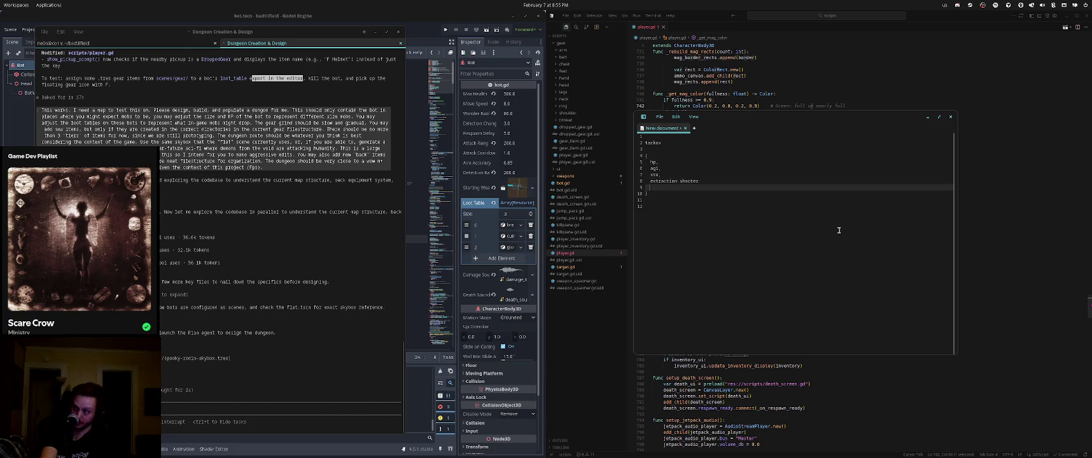
text(loot)
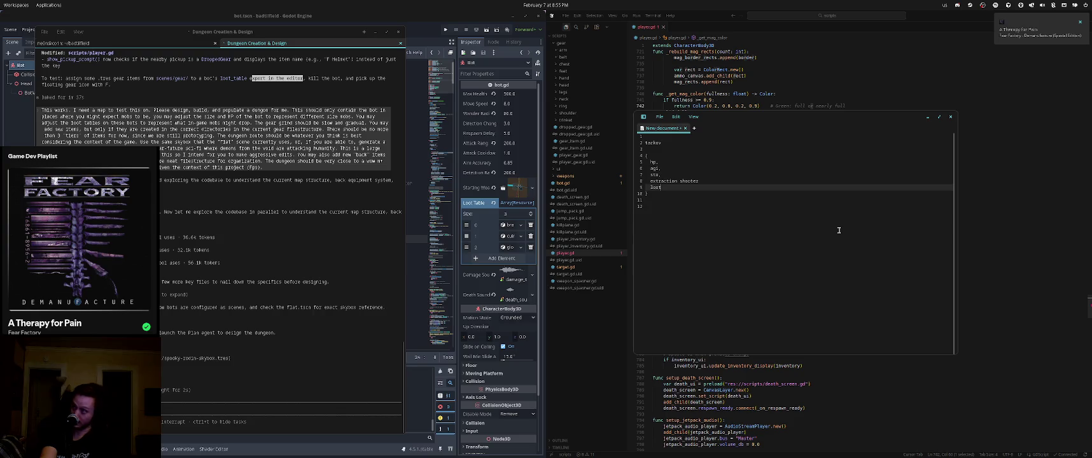
Add 'gear' to the list and open a new outer brace above it to start mmo
key(Return)
text(gear)
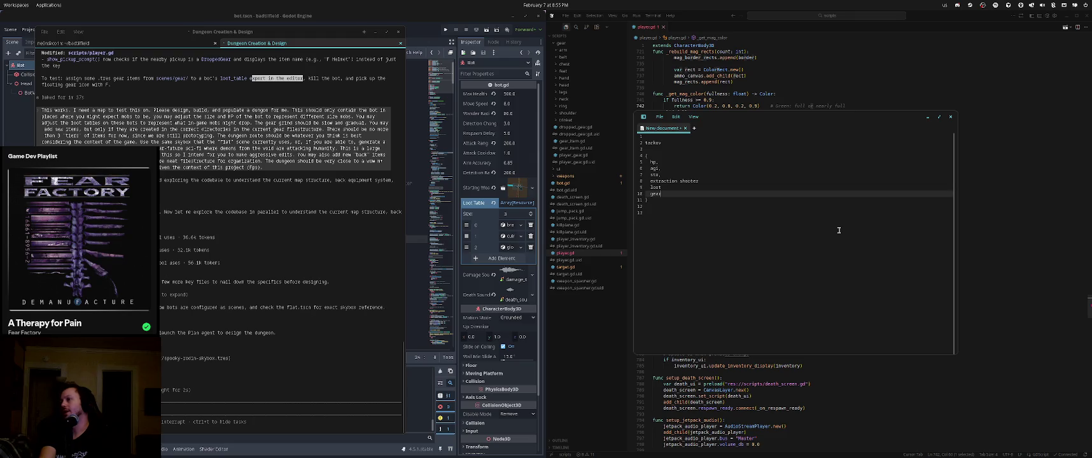
key(Up)
key(Up)
key(Up)
key(Home)
key(Return)
key(Return)
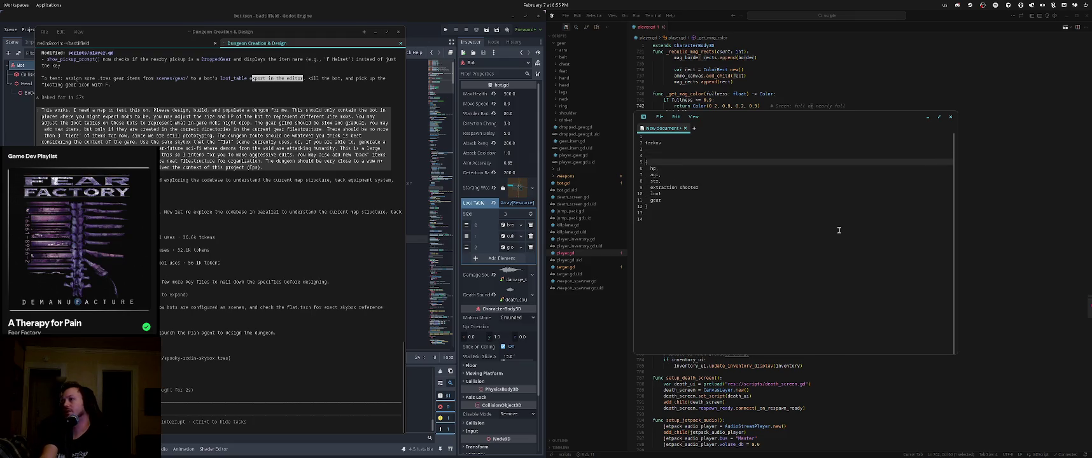
key(Return)
key(Up)
key(Up)
key(Up)
text({)
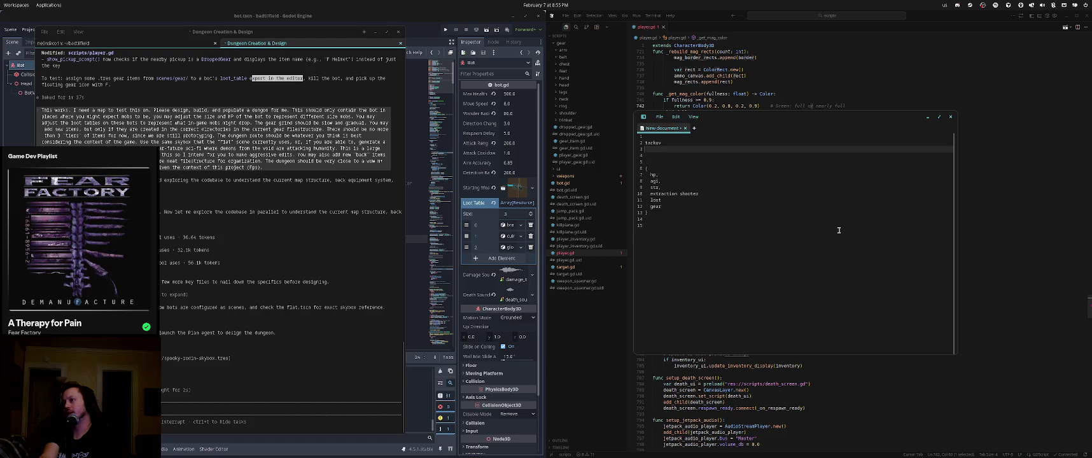
key(Return)
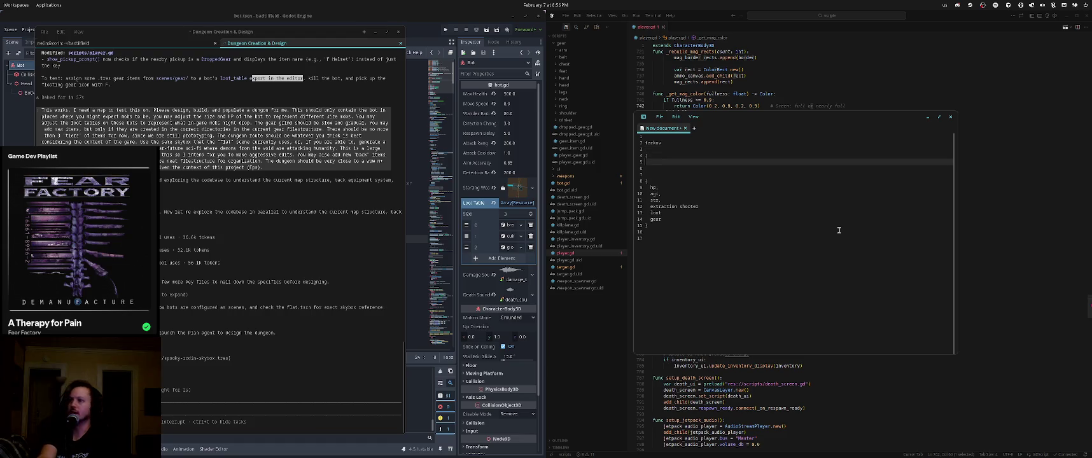
text(n)
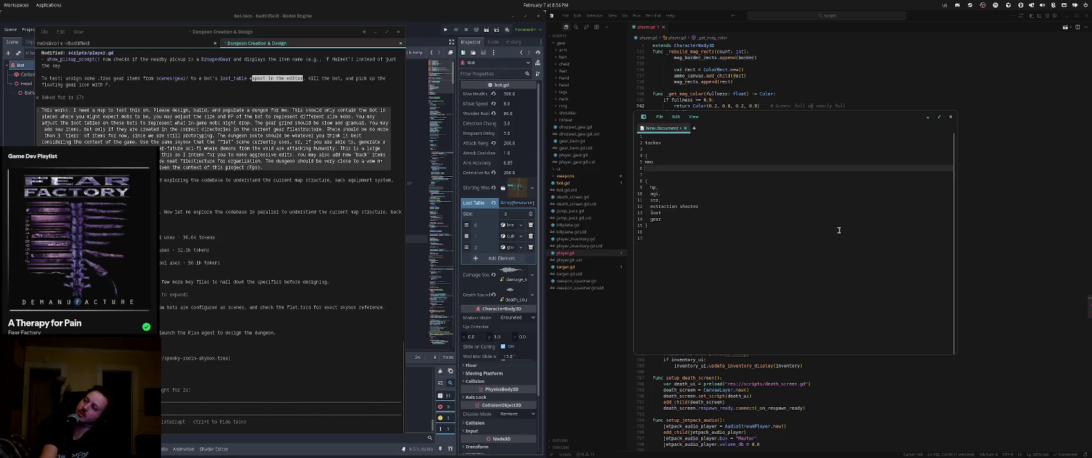
Indent mmo one level, remove the blank lines above the list, and finish typing mmo
key(Home)
key(Tab)
key(Down)
key(Down)
key(Down)
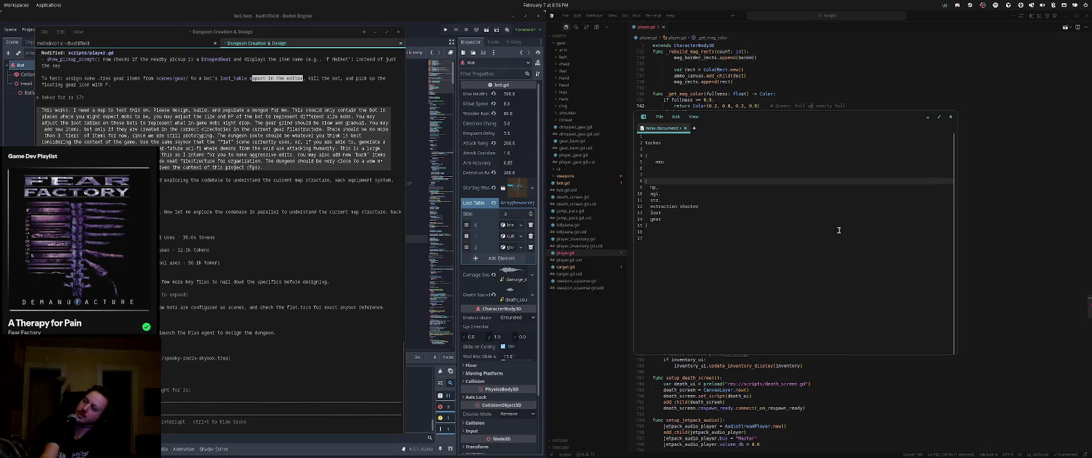
key(shift+Up)
key(shift+Up)
key(shift+Up)
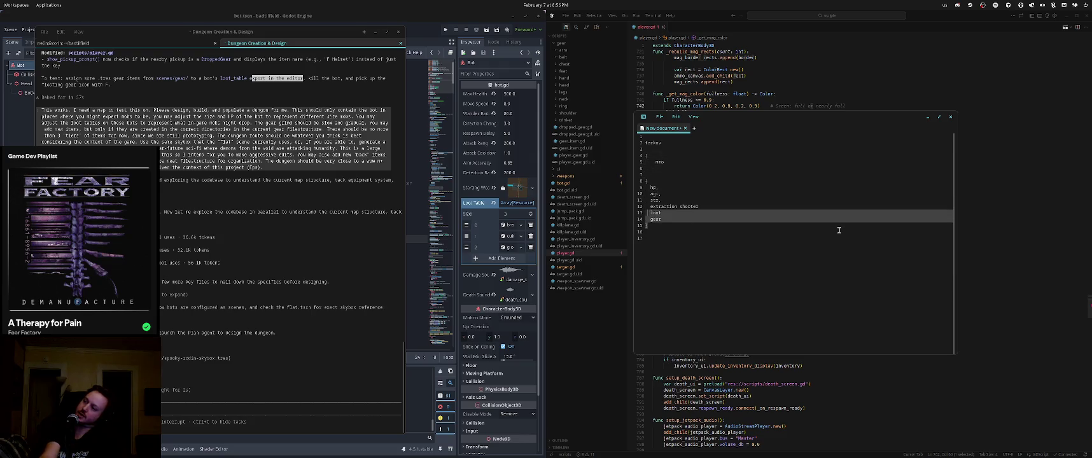
key(Up)
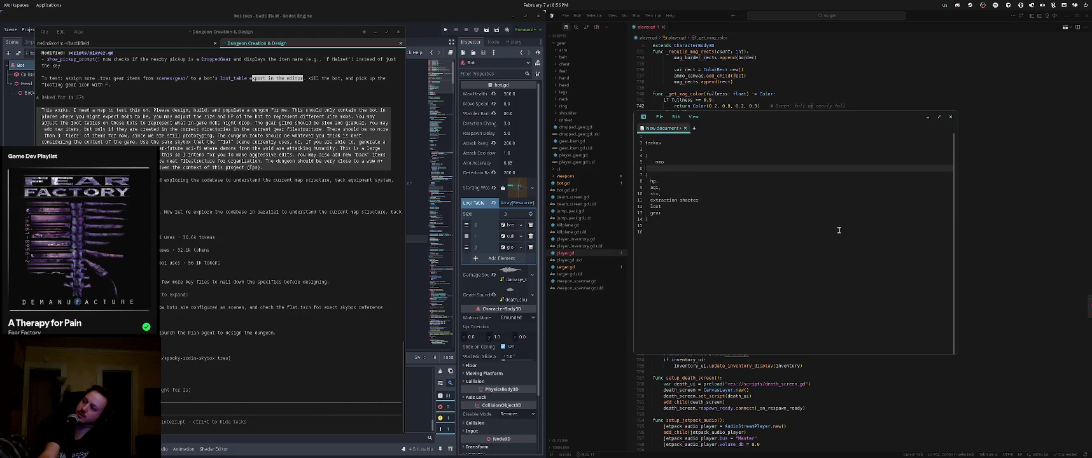
key(BackSpace)
key(BackSpace)
text(o)
key(Down)
key(Down)
key(Down)
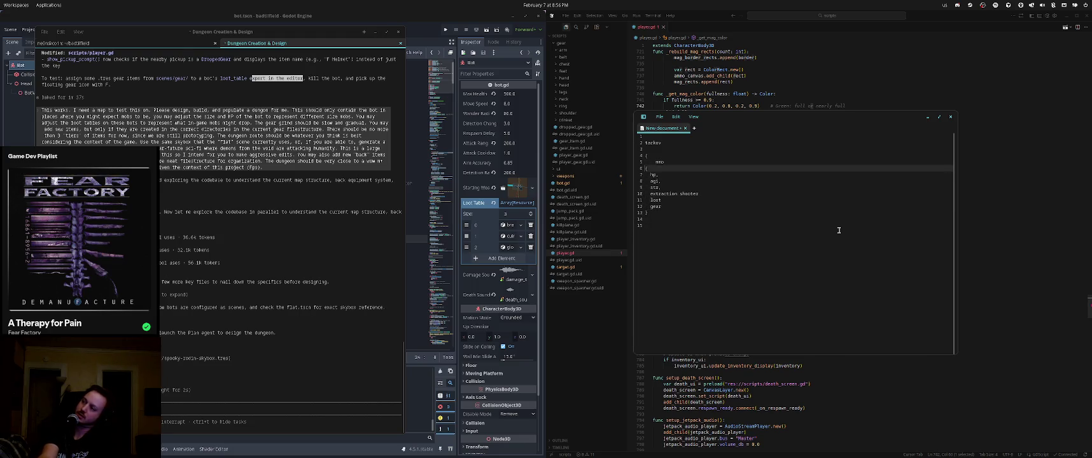
Indent the braced block under mmo, push hp through gear one level deeper, and add a comma after mmo
key(Return)
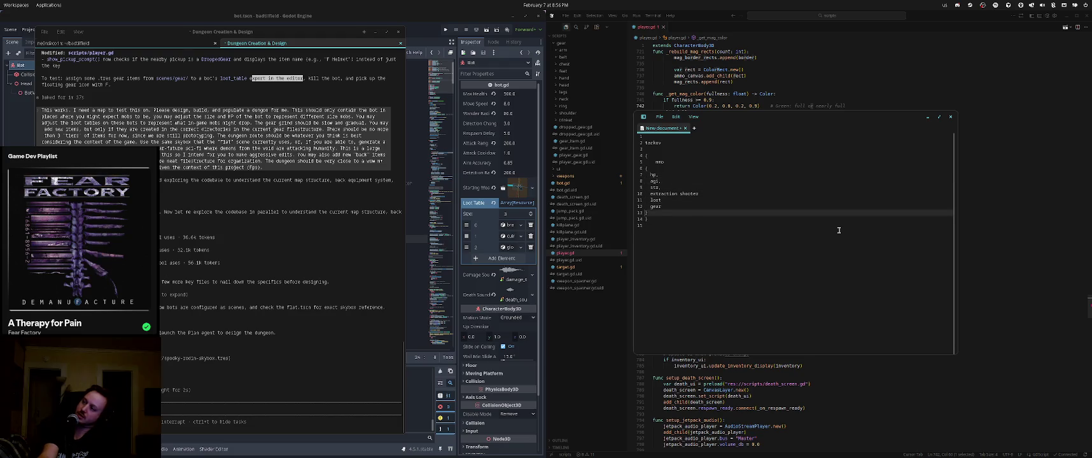
key(shift+Up)
key(shift+Up)
key(shift+Up)
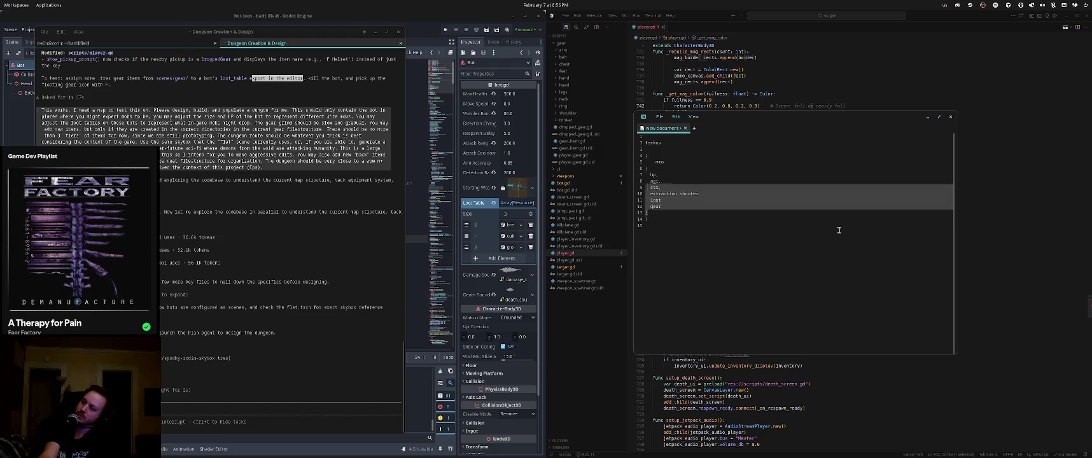
key(Tab)
key(shift+Down)
key(shift+Down)
key(shift+Down)
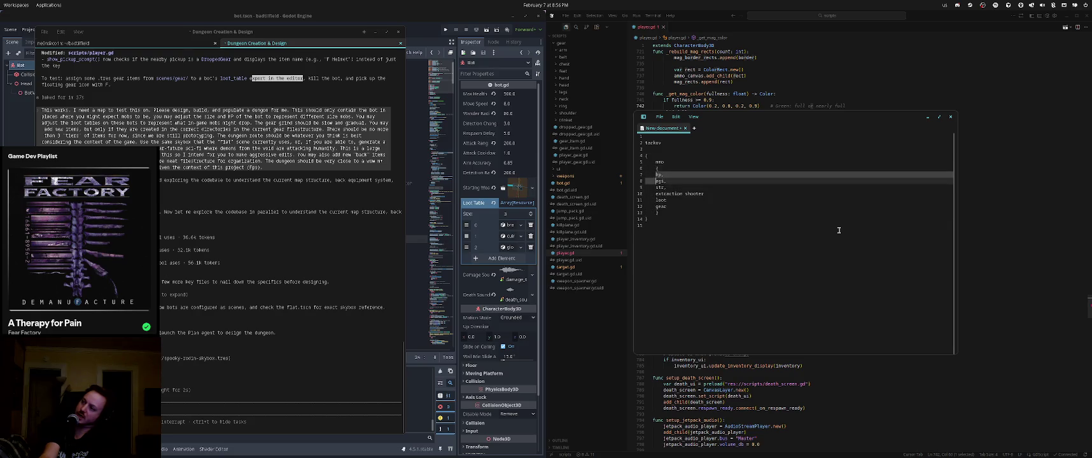
key(shift+End)
key(Tab)
key(Up)
key(Up)
key(Up)
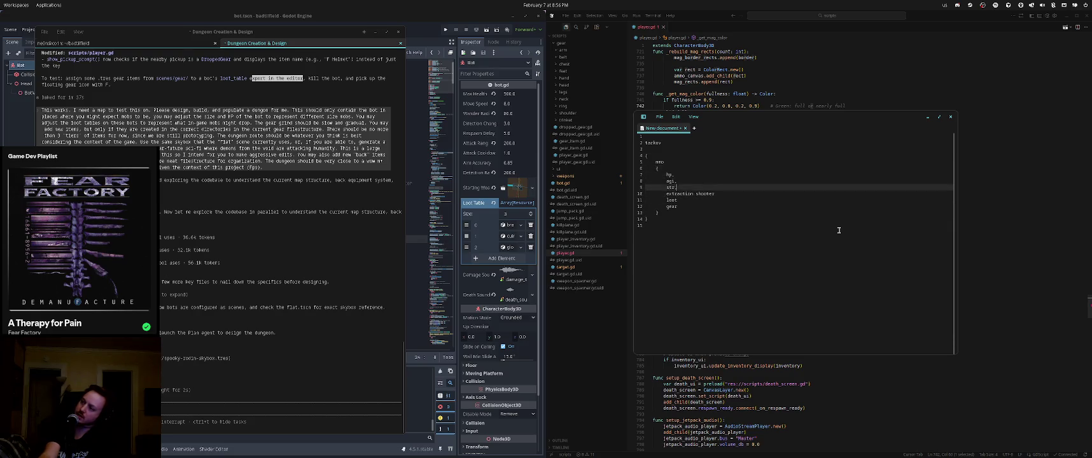
key(Up)
key(Up)
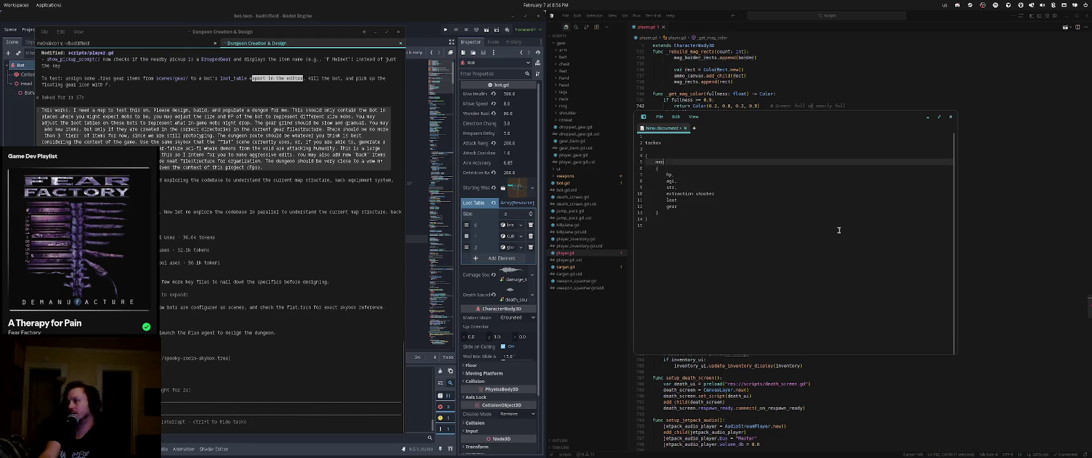
text(,)
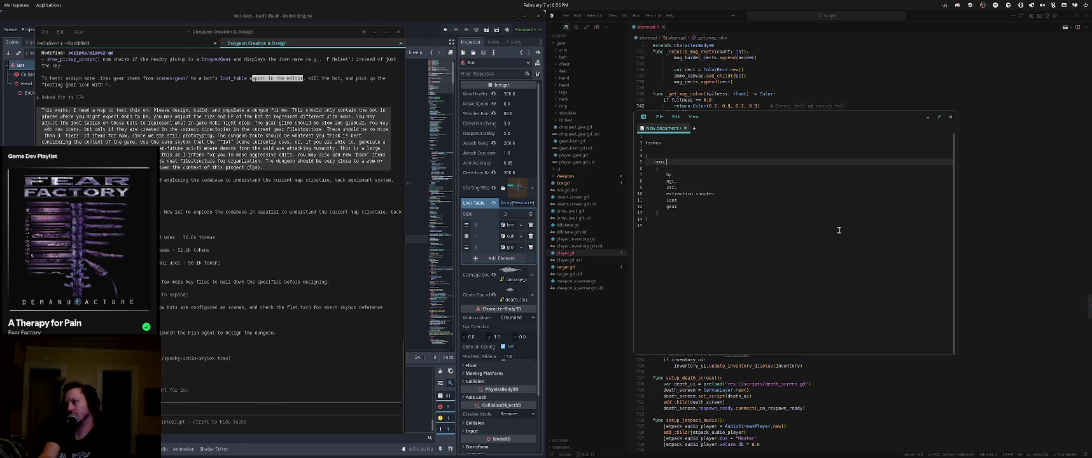
key(Down)
key(Down)
key(Down)
key(Down)
key(Down)
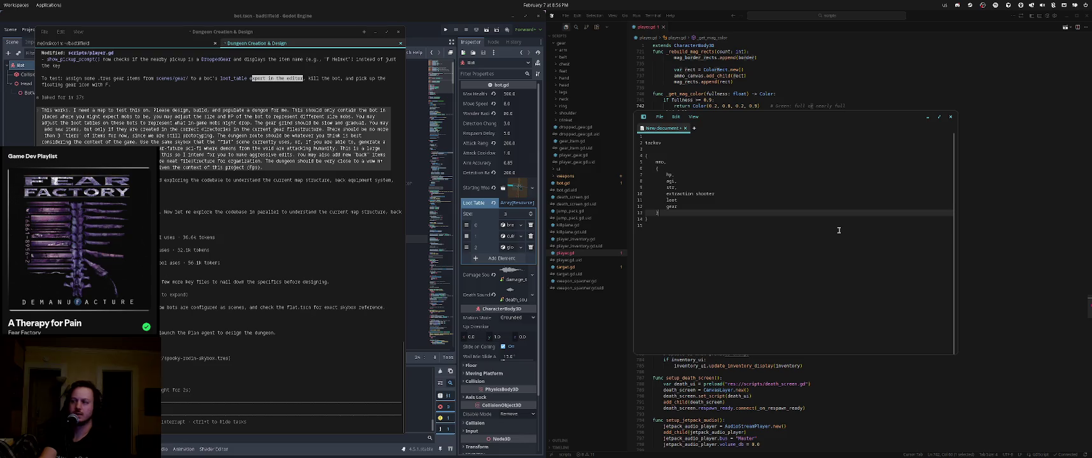
key(ctrl+a)
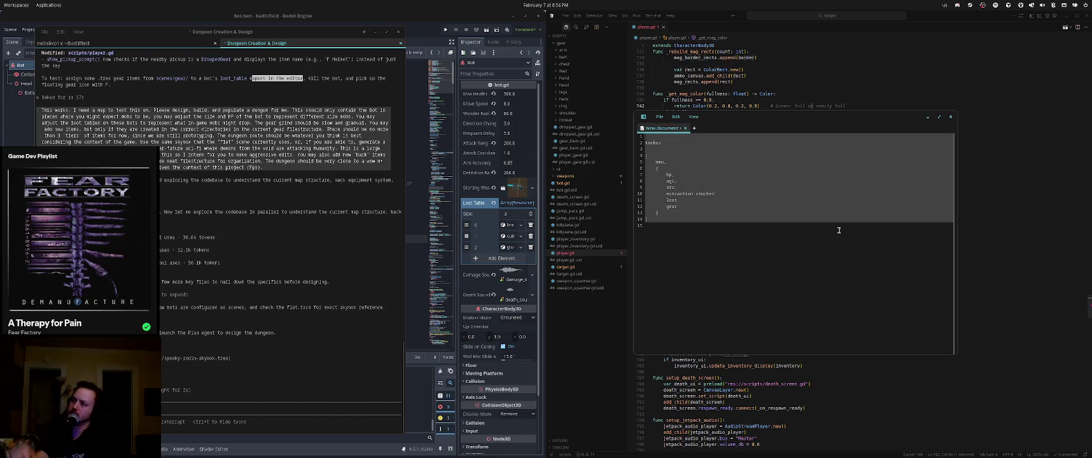
Close the notes document and answer its save prompt
click(951, 116)
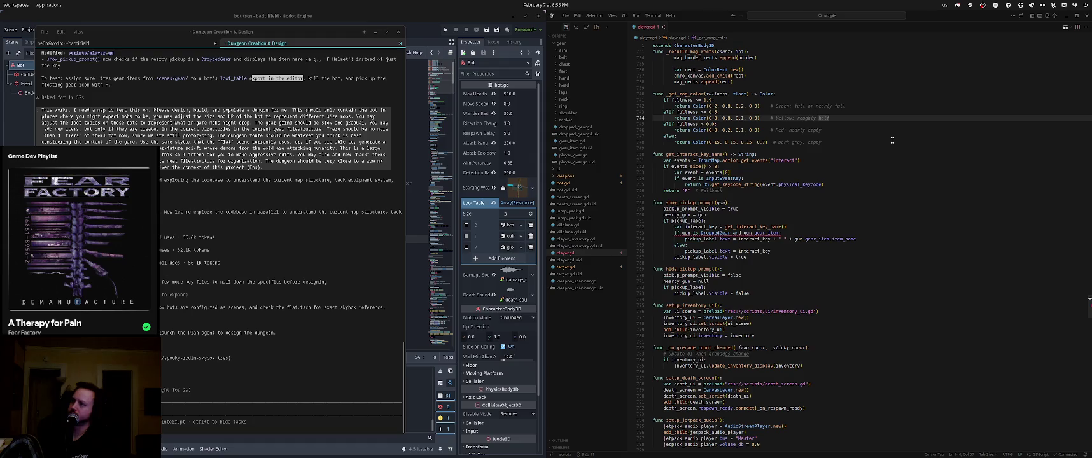
click(951, 116)
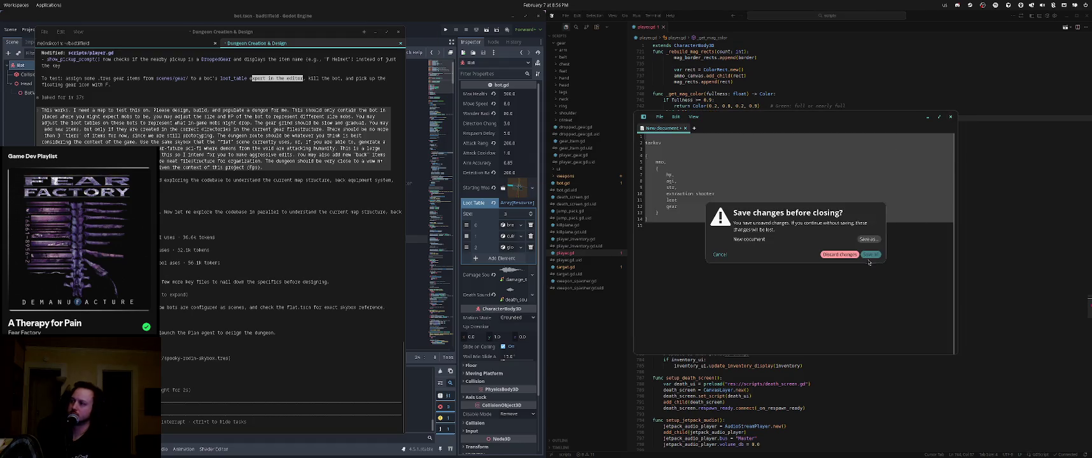
click(848, 256)
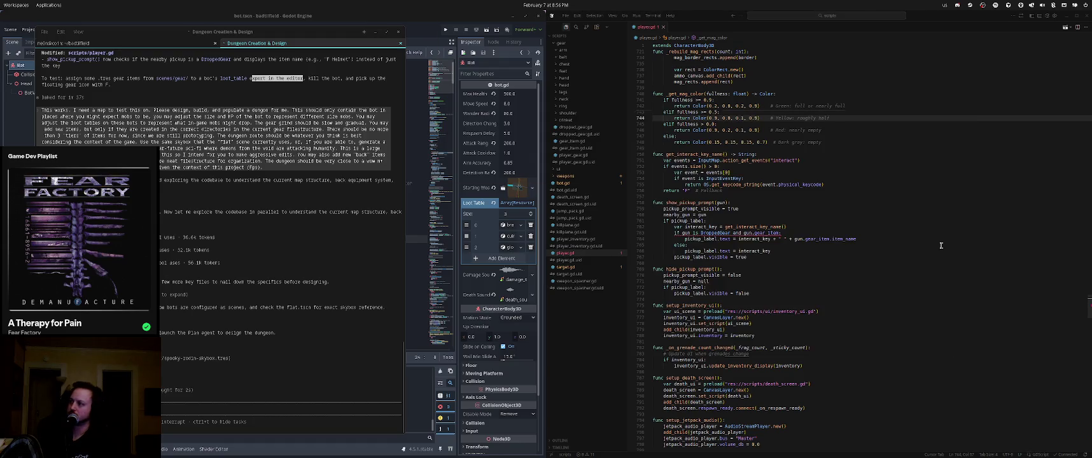
Return to player.gd and move the Dungeon Creation & Design terminal to the right half
click(799, 214)
click(795, 197)
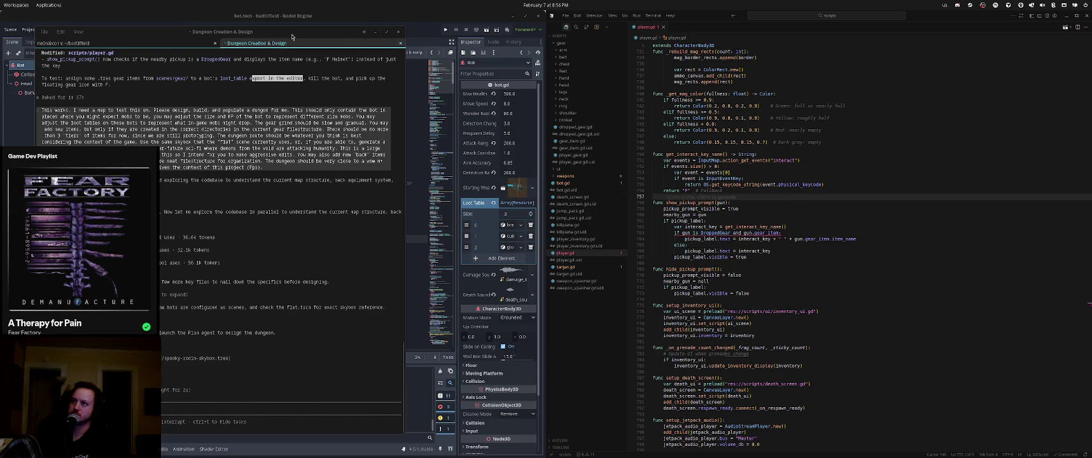
drag(292, 37, 877, 40)
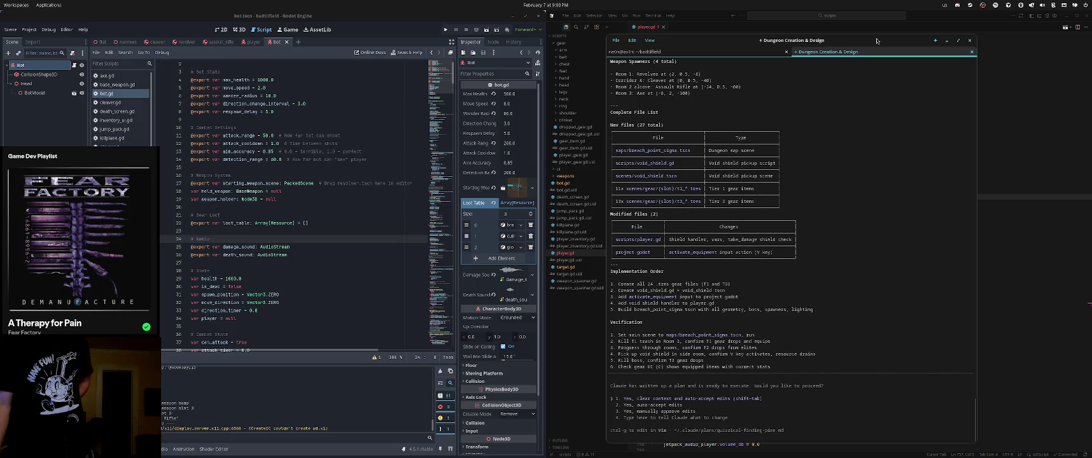
Accept Claude Code's plan so it auto-edits player.gd and begins building breach_point_sigma.tscn
key(Return)
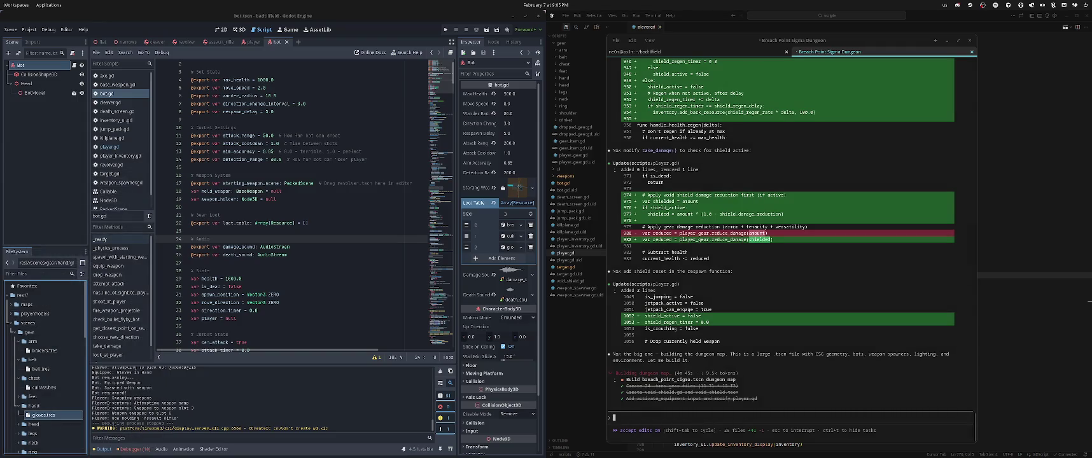
Move the Claude Code window aside to reveal the editor as the implementation finishes
drag(676, 53, 371, 42)
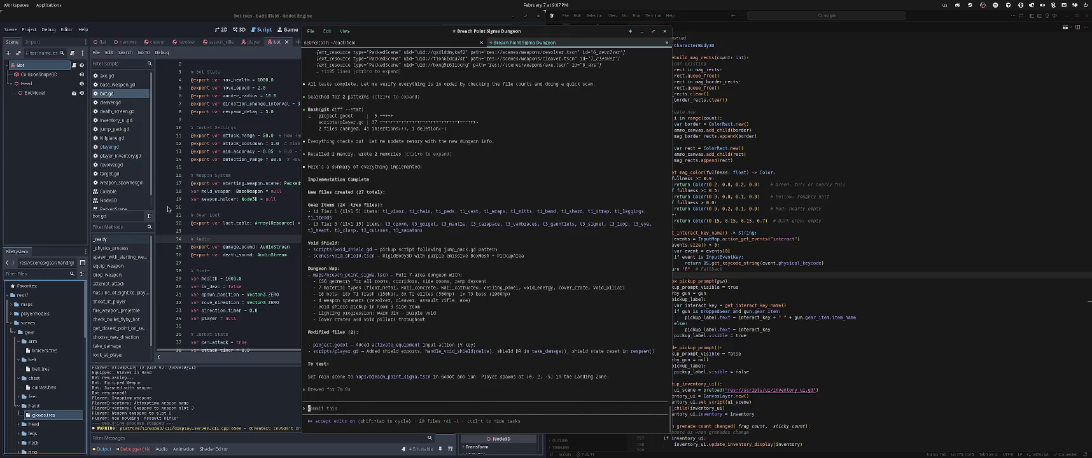
Bring Godot forward and reload the externally changed project files from disk
click(211, 280)
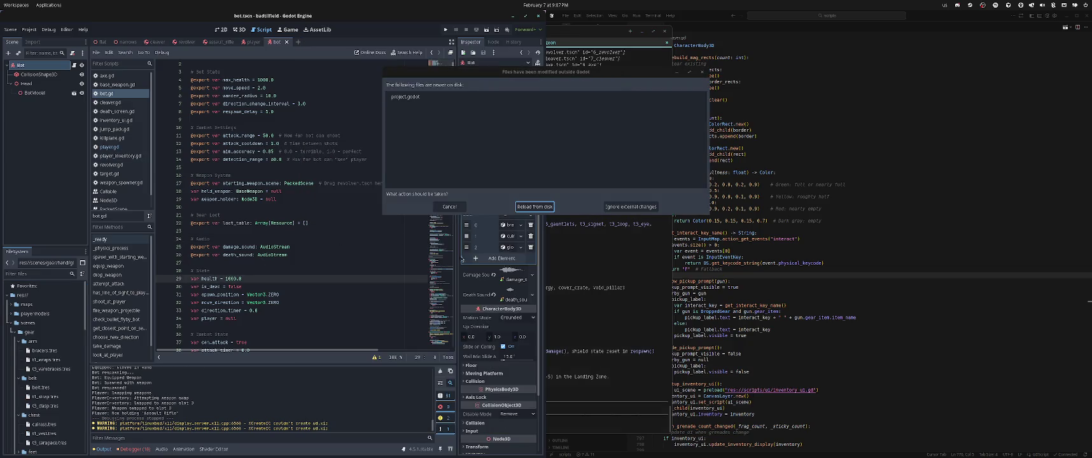
click(534, 207)
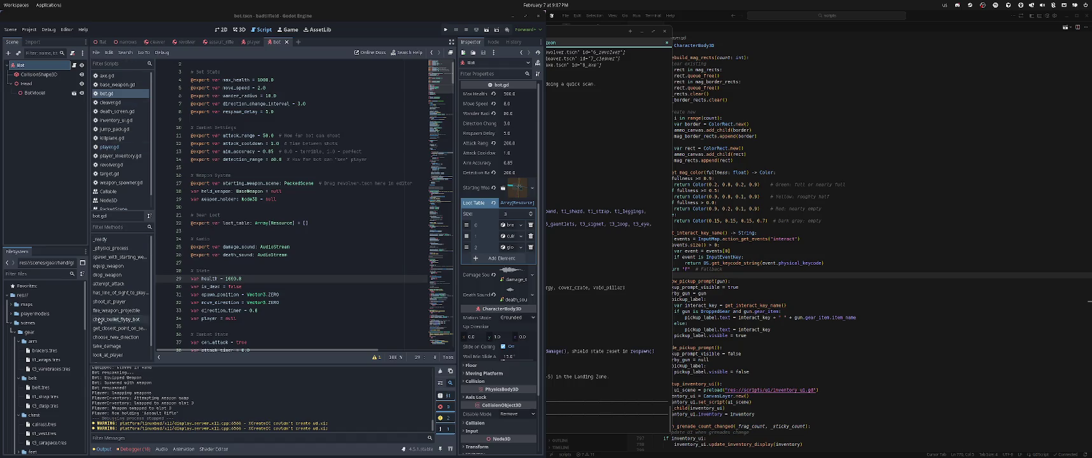
scroll(56, 355, down, 2)
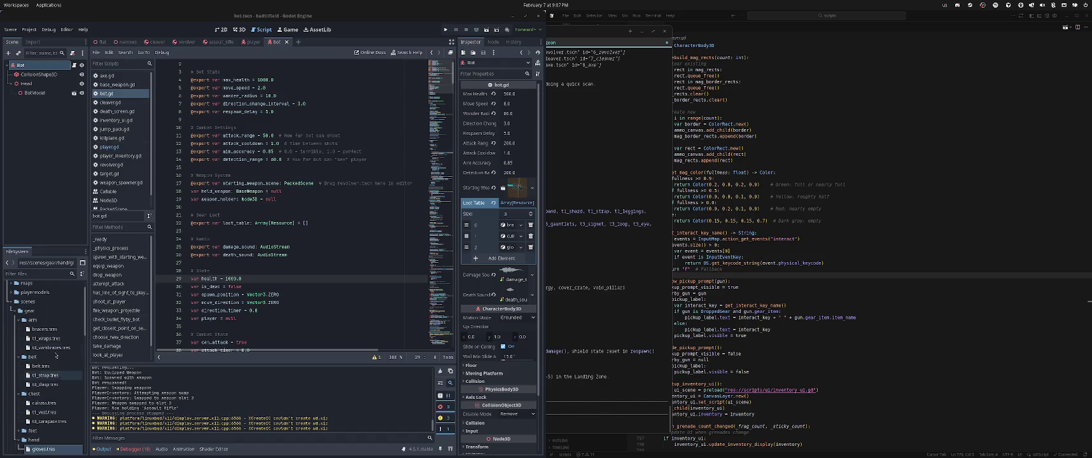
scroll(29, 373, up, 1)
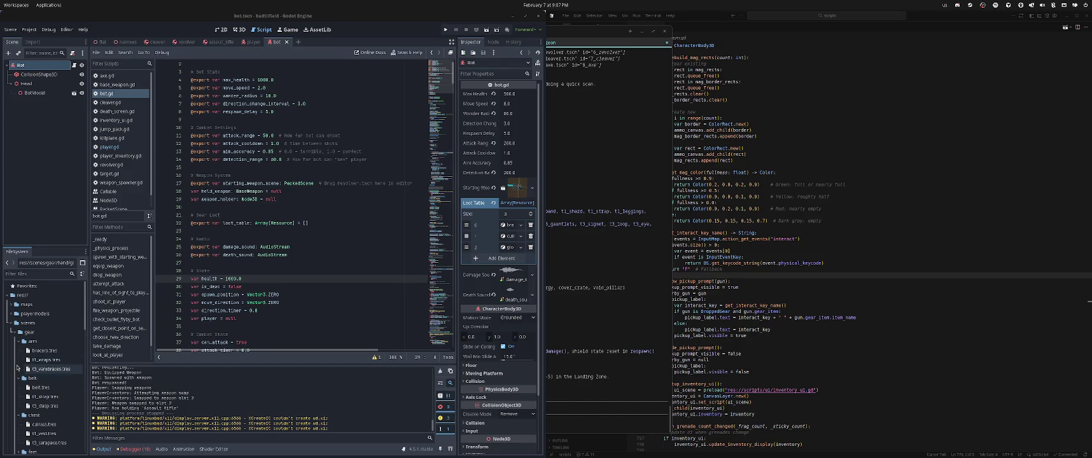
Select breach_point_sigma.tscn in the maps folder, test-run it with F5, stop it, and open the scene
click(12, 304)
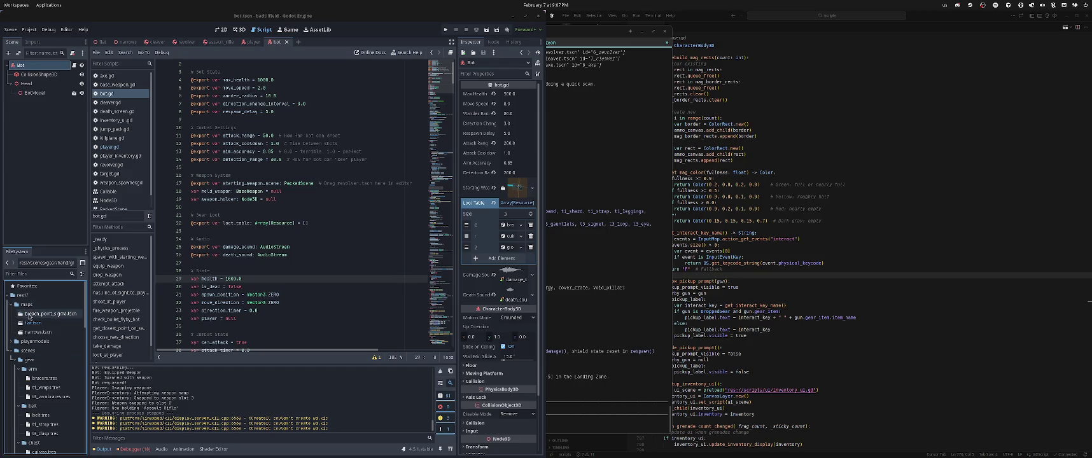
click(29, 315)
key(F5)
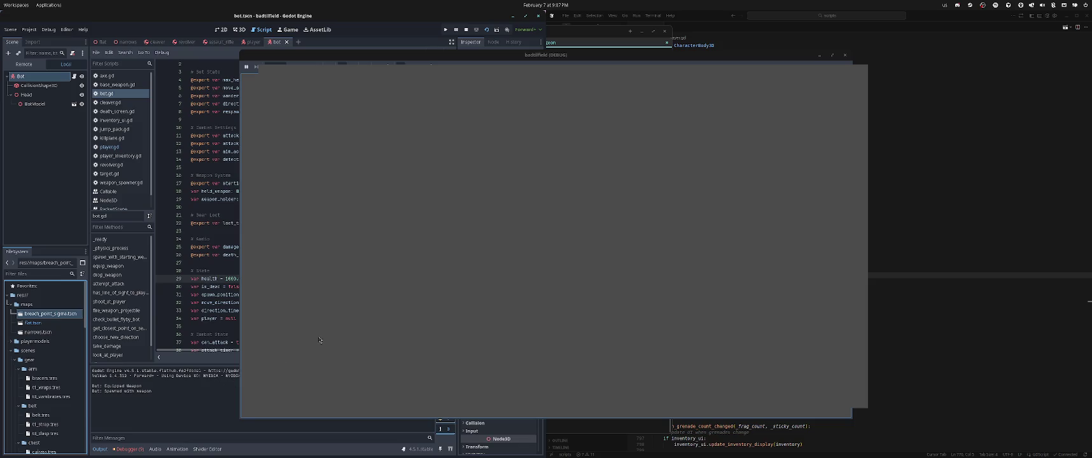
key(F8)
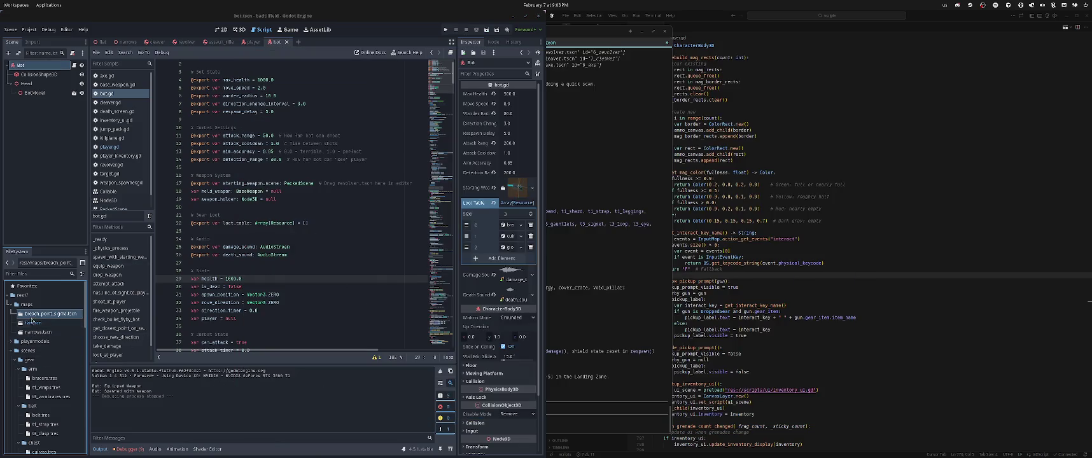
double_click(36, 315)
Run the map scene, switch to the assault rifle, walk the purple corridors and pink platforms, then stop
key(F6)
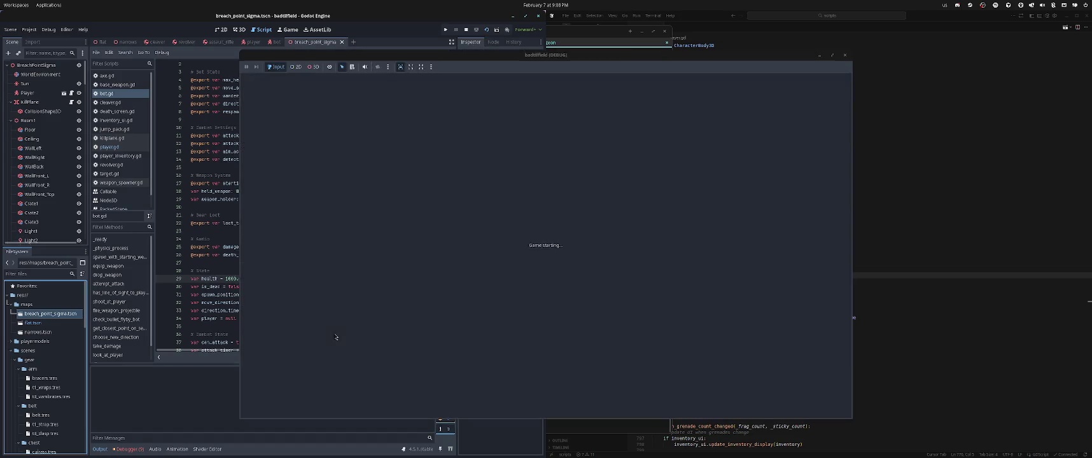
key(w)
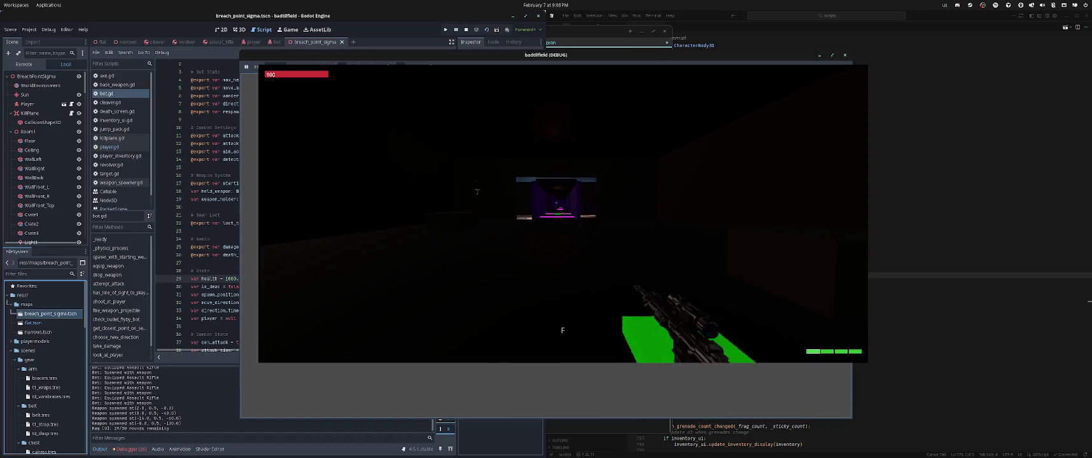
key(3)
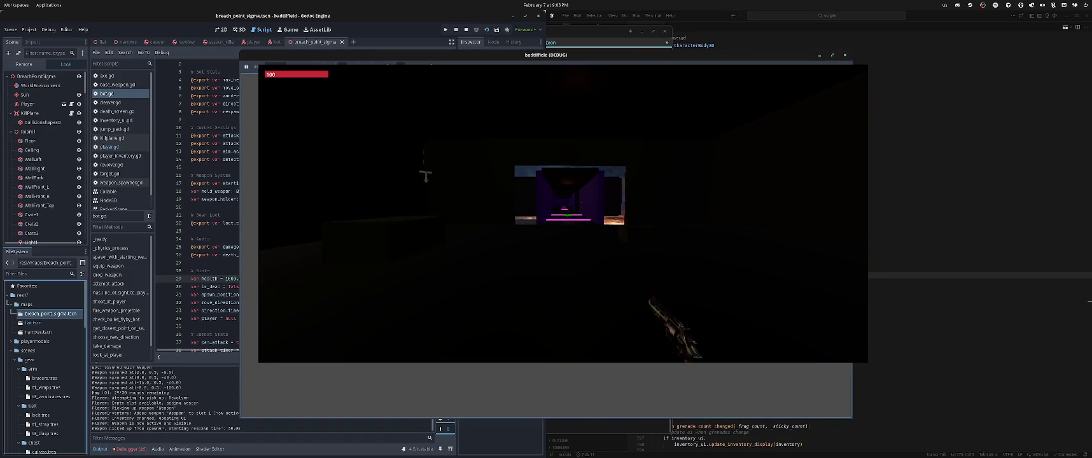
key(w)
key(w)
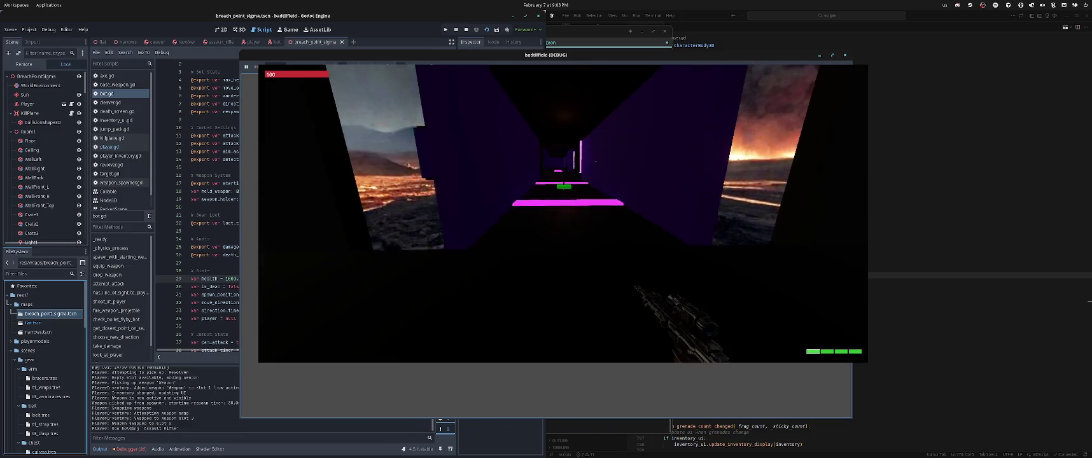
key(w)
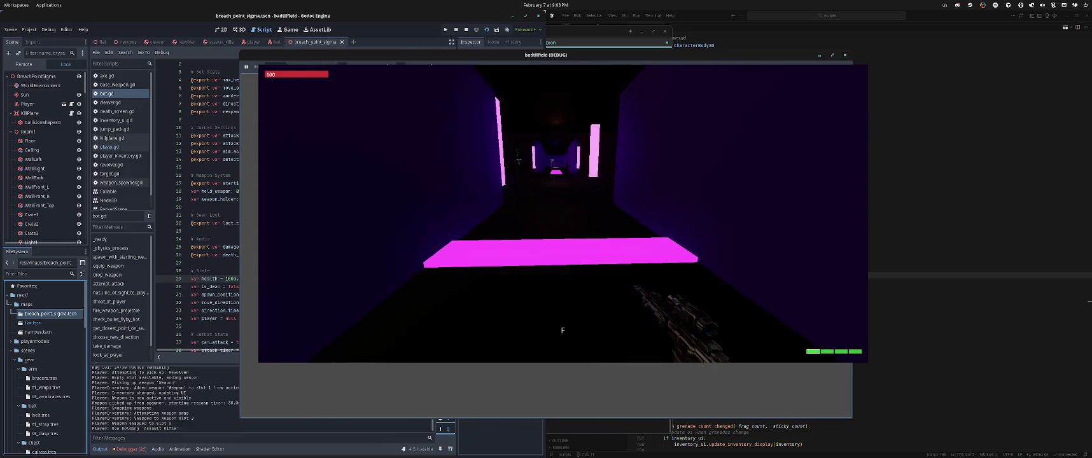
key(w)
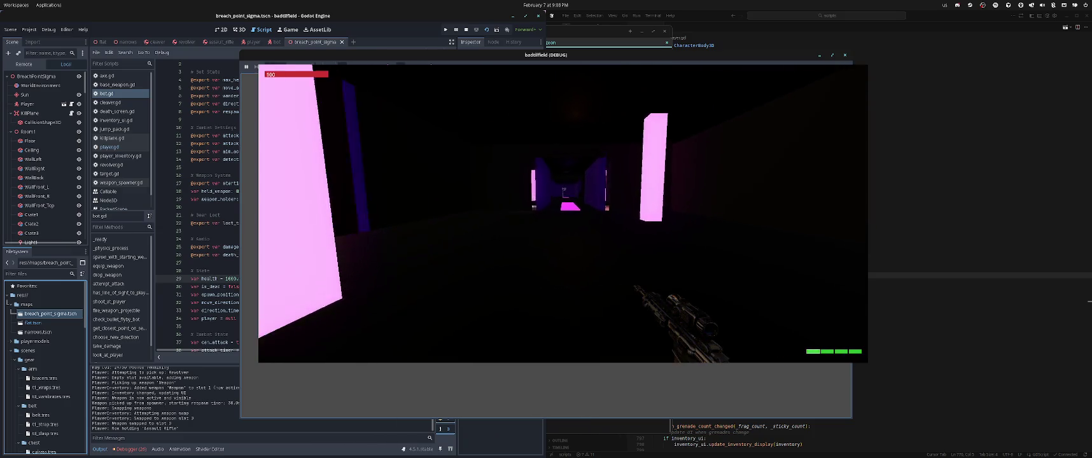
key(w)
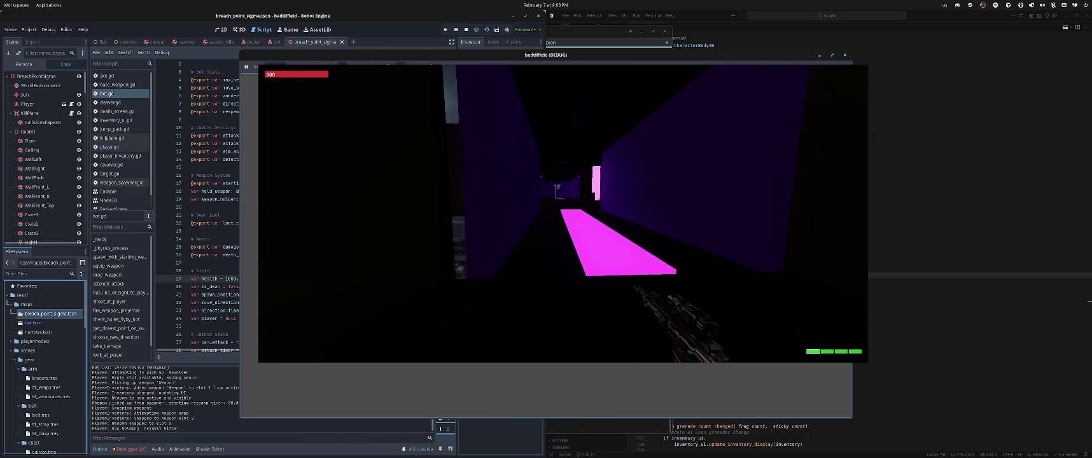
key(w)
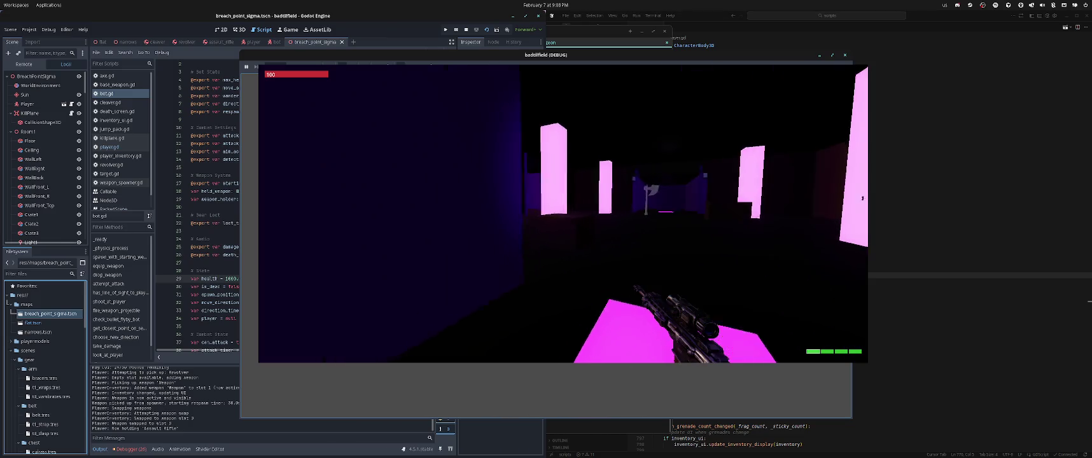
key(w)
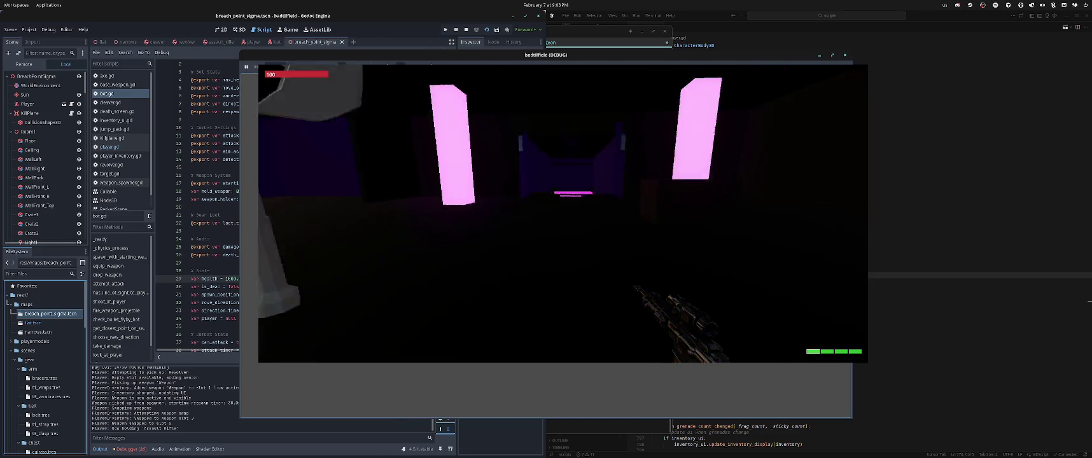
key(w)
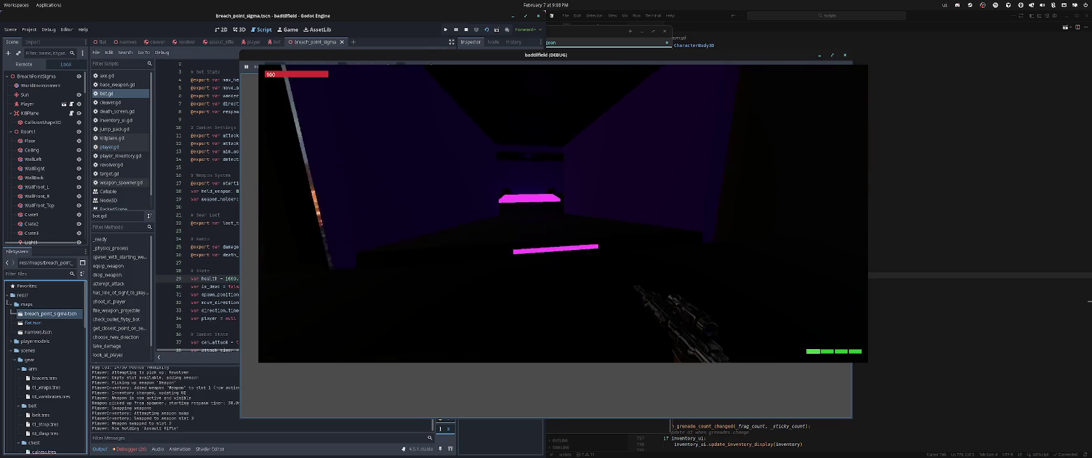
key(w)
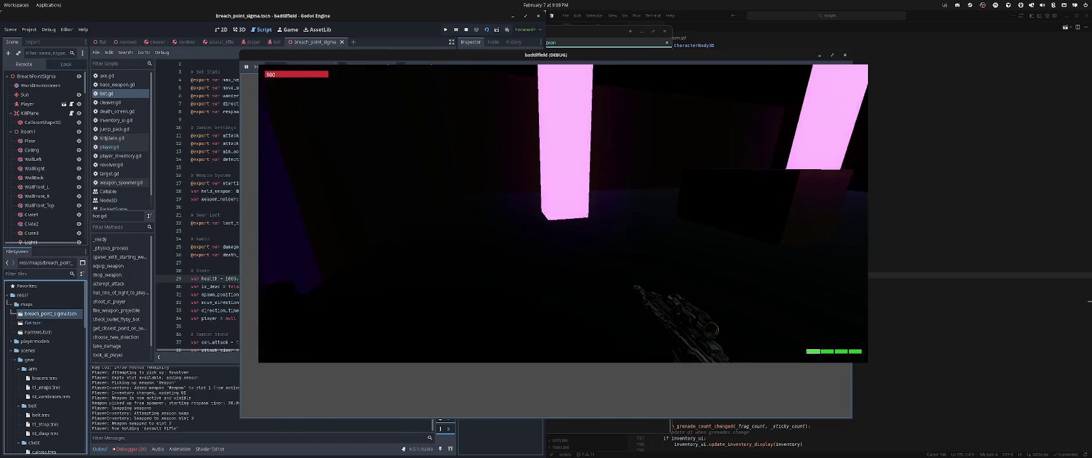
key(w)
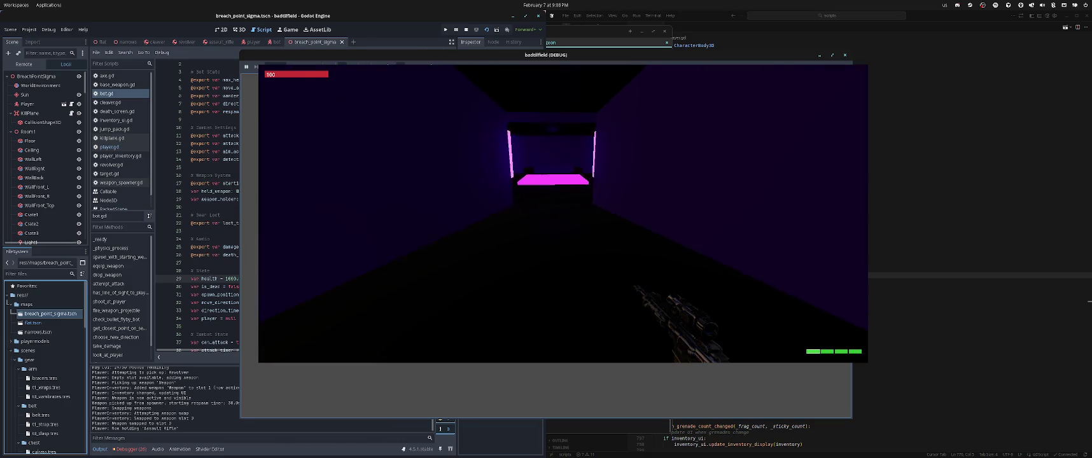
key(w)
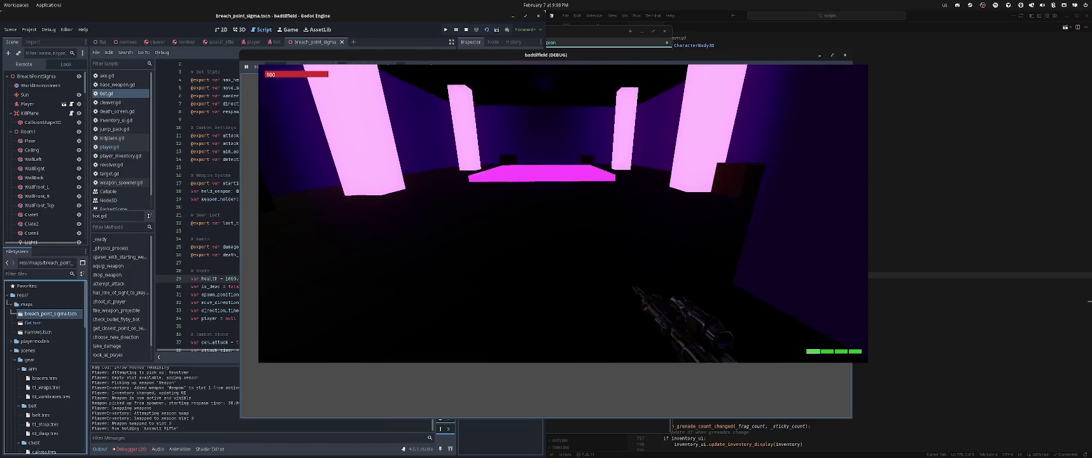
key(w)
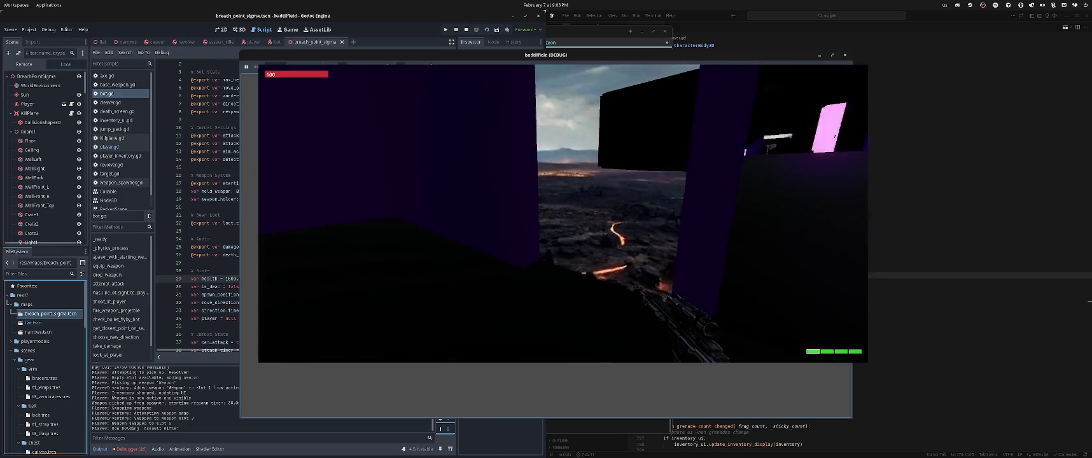
key(w)
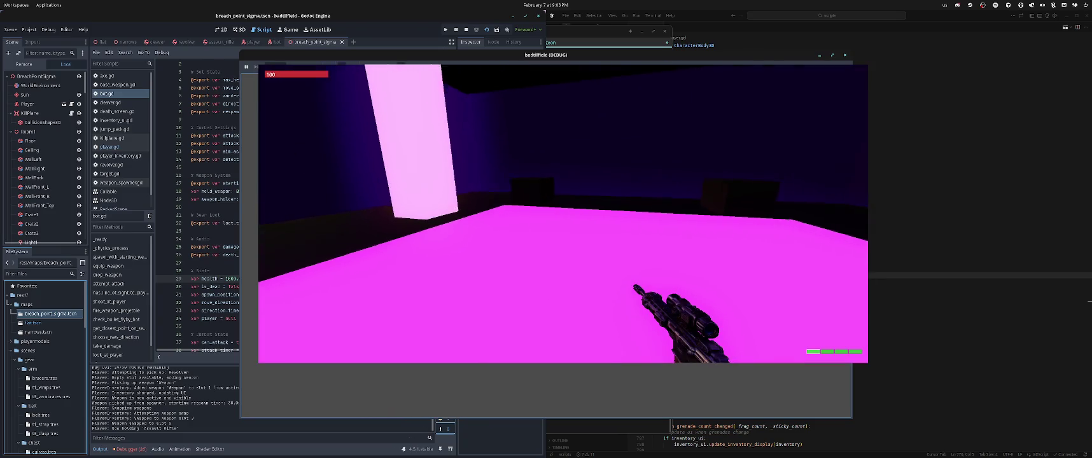
key(w)
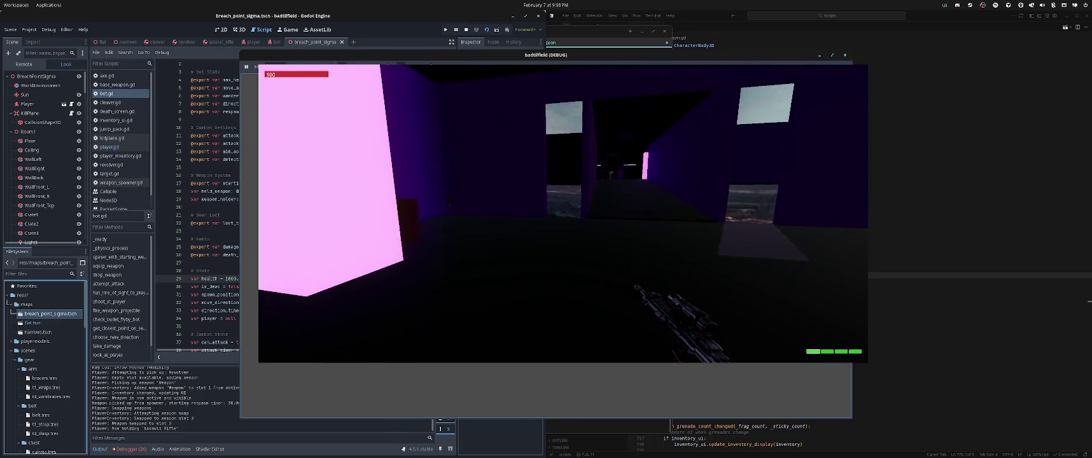
key(w)
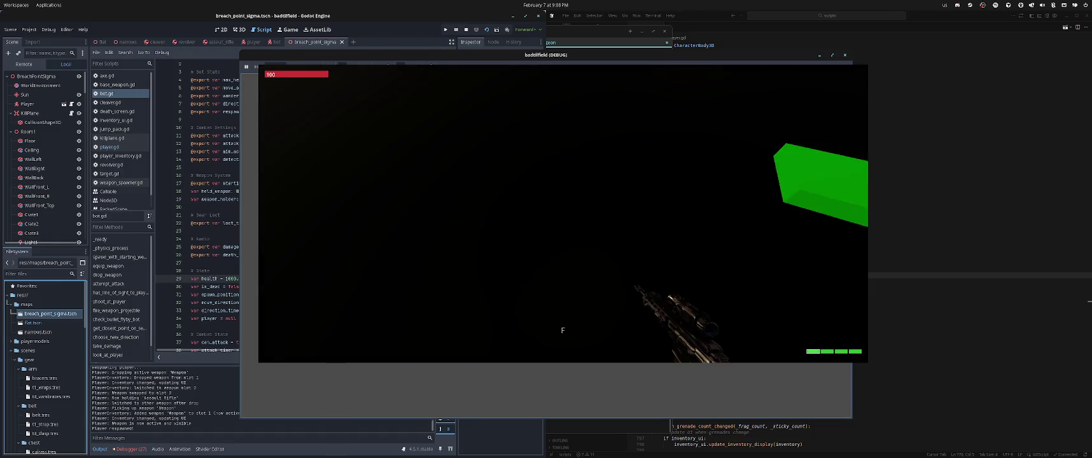
key(w)
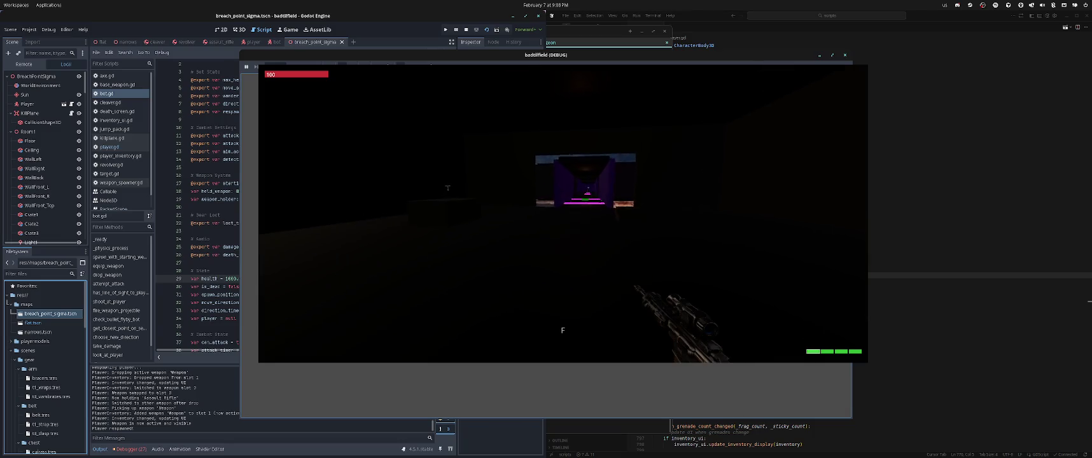
key(w)
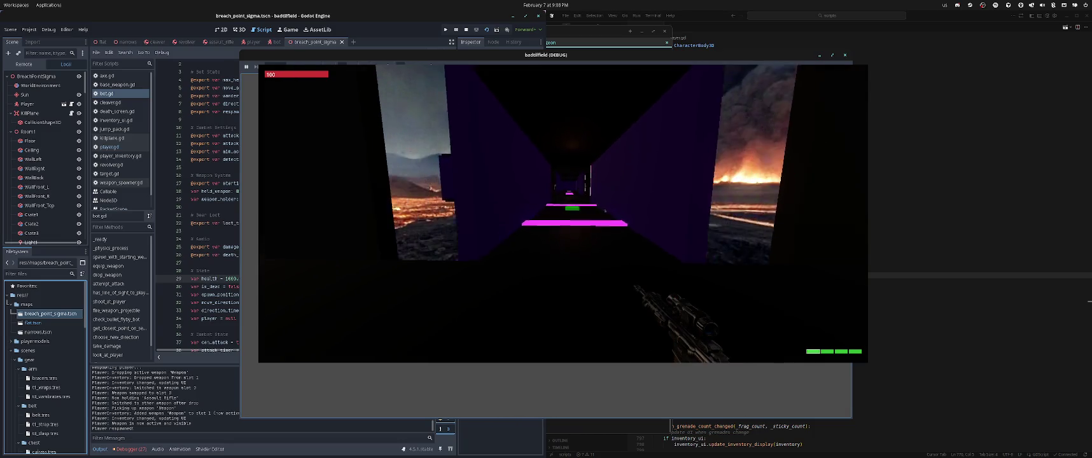
key(w)
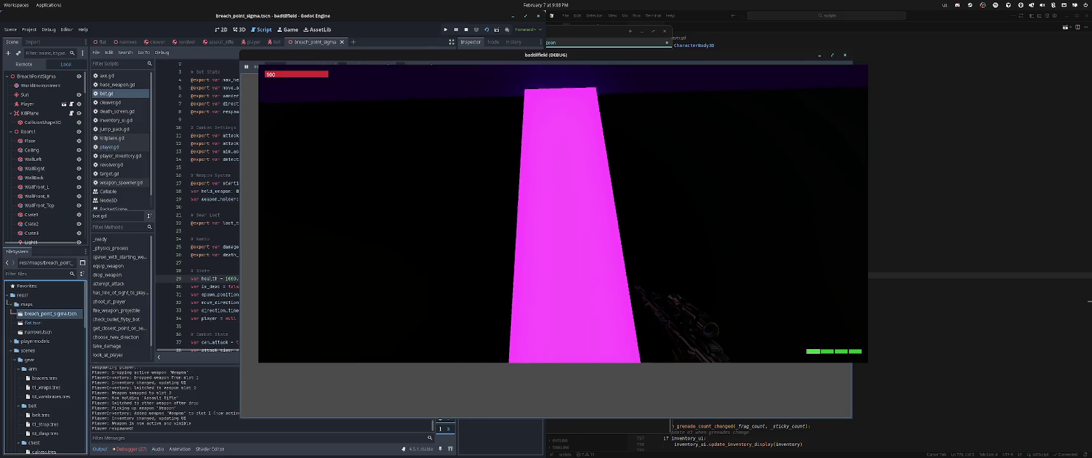
key(w)
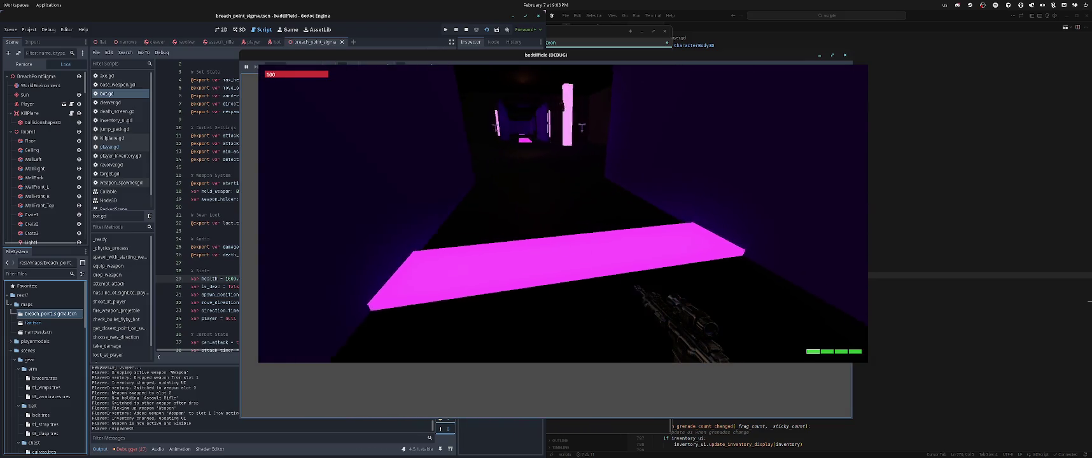
key(w)
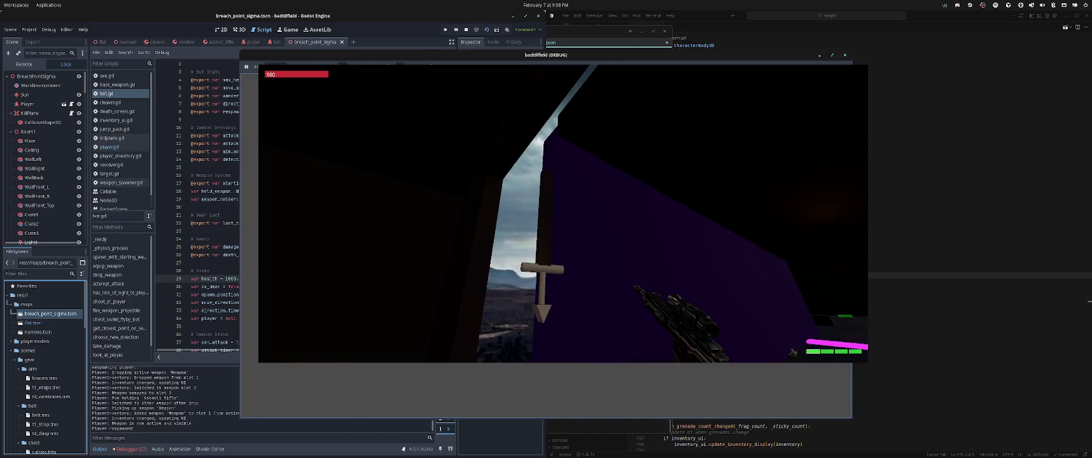
key(w)
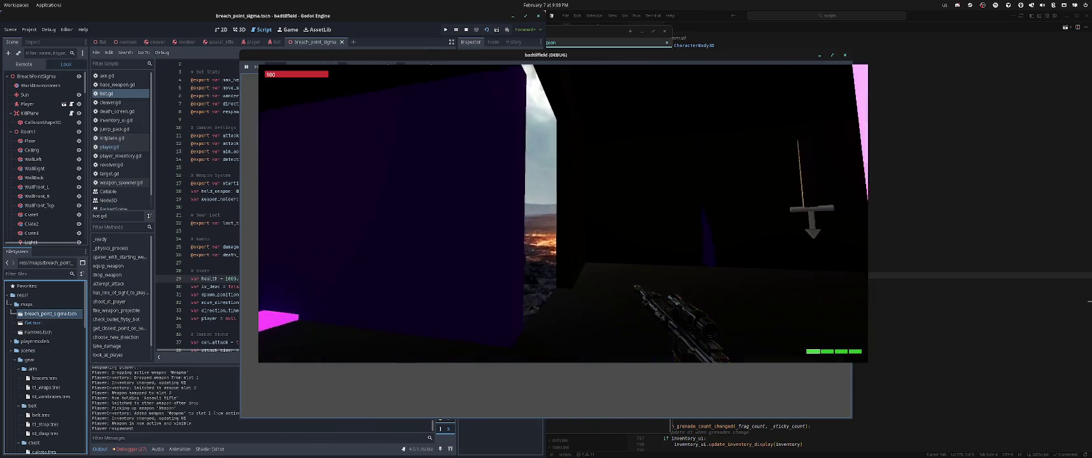
key(w)
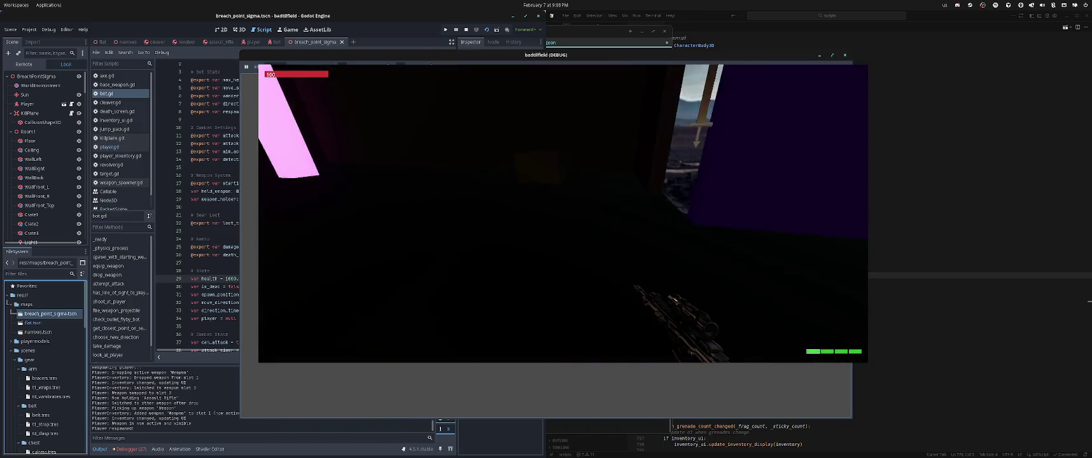
key(w)
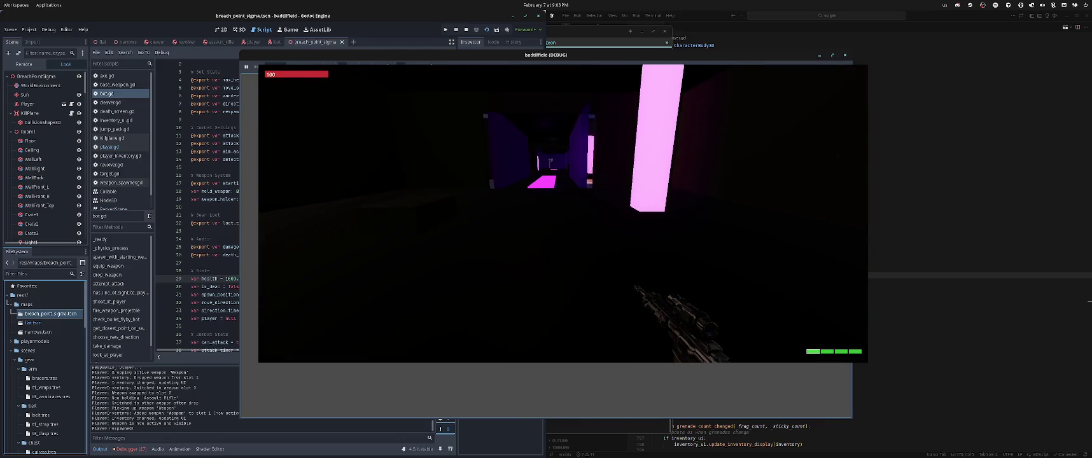
key(w)
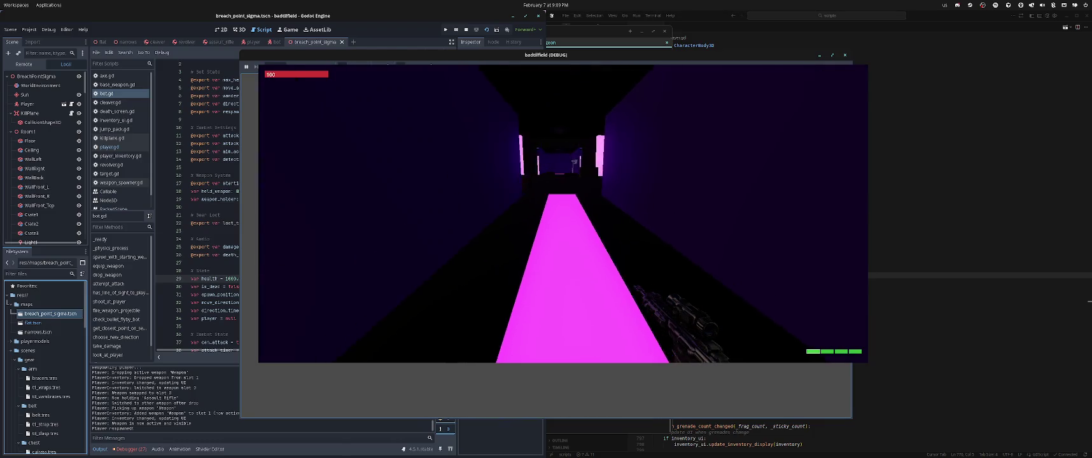
key(w)
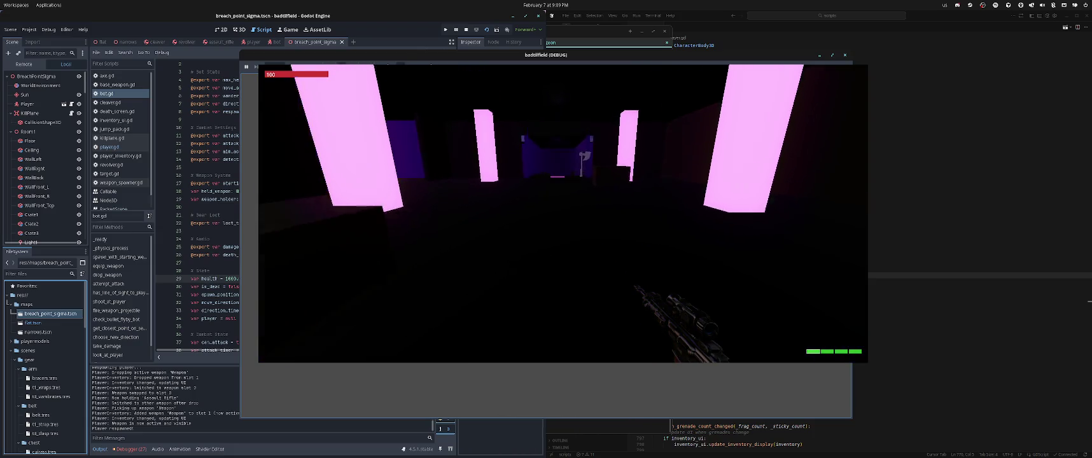
key(w)
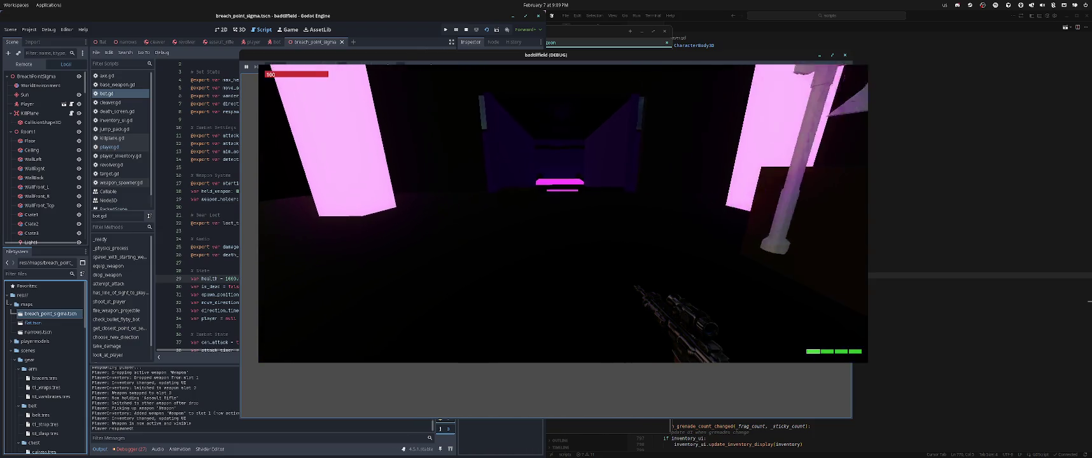
key(w)
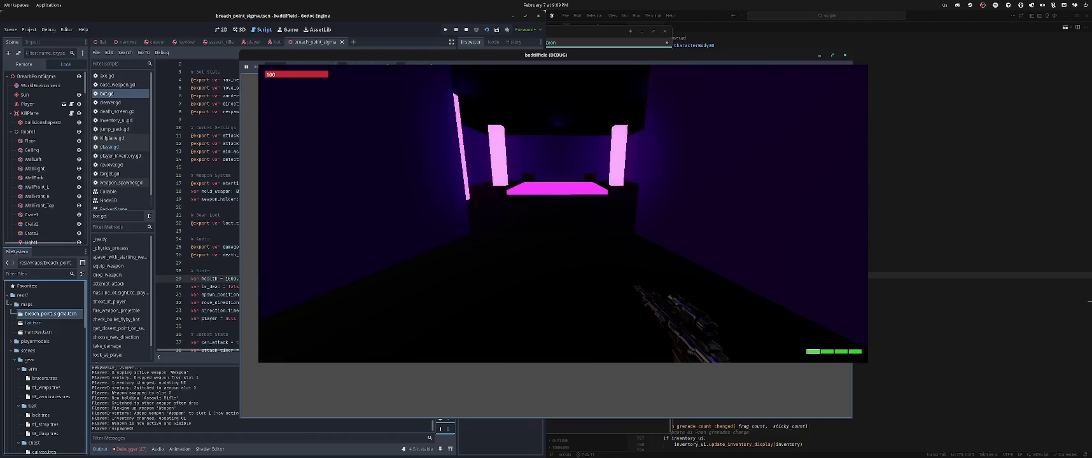
key(F8)
Write a request to make the map larger, less linear and open-world, with bots that have item drops
click(596, 312)
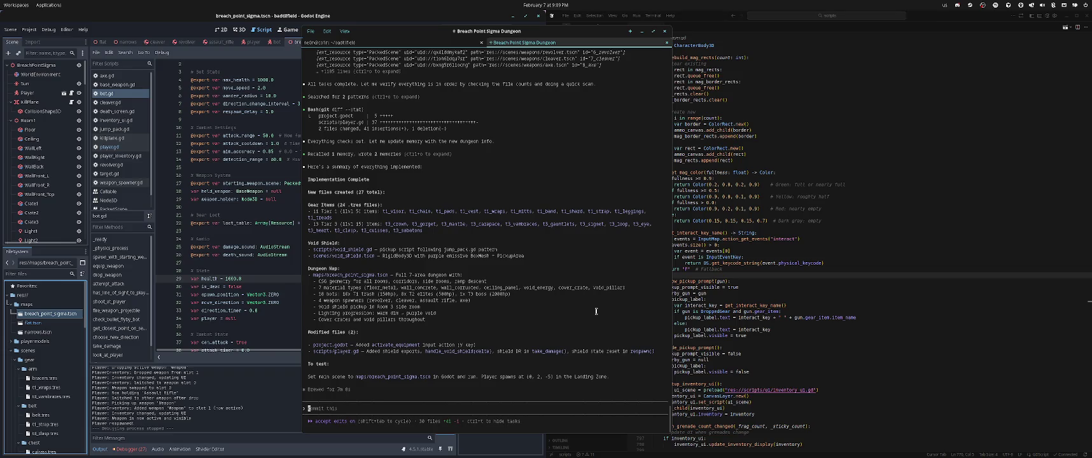
text(k)
text( to work)
text(to)
key(BackSpace)
key(BackSpace)
key(BackSpace)
text(Lets make this map la)
text(rger, less linea)
text(r. )
text(Think closer to )
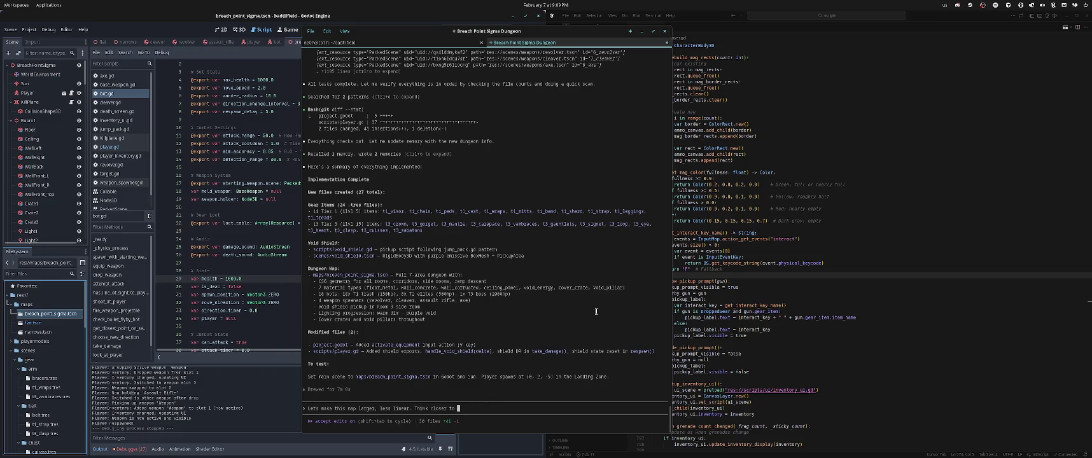
text(open wor)
key(BackSpace)
key(BackSpace)
key(BackSpace)
text(-)
text(worl)
text( the map should b)
text(e large)
text( enough to 'fee)
text(ope)
text(ike that. T)
text(he route f)
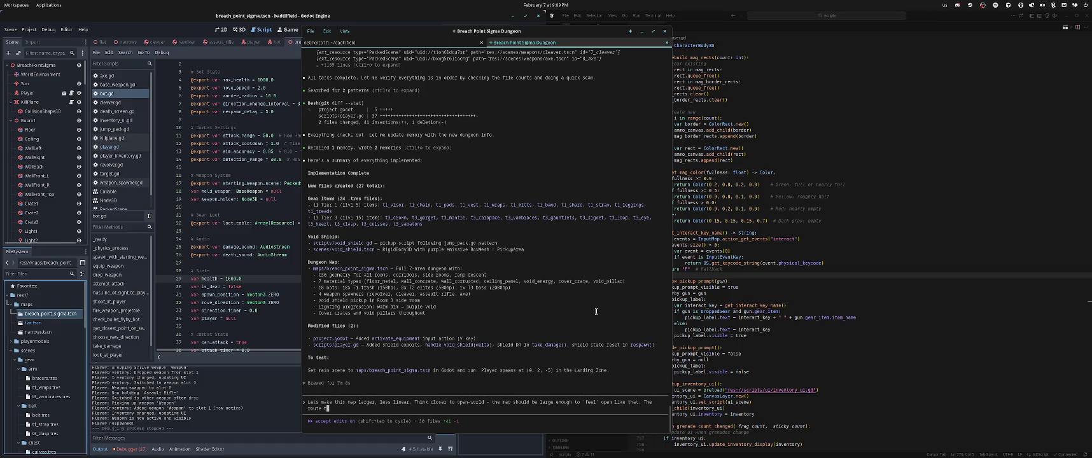
text(rom tobeginning)
text(o end should als)
text(o be longer. I d)
text(id not see the bo)
text(t on the map)
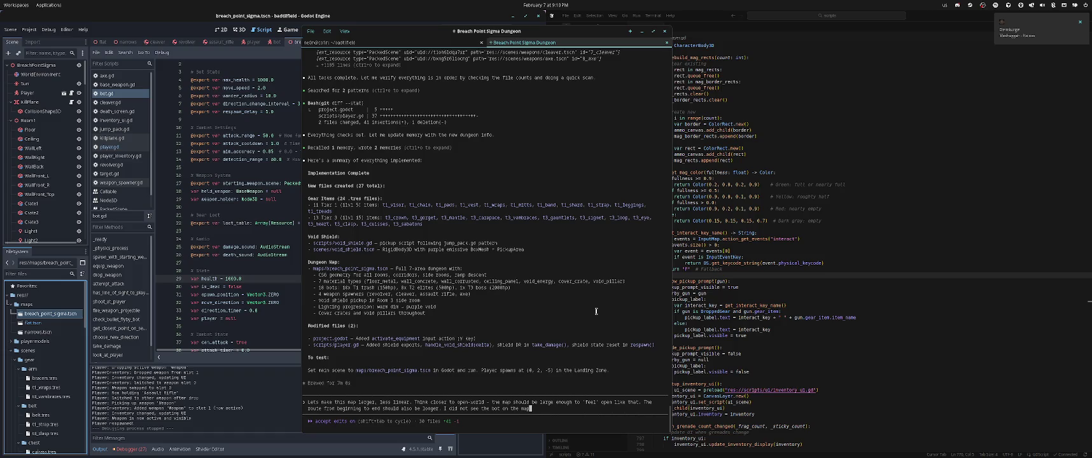
text( as well)
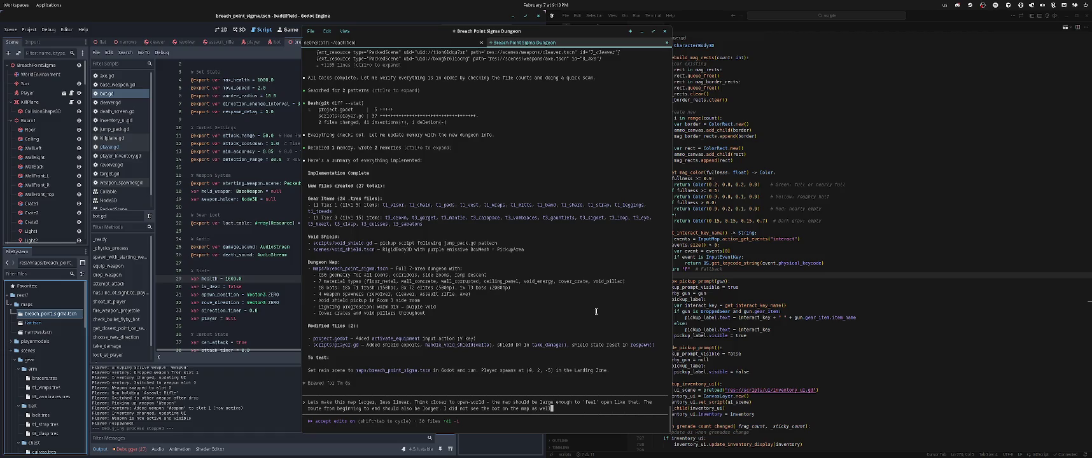
text(. so be sure to)
text( that)
key(BackSpace)
text(bot where necessa)
text(ry. )
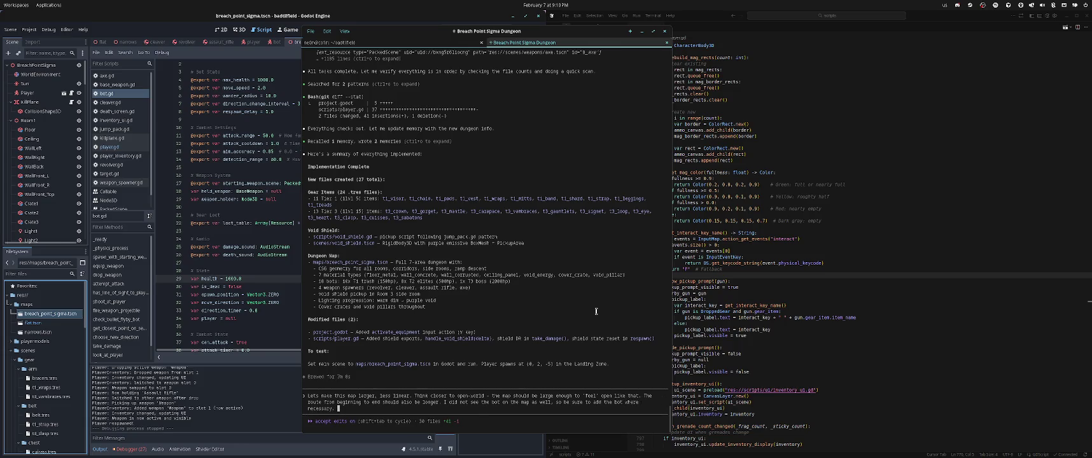
text(The player needs)
text( the oppon)
text(ent with it)
text(em drops.)
Reword the ending to 'gear item drops', switch to plan mode, and send the request
key(BackSpace)
key(BackSpace)
key(BackSpace)
text(gear i)
text(tem drops)
key(shift+Tab)
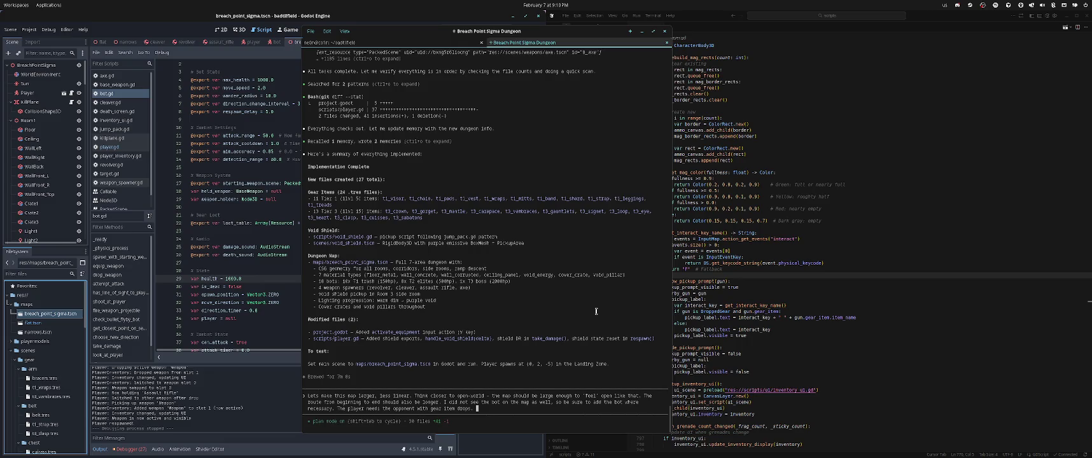
key(Return)
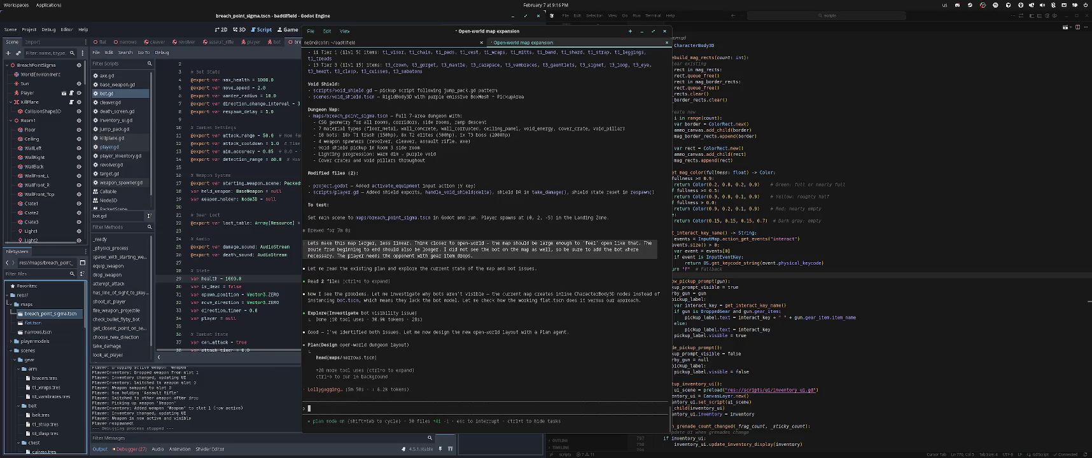
Focus the Claude Code session while the Plan agent drafts the open-world layout
click(430, 323)
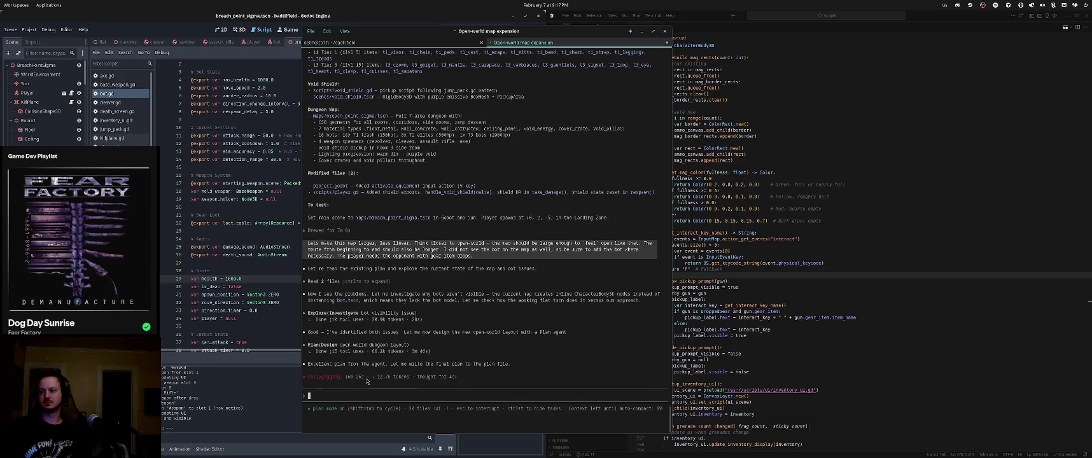
drag(351, 332, 351, 337)
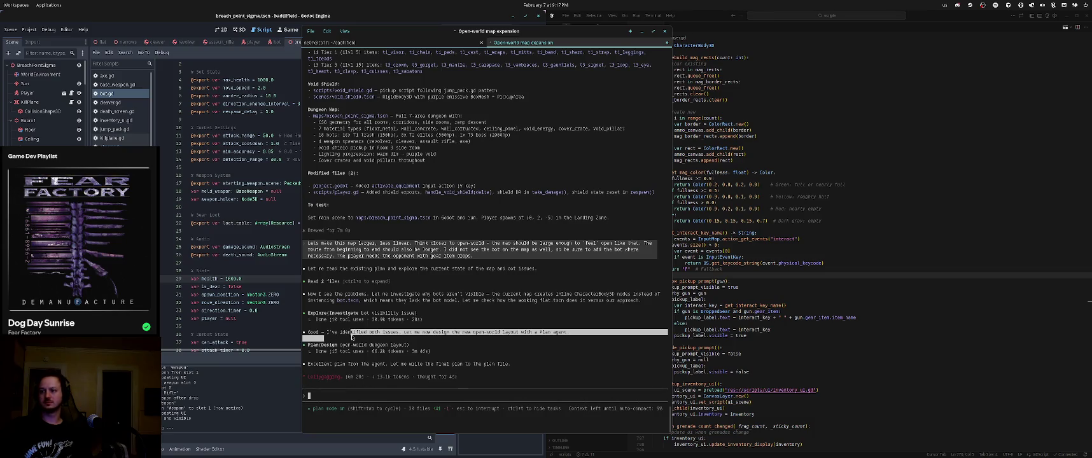
click(351, 337)
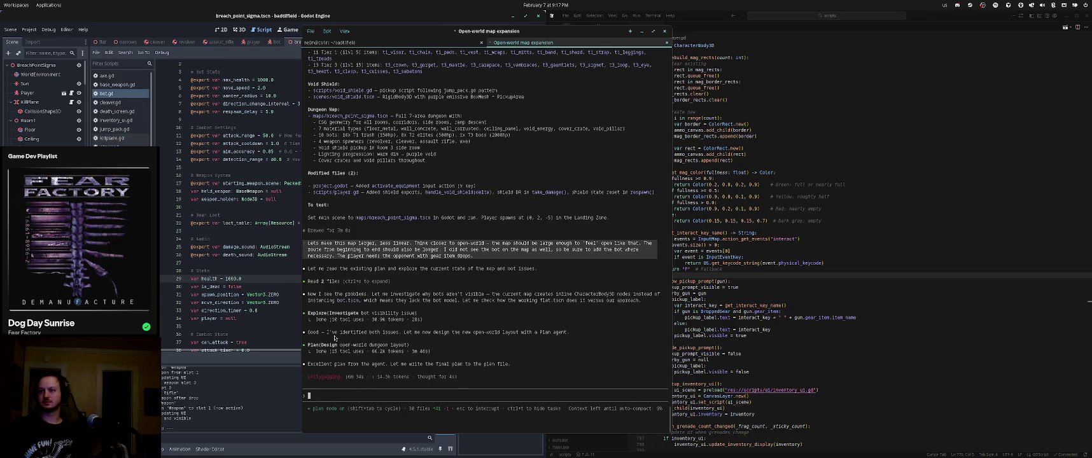
mouse_move(336, 332)
mouse_down()
mouse_move(561, 338)
mouse_move(381, 328)
mouse_move(334, 335)
mouse_move(423, 345)
mouse_move(366, 361)
mouse_move(328, 356)
mouse_up()
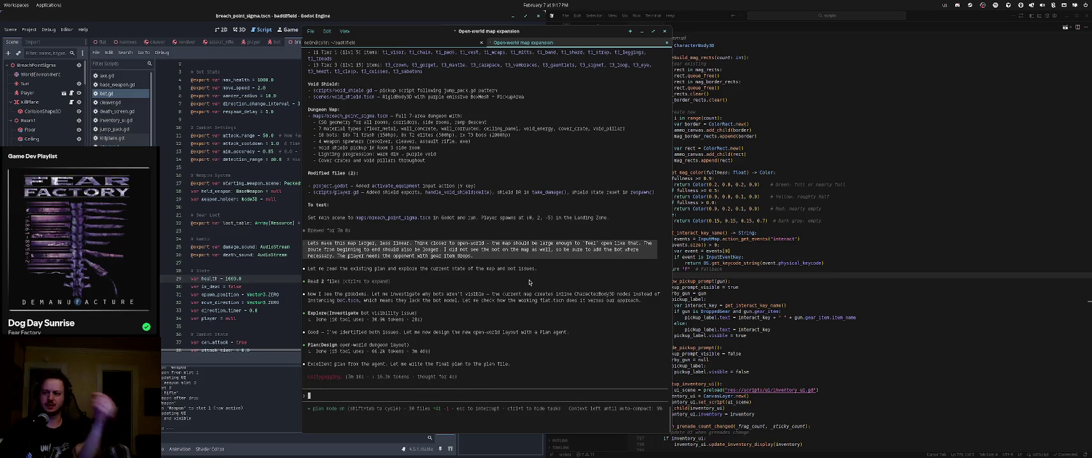
key(ctrl+Page_Up)
Check system load with htop, then accept the plan with edits auto-approved
text(htop)
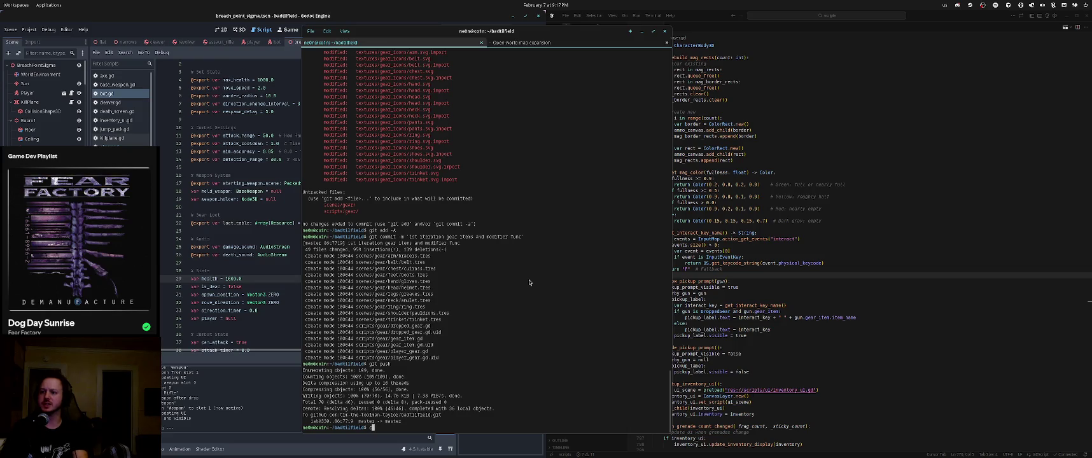
key(Return)
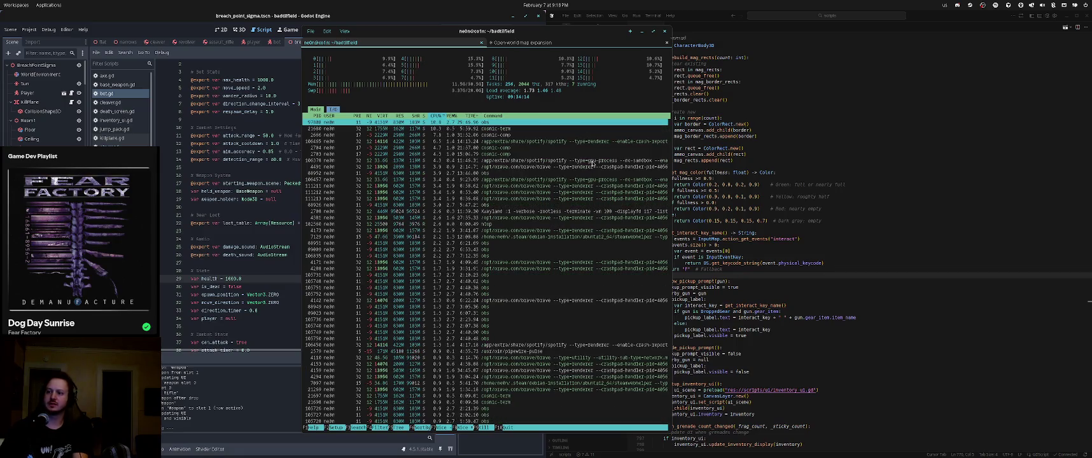
key(ctrl+Tab)
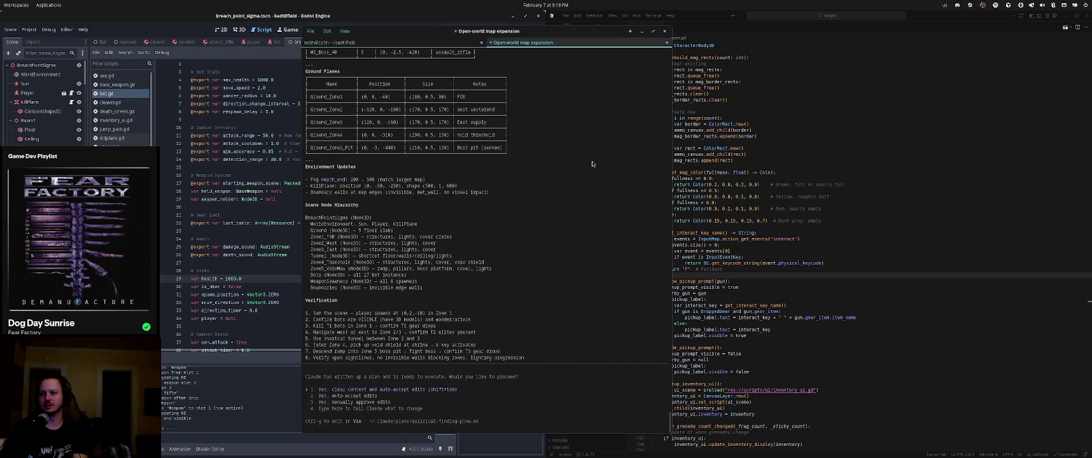
key(Return)
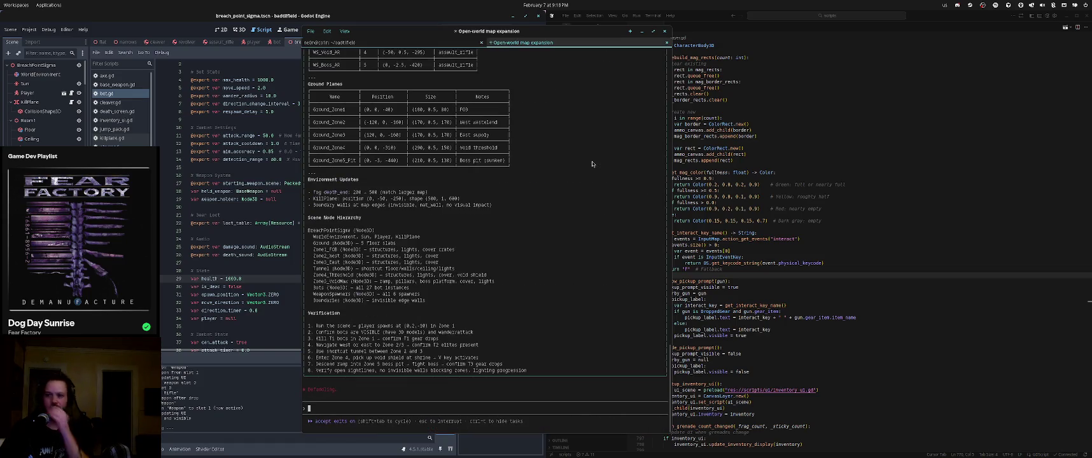
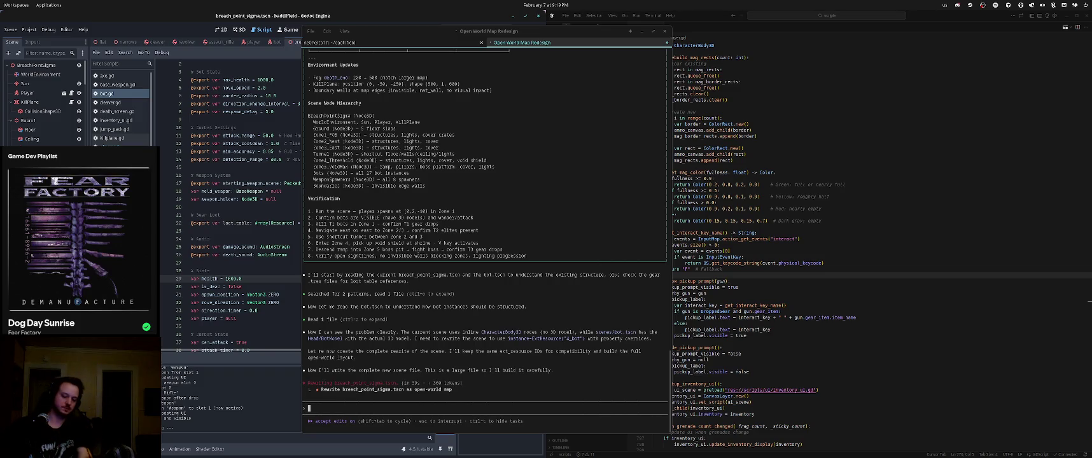
Switch to the Steam desktop and rearrange the library and chat windows
key(super+2)
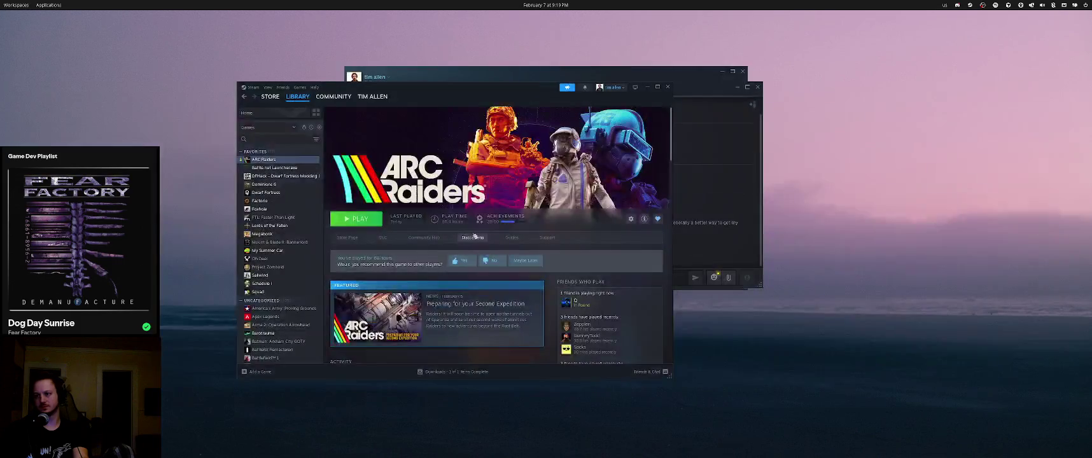
mouse_move(503, 100)
mouse_down()
mouse_move(417, 116)
mouse_move(495, 279)
mouse_move(547, 308)
mouse_move(487, 128)
mouse_move(530, 152)
mouse_move(561, 123)
mouse_up()
click(747, 91)
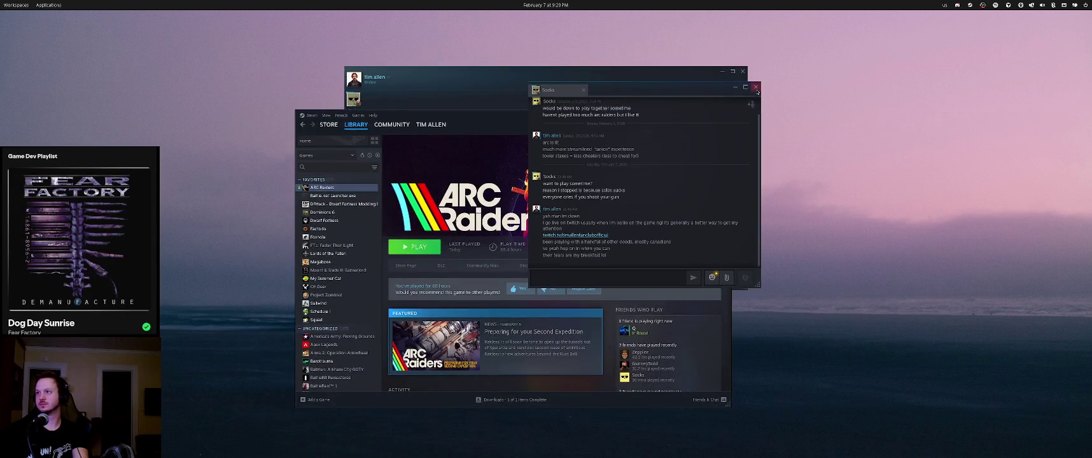
drag(481, 120, 540, 102)
Close the Friends window and launch ARC Raiders from its library page
click(717, 82)
click(742, 71)
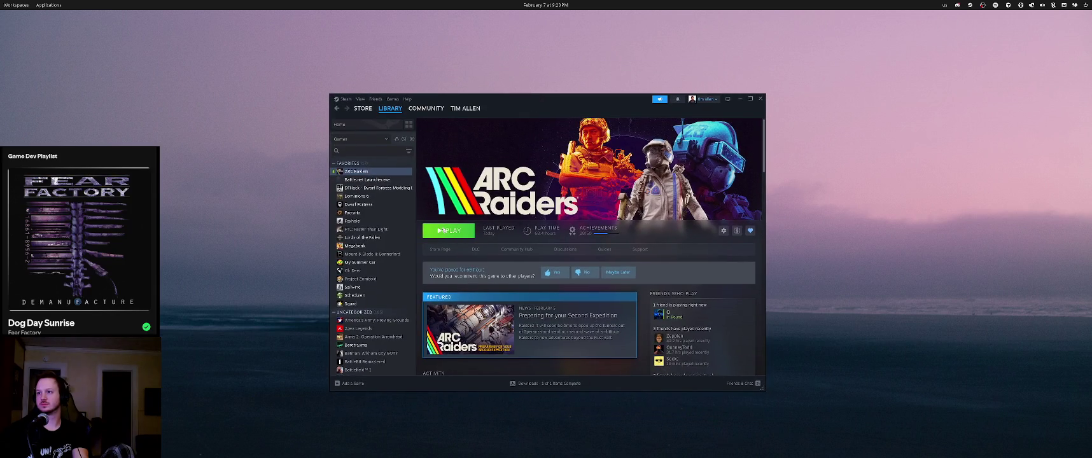
click(444, 230)
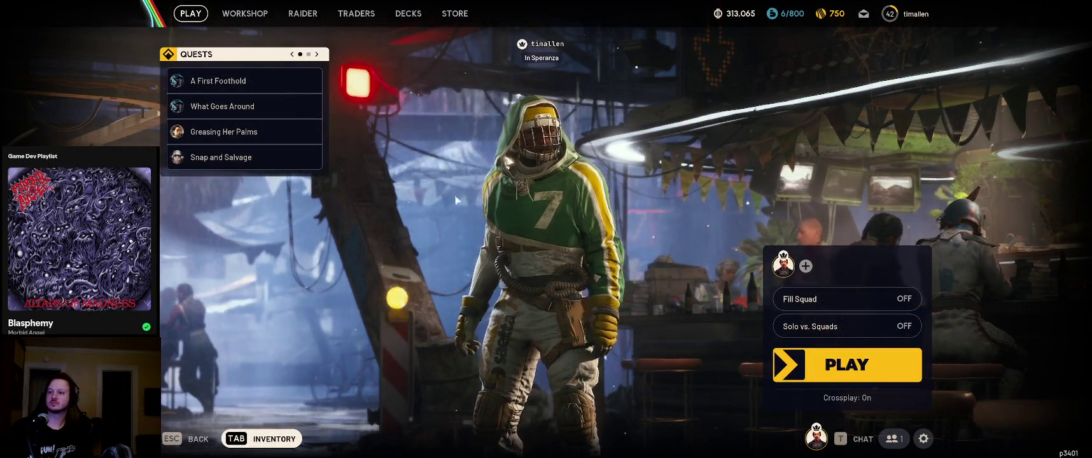
Once ARC Raiders reaches the main menu, open the Inventory showing stash and loadout
key(Tab)
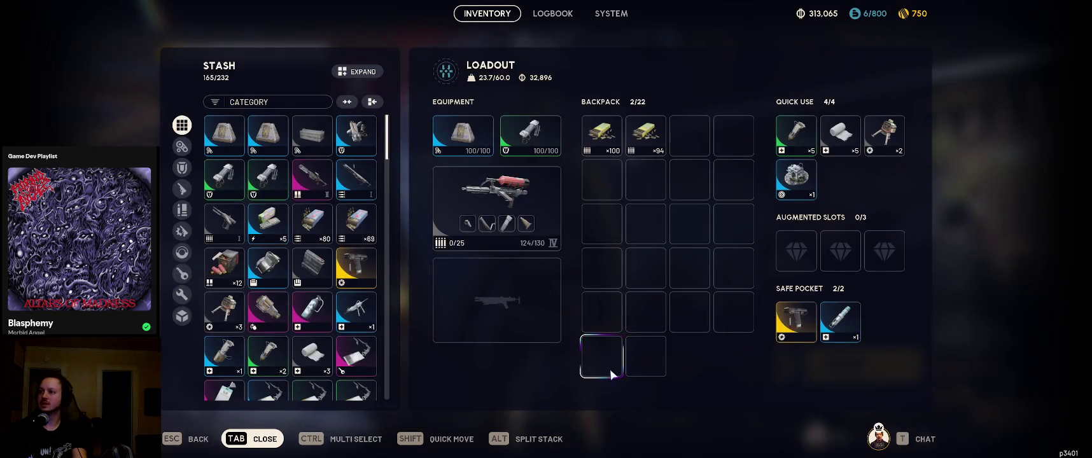
Review the Greasing Her Palms quest details, then return to the lobby
key(alt+Tab)
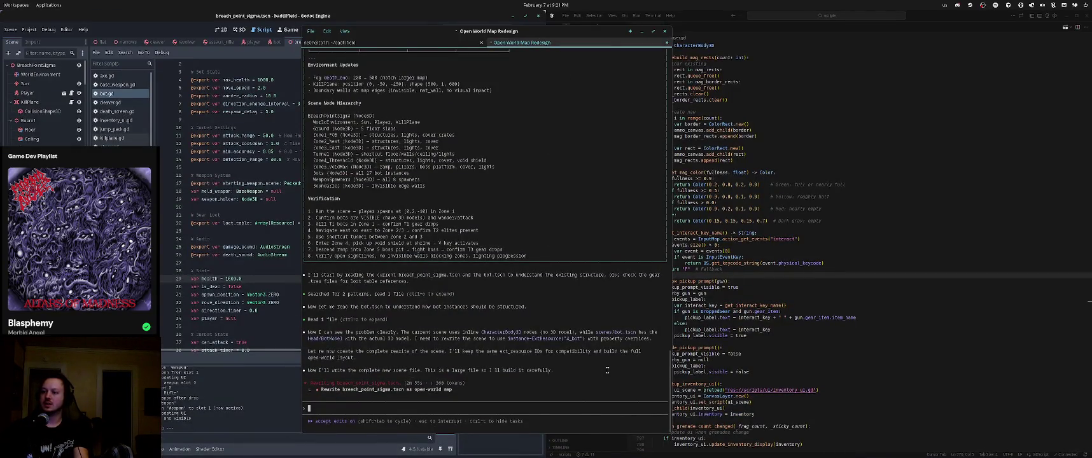
key(alt+Tab)
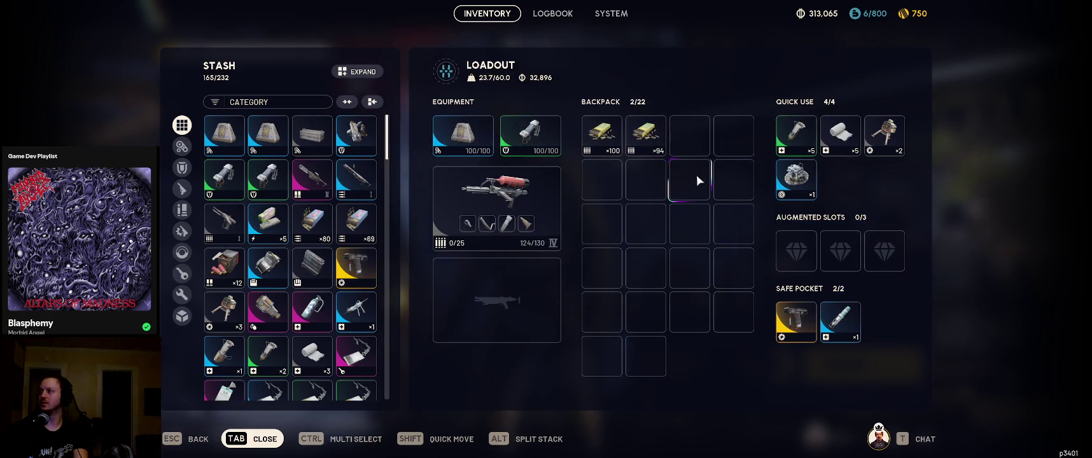
key(Escape)
key(Escape)
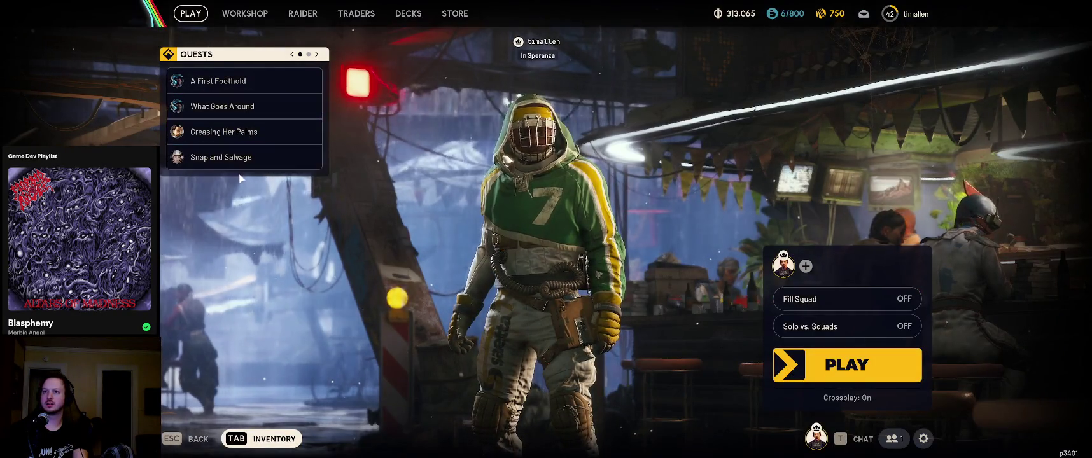
click(241, 130)
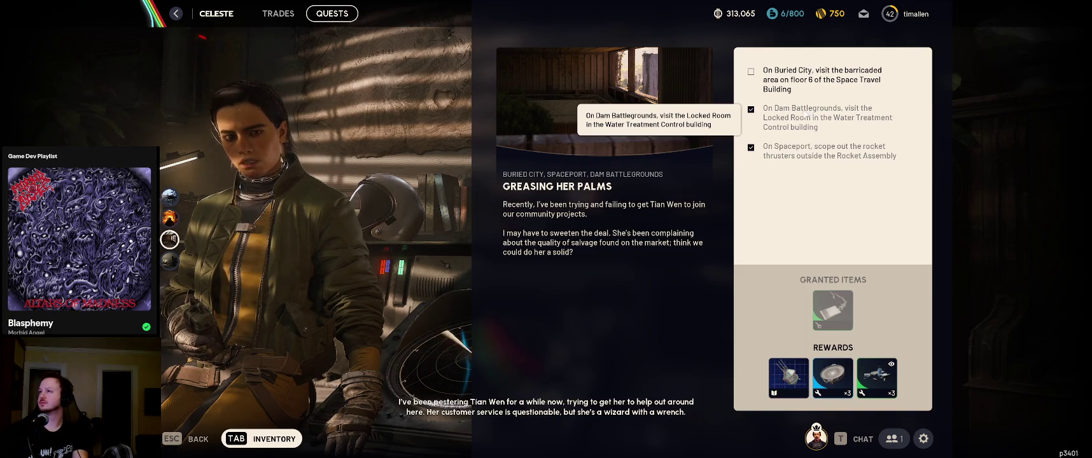
key(Escape)
Reopen the inventory, filter the stash to Keys, and try carrying the JKV access card
key(Tab)
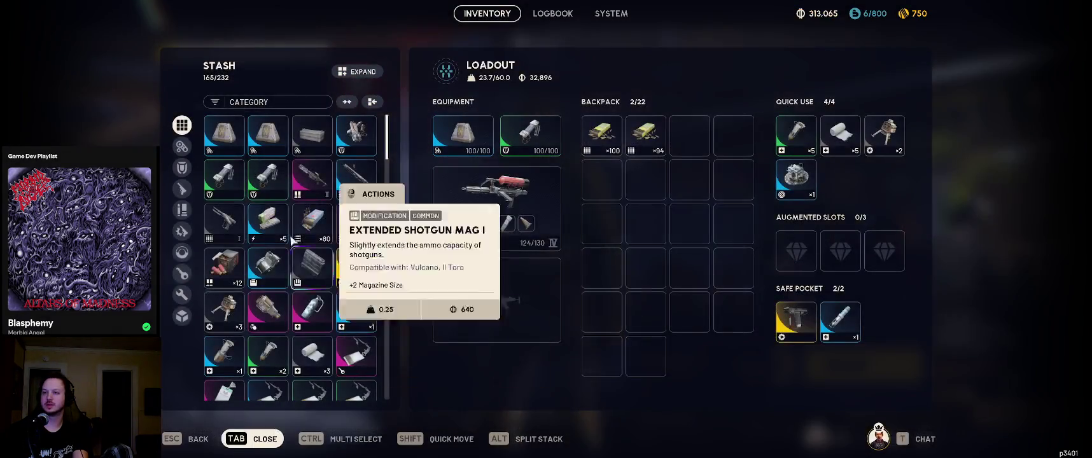
click(182, 274)
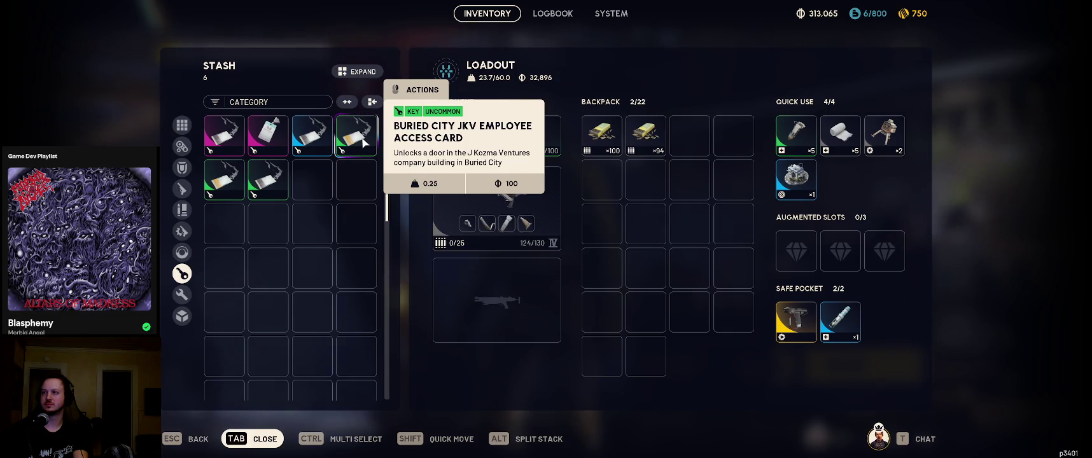
mouse_move(364, 143)
mouse_down()
mouse_move(519, 315)
mouse_move(592, 318)
mouse_move(491, 209)
mouse_move(748, 307)
mouse_move(361, 232)
mouse_move(343, 210)
mouse_up()
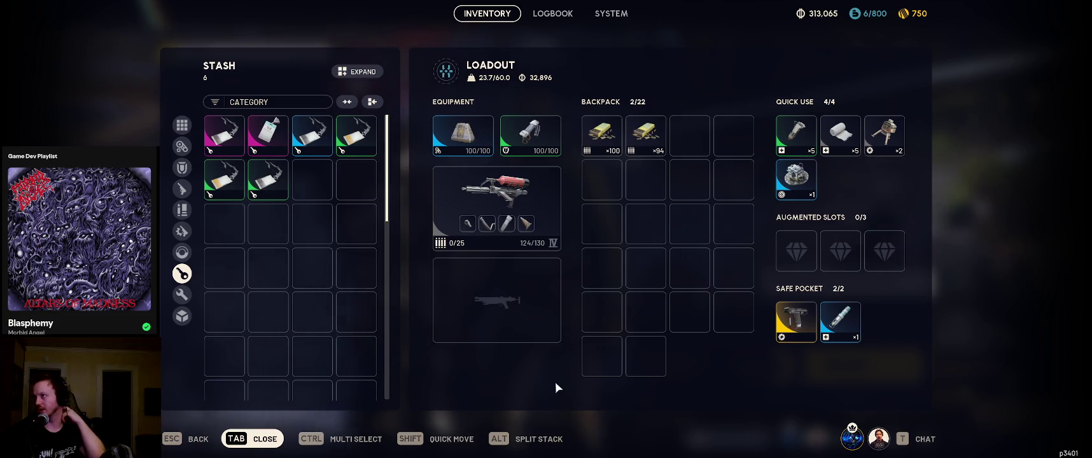
Reset the stash filter to All items, then switch to the Godot editor desktop
mouse_move(502, 204)
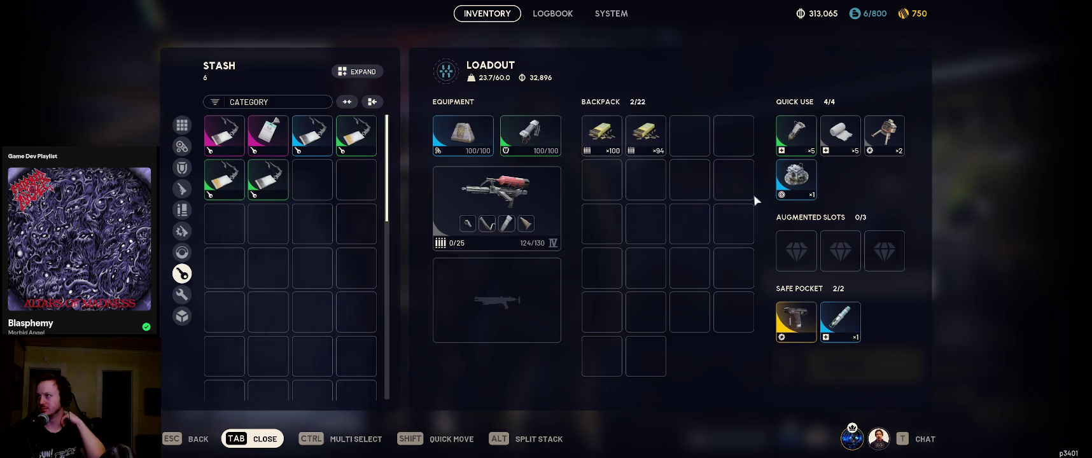
mouse_move(551, 136)
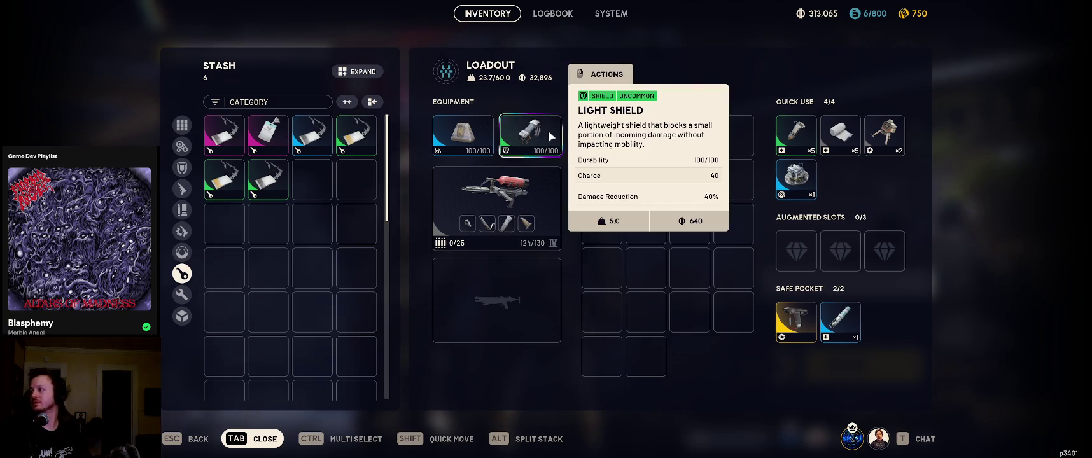
mouse_move(847, 331)
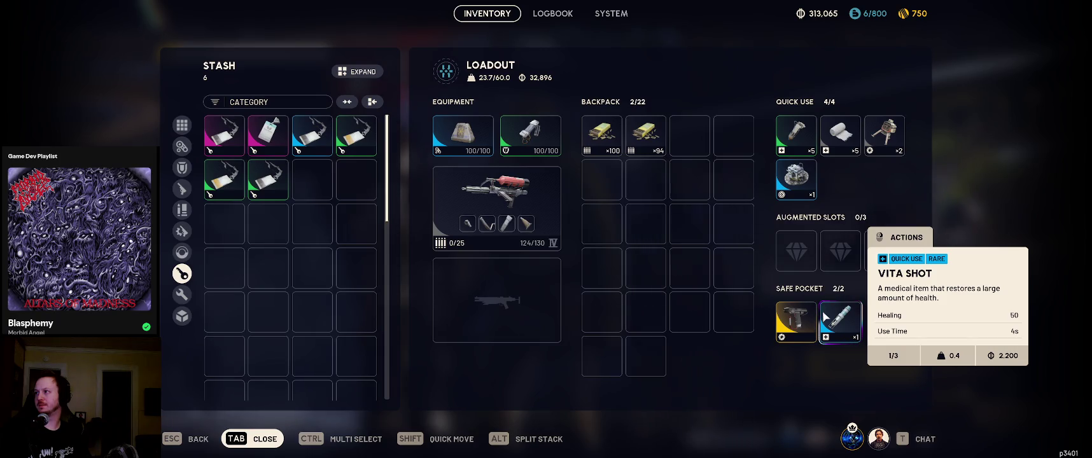
click(182, 125)
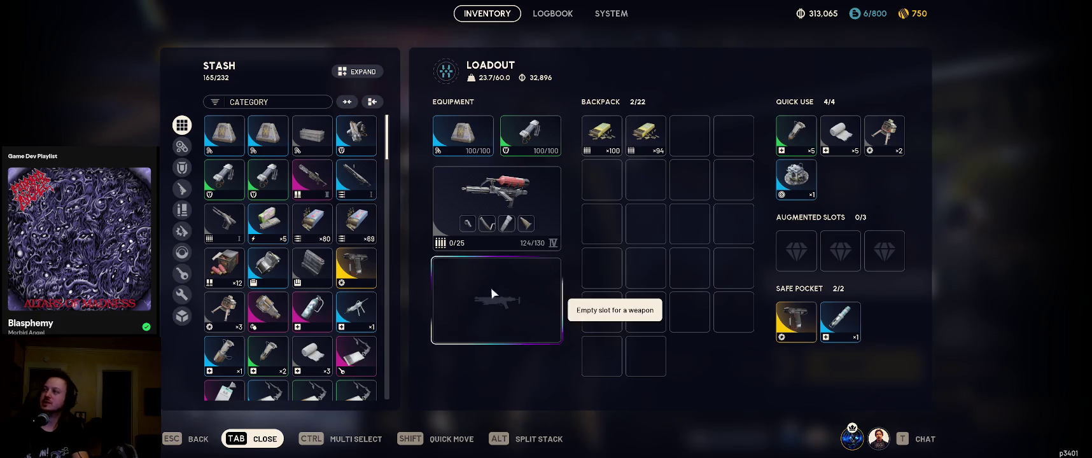
key(alt+Tab)
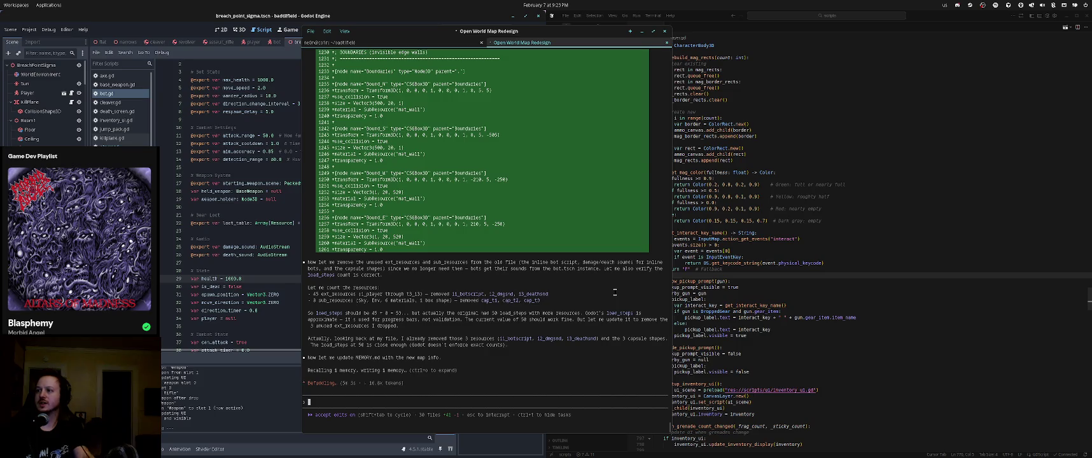
Return to the game, start a match from the lobby, and ready up with the custom loadout
key(alt+Tab)
key(Tab)
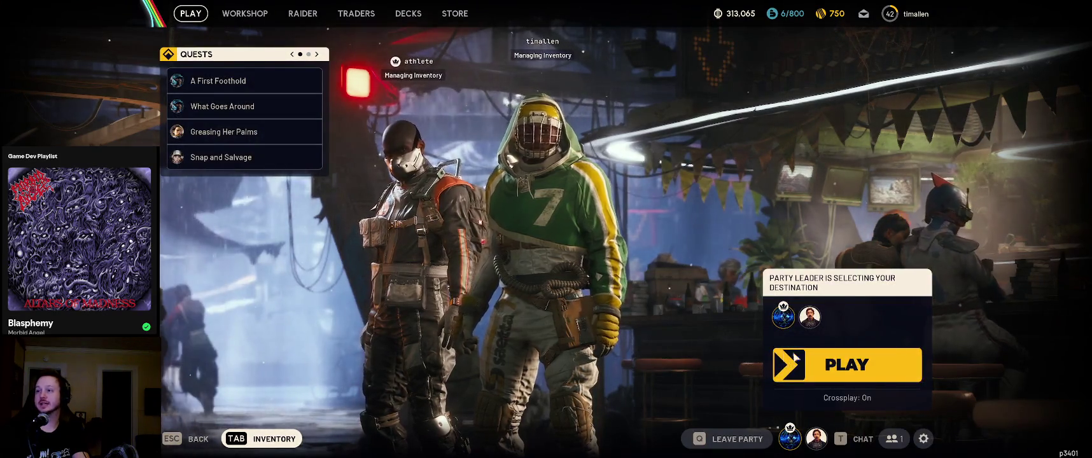
click(813, 361)
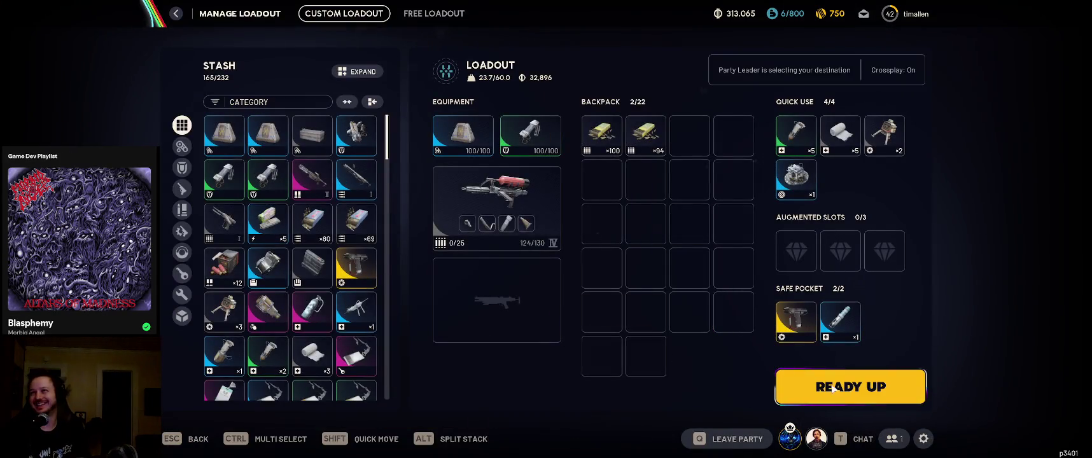
click(833, 388)
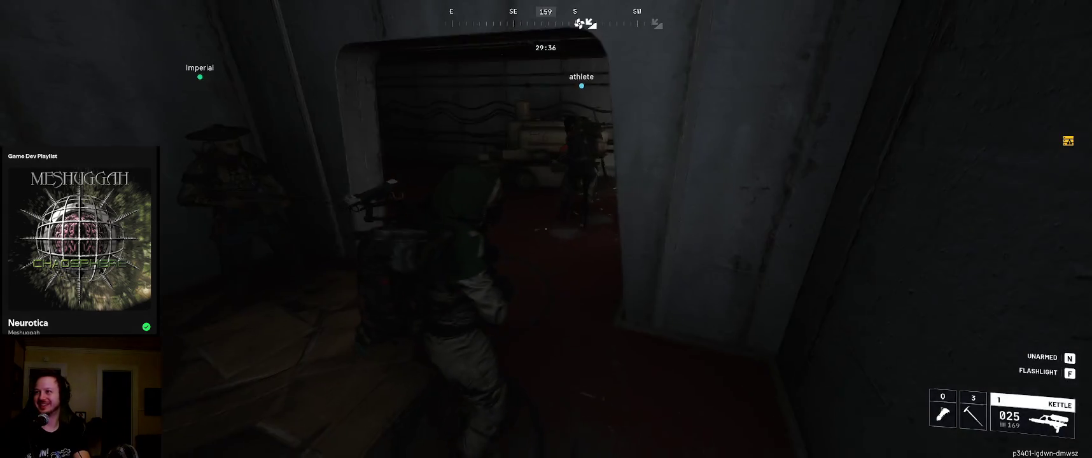
Move with teammates down the dark corridor and open the door into the lit room
key(w)
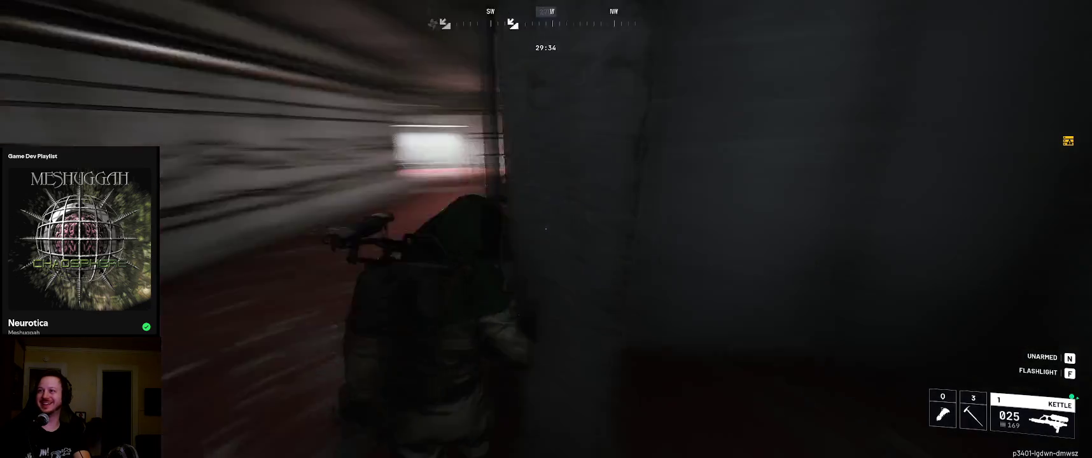
key(w)
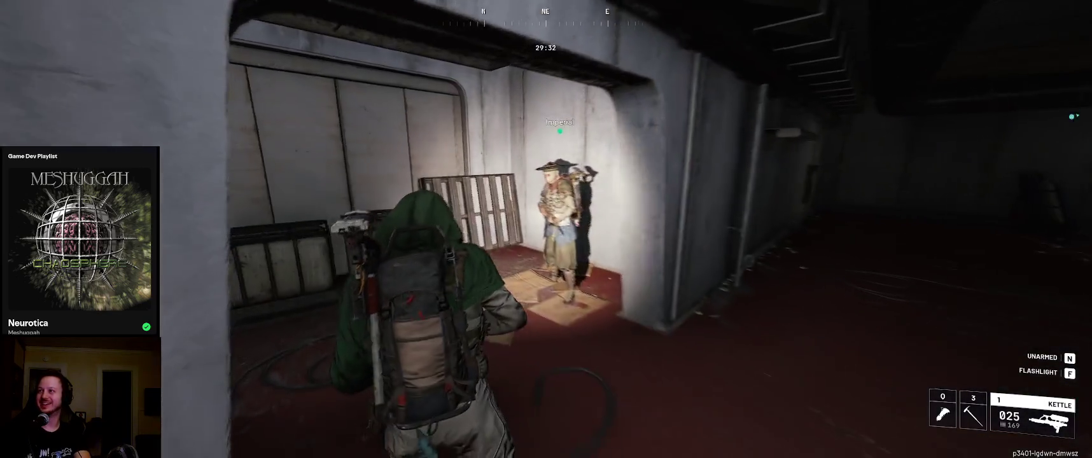
key(w)
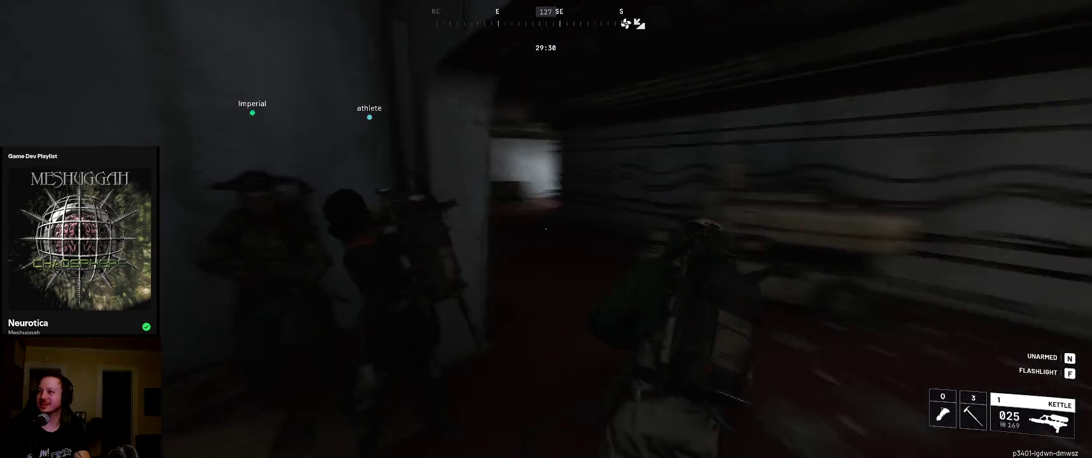
key(w)
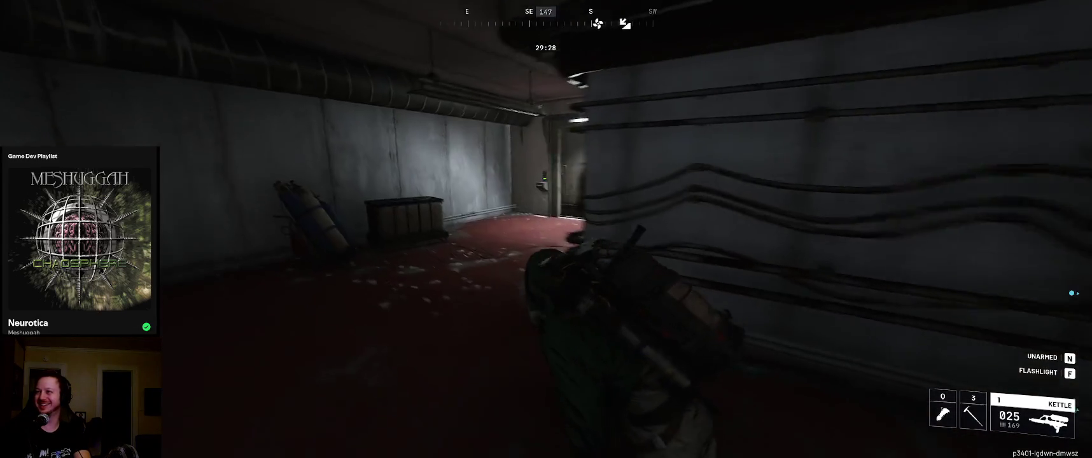
key(w)
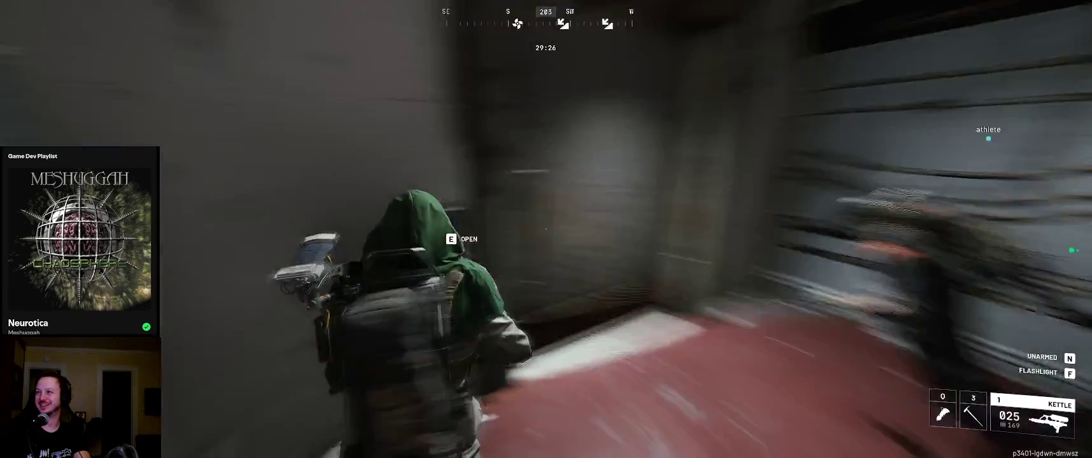
key(e)
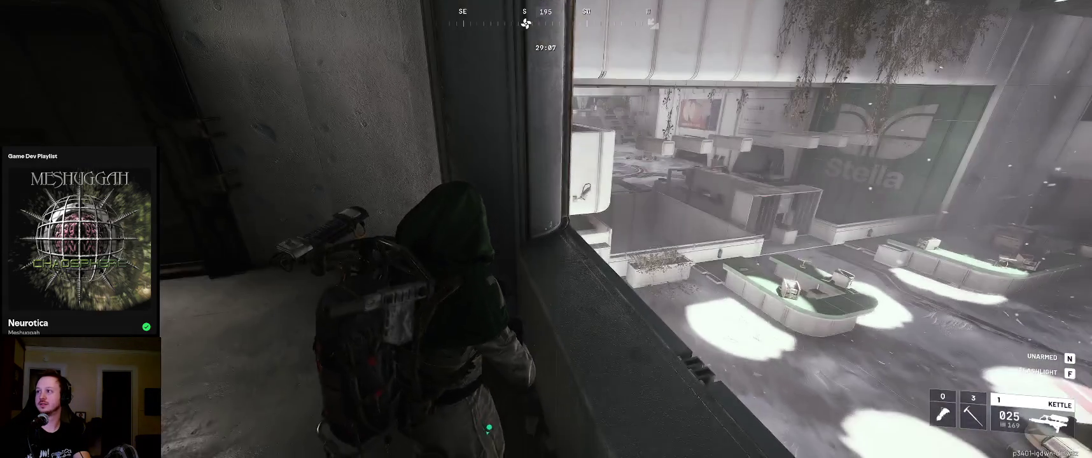
Cross the vault room and pillared hall, swing the pickaxe at a pillar, and climb the stairwell
key(w)
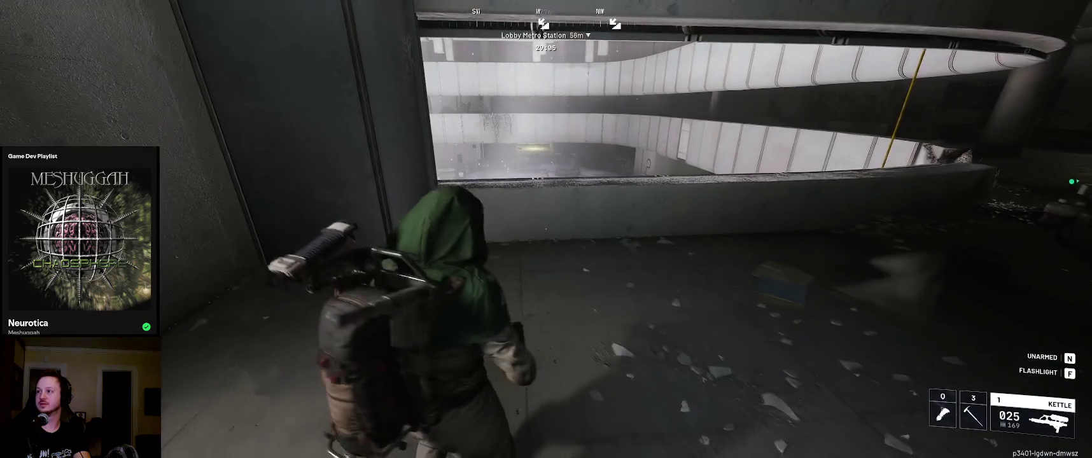
key(w)
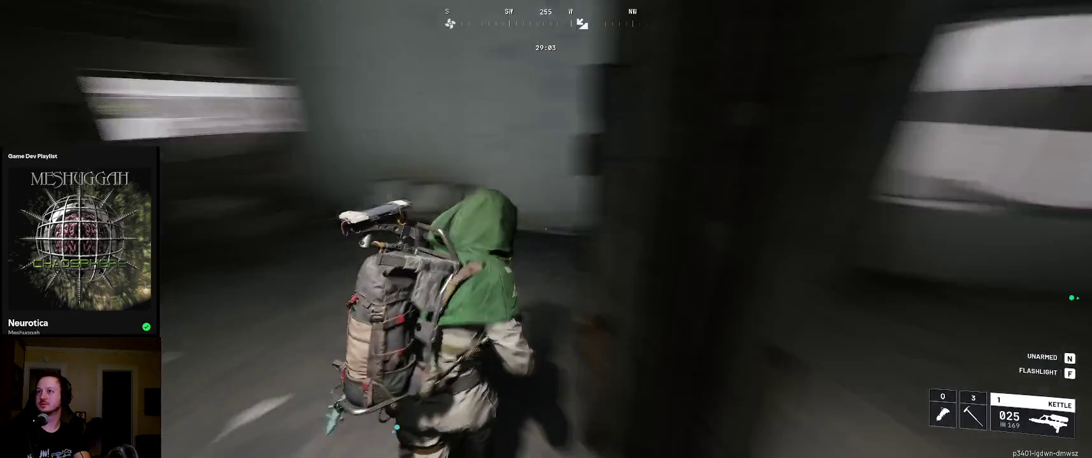
key(w)
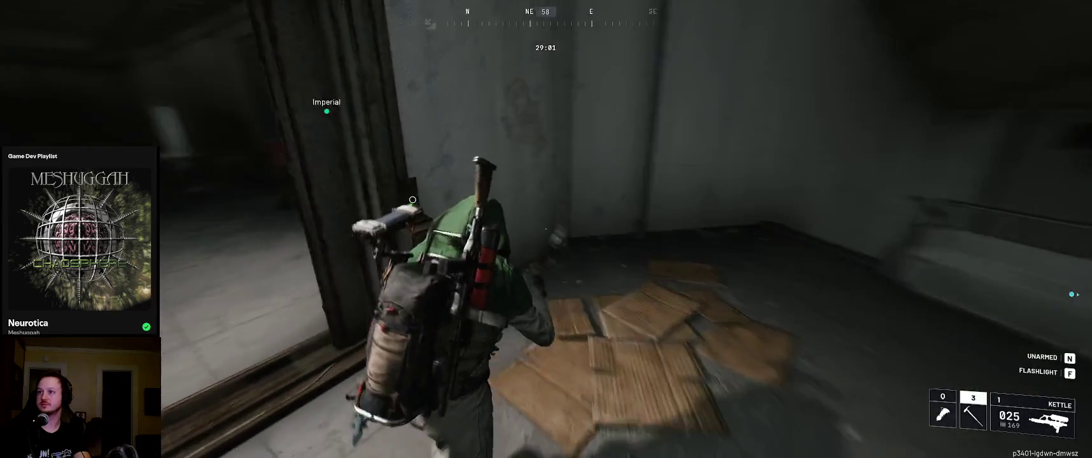
key(3)
key(w)
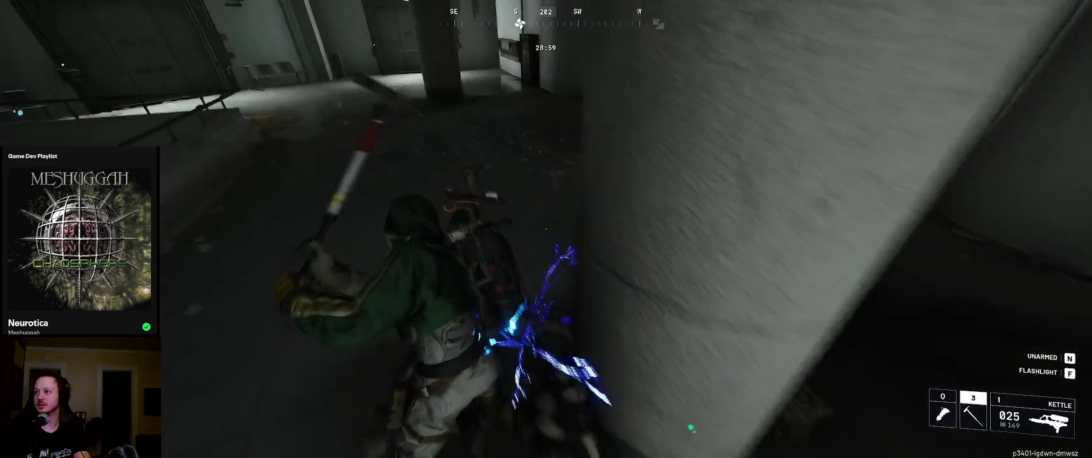
key(w)
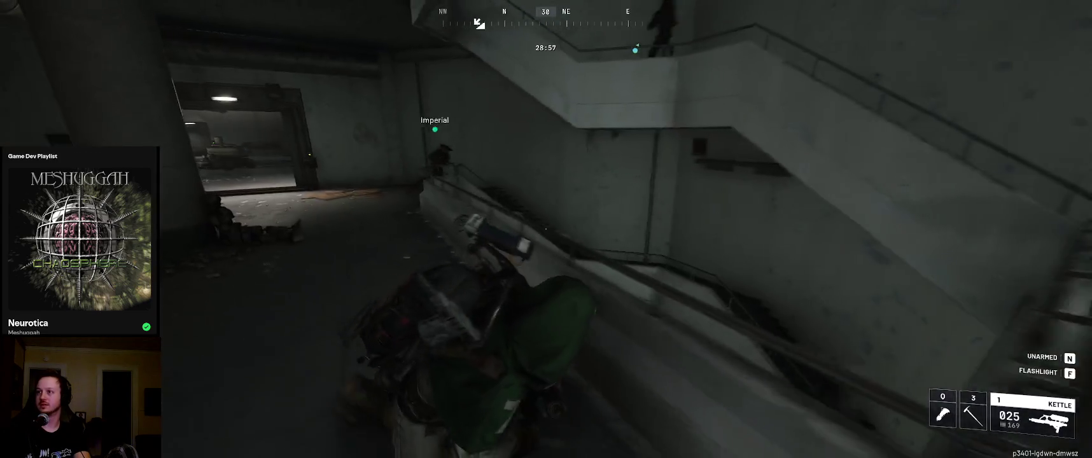
key(w)
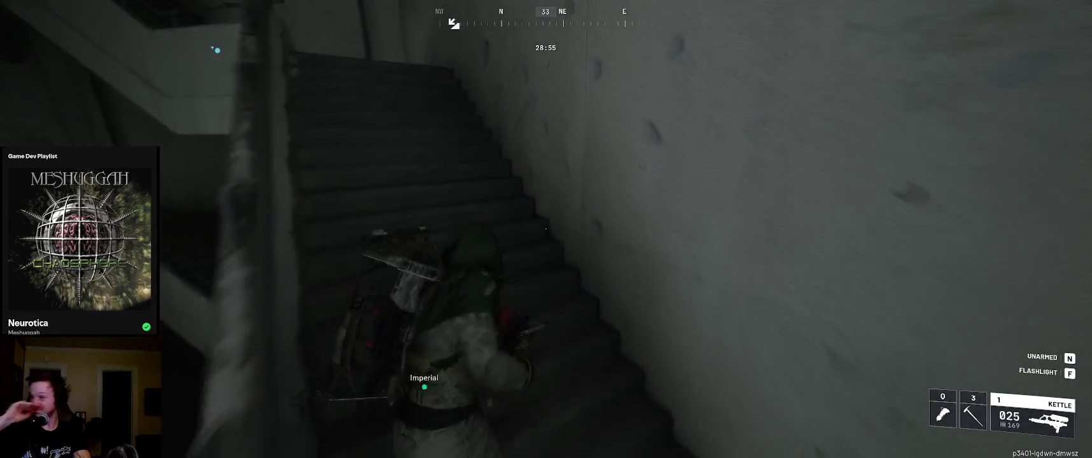
key(w)
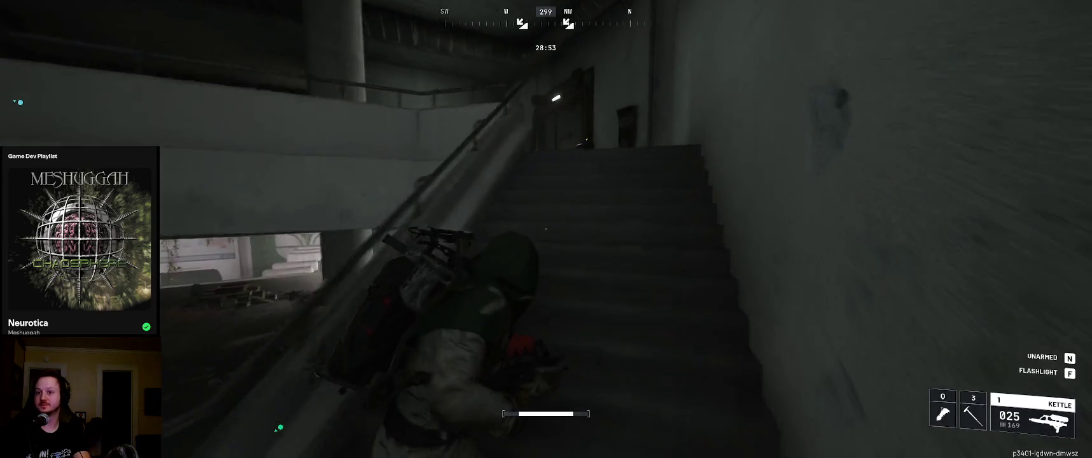
key(w)
Check the loadout, then move down the dark corridor into cover by a pillar
key(Tab)
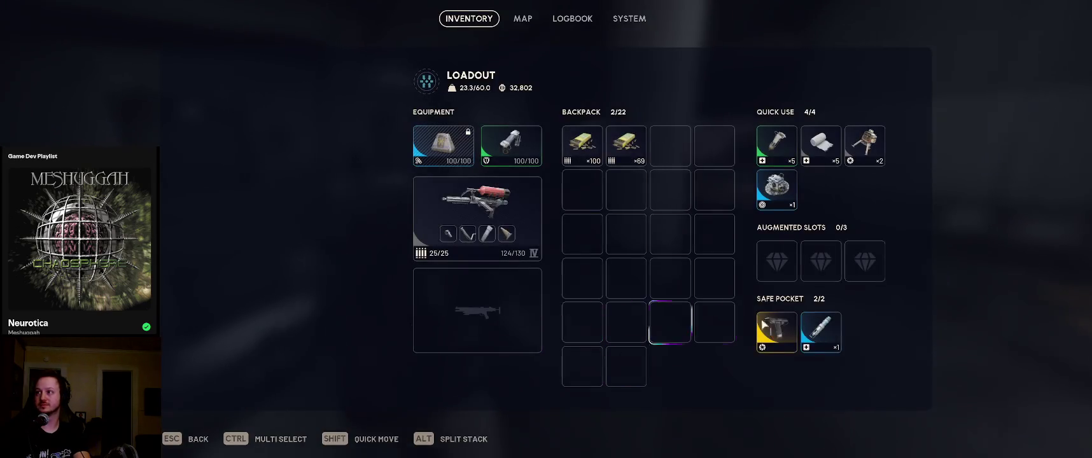
key(Tab)
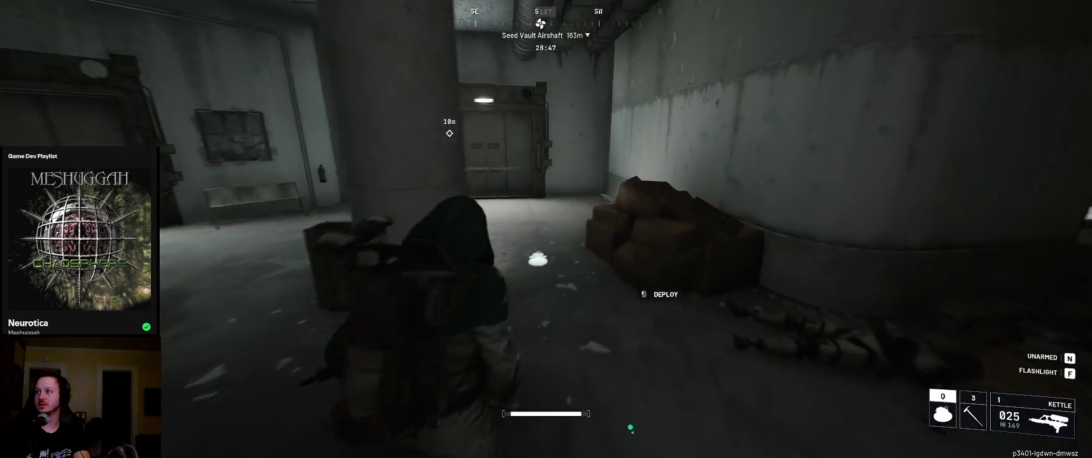
key(w)
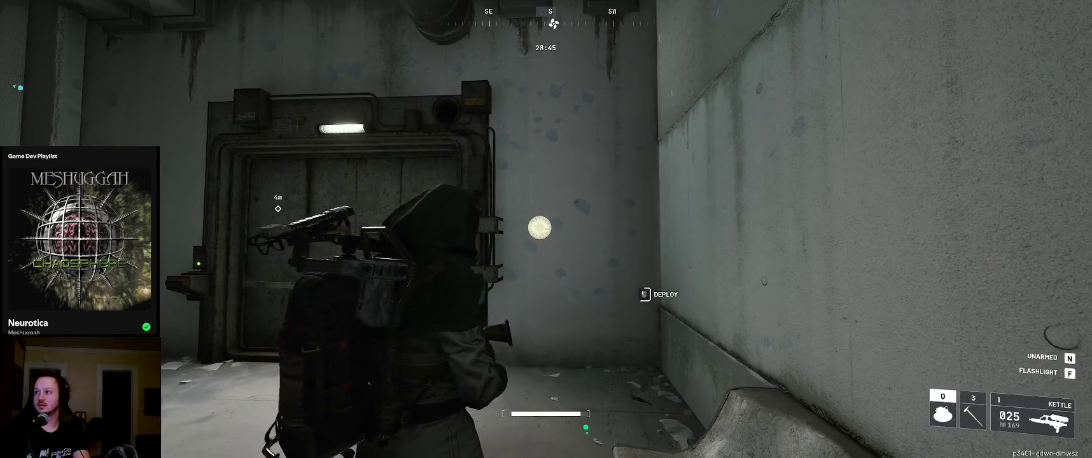
key(w)
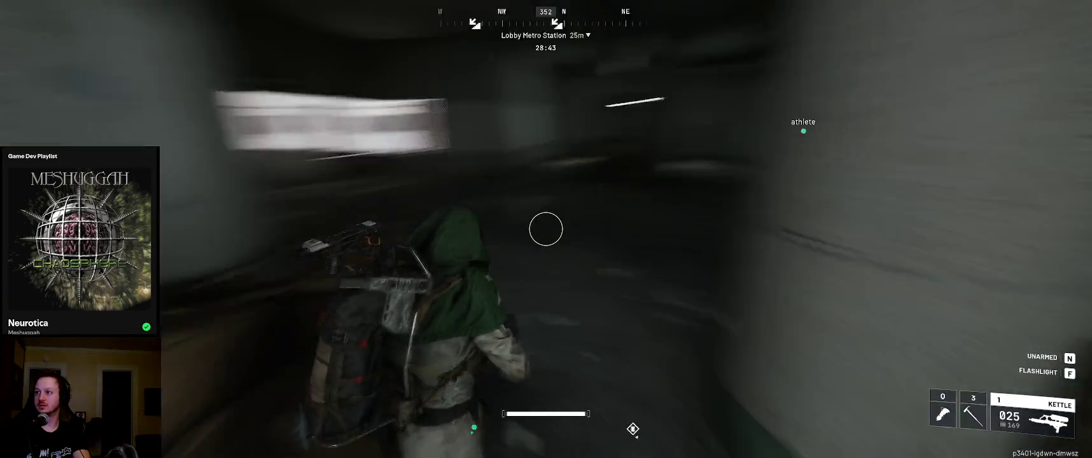
key(w)
key(w)
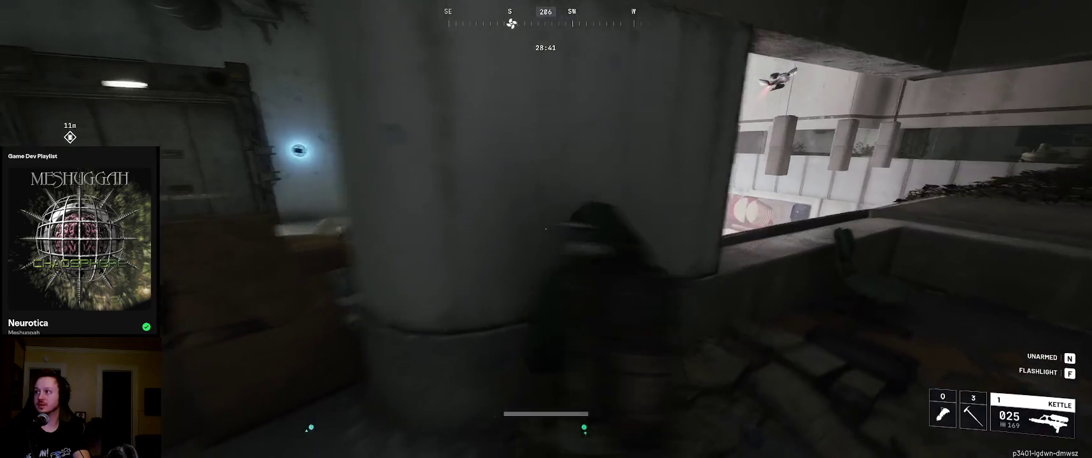
key(w)
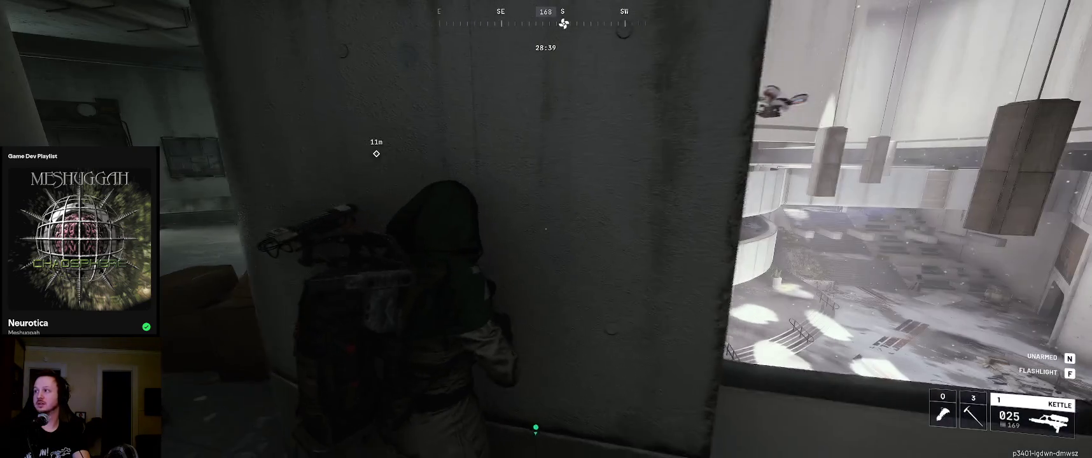
key(w)
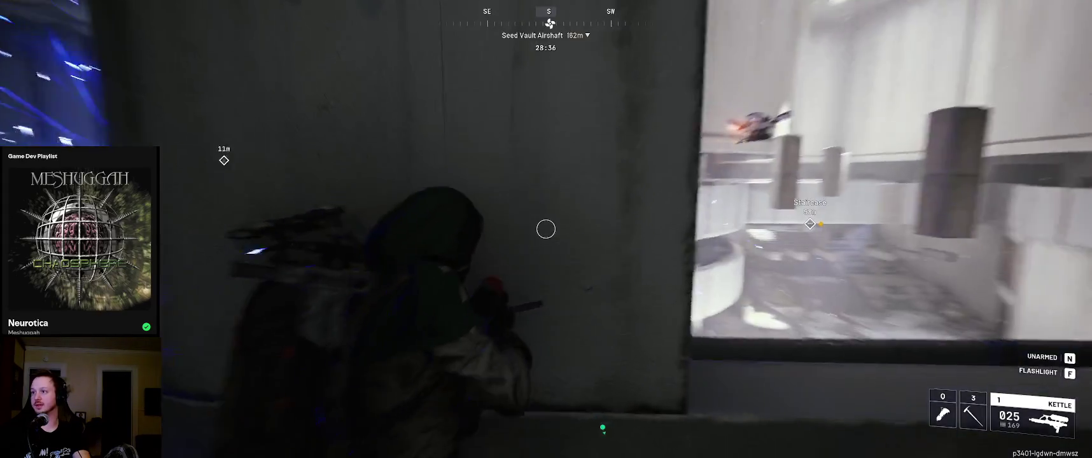
Fight the enemies in the smoke and down the corridor with the Kettle, using wall cover
click(545, 228)
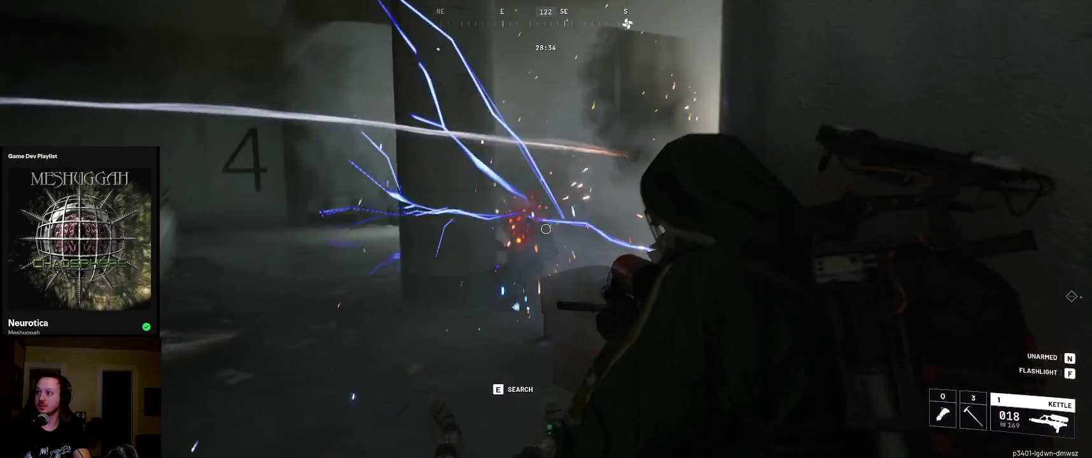
click(546, 229)
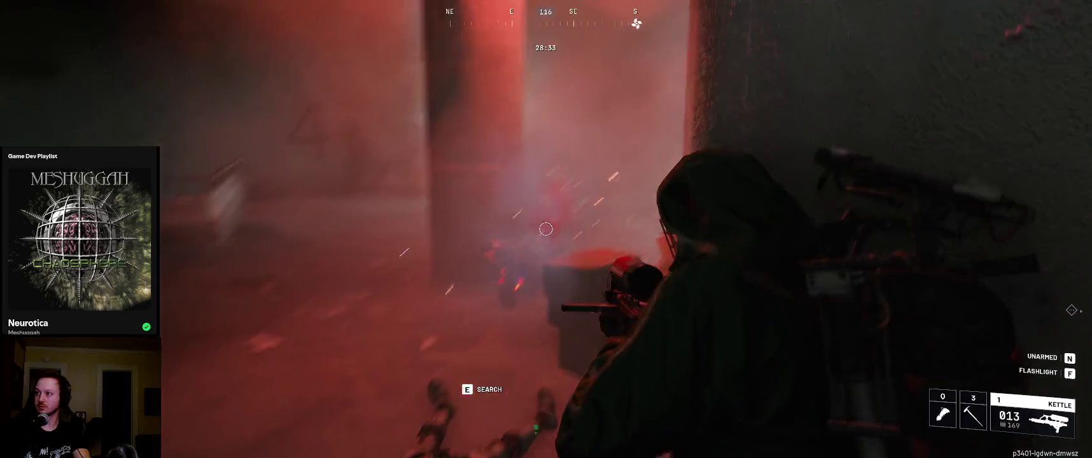
key(d)
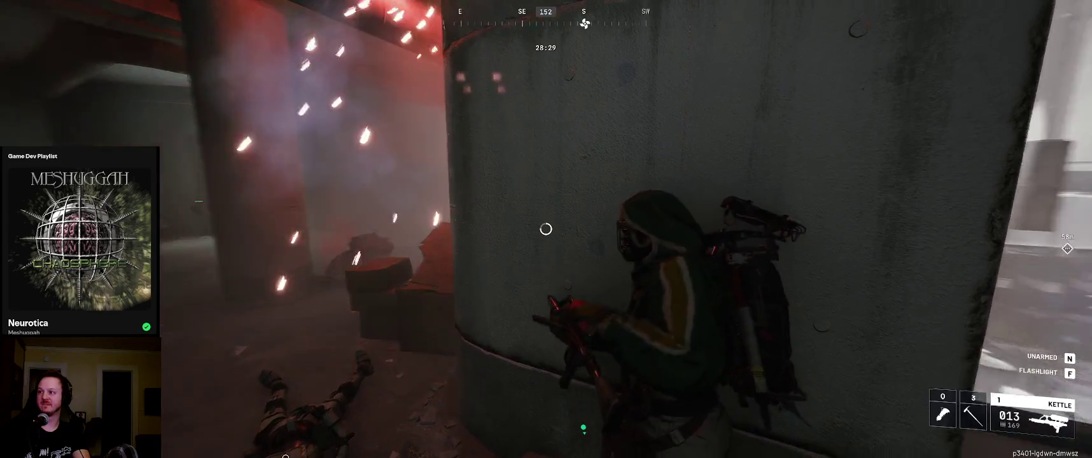
key(a)
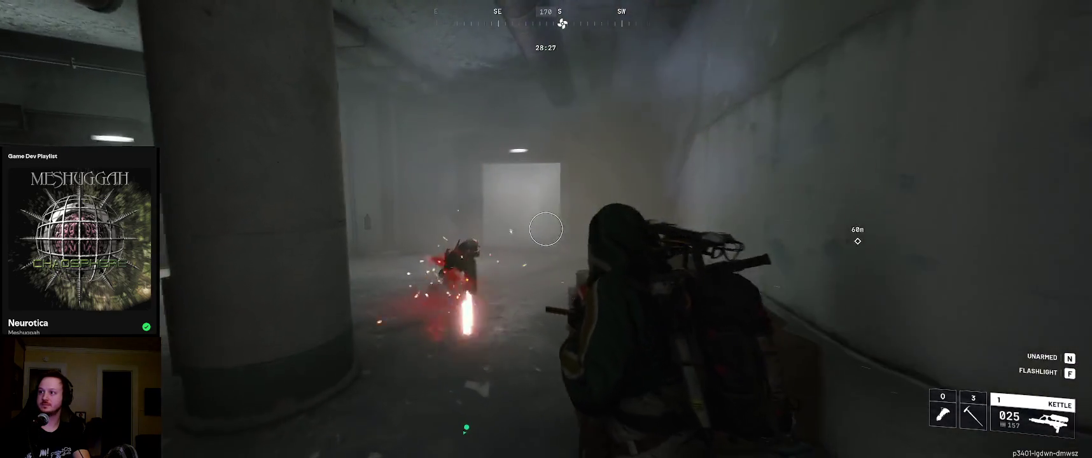
click(546, 228)
click(545, 228)
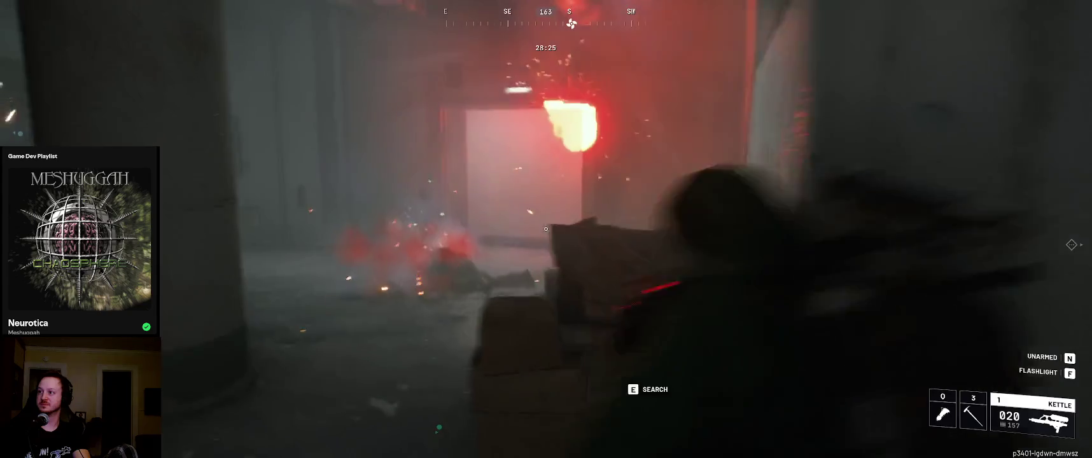
key(3)
key(Tab)
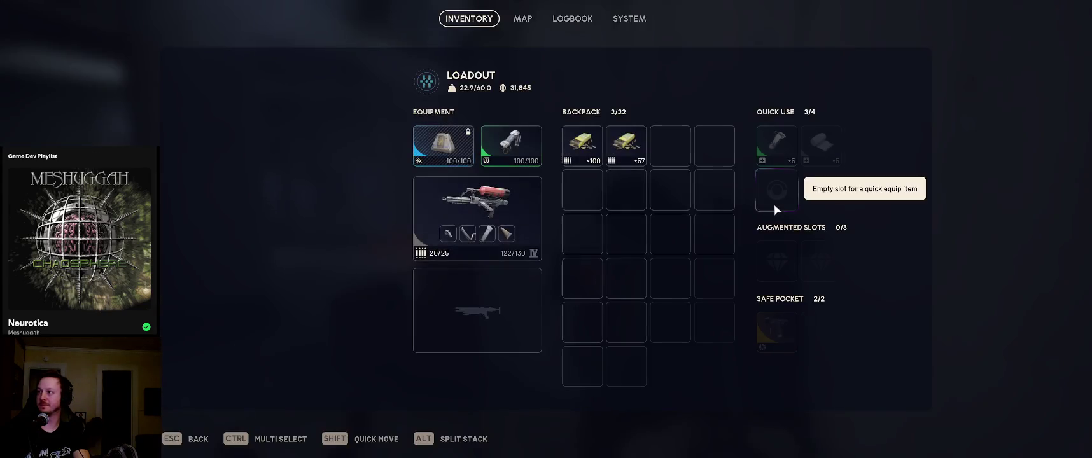
key(Tab)
Run into the garage, shoot the drone from behind a pillar, and reload the Kettle
key(w)
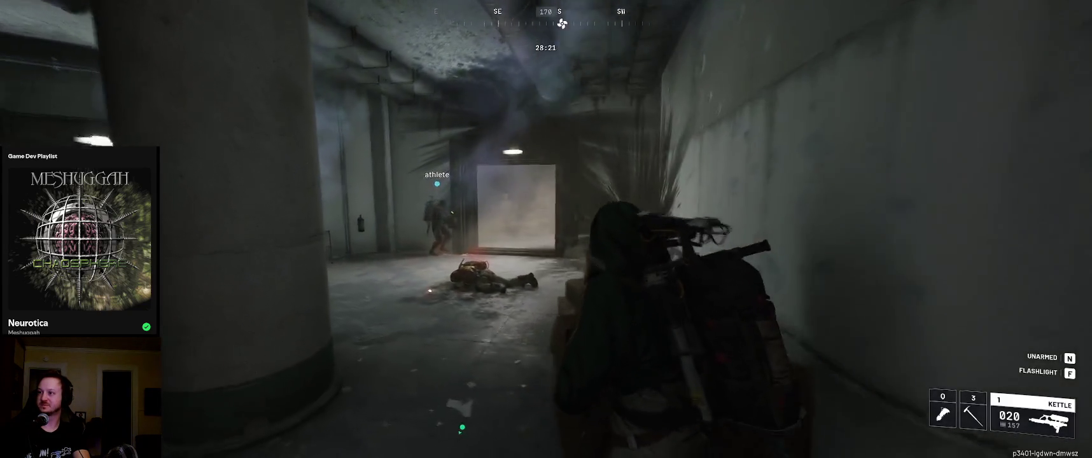
key(w)
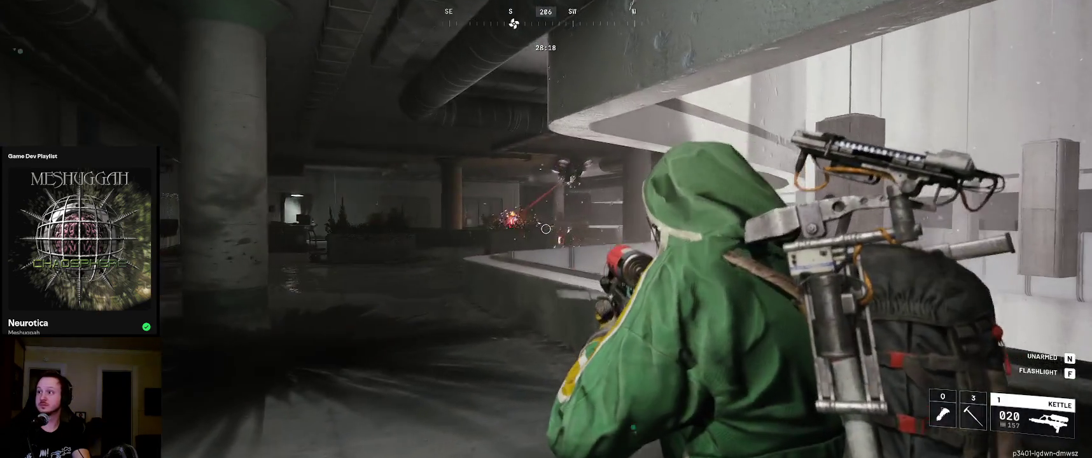
click(546, 228)
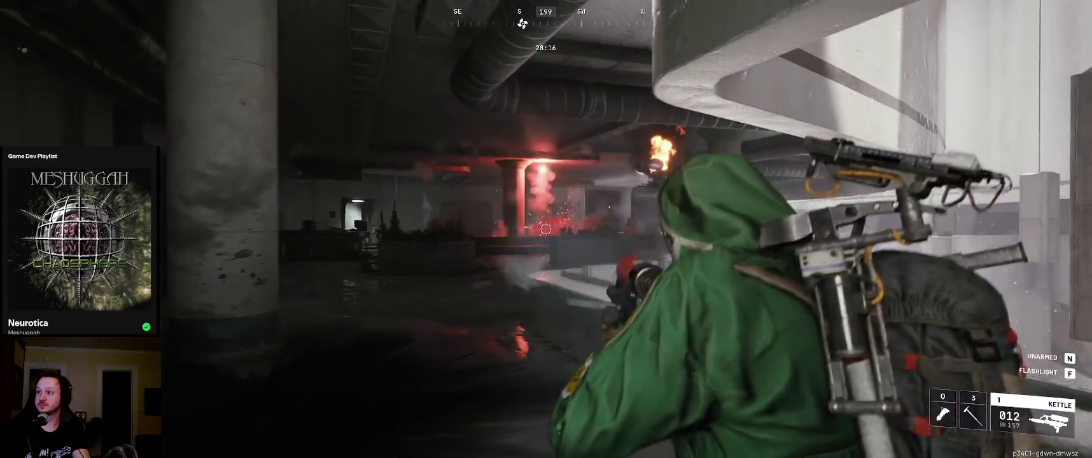
key(w)
click(547, 228)
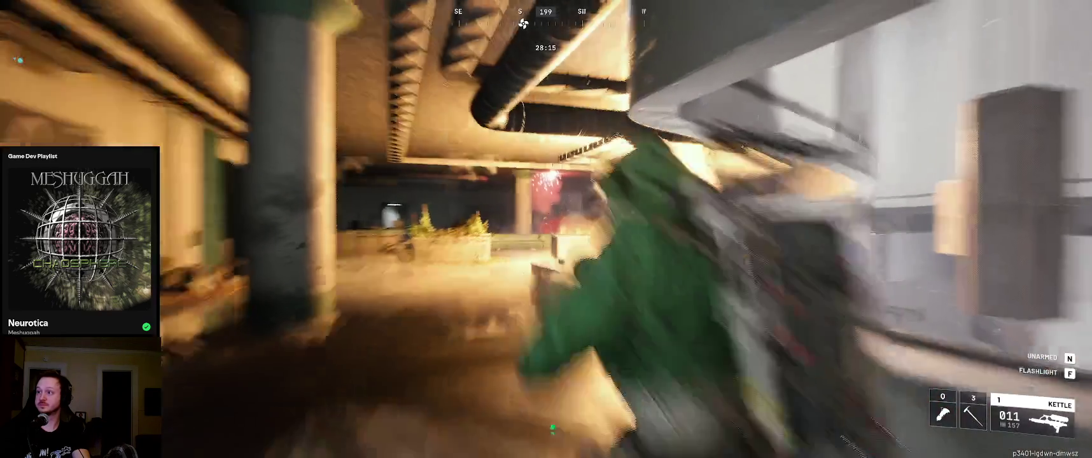
key(r)
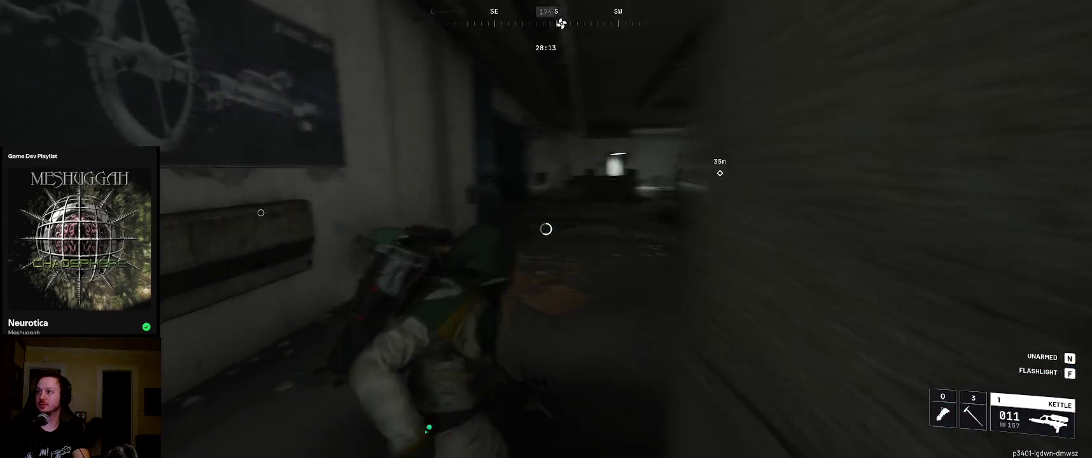
Shoot down the enemy at the reception counter, reload, and move along the wall toward the fire
key(w)
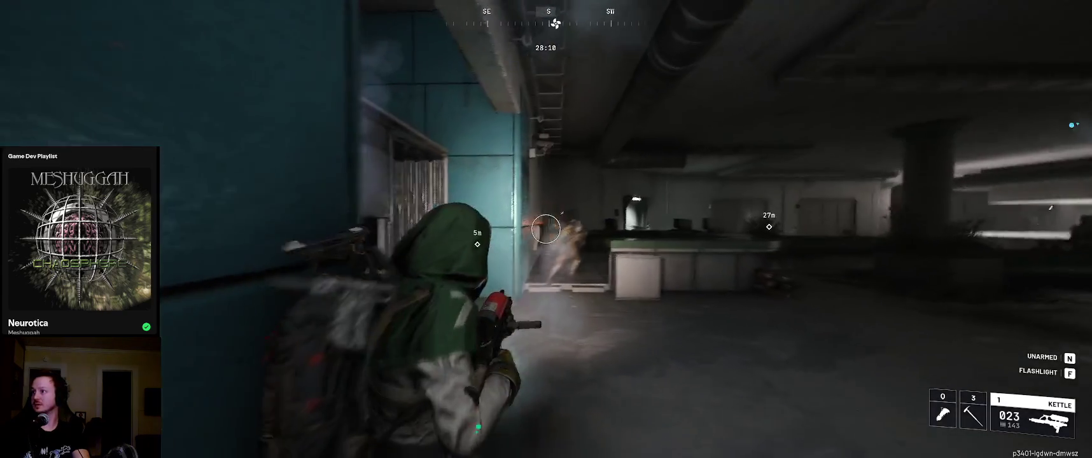
click(546, 228)
key(w)
click(546, 228)
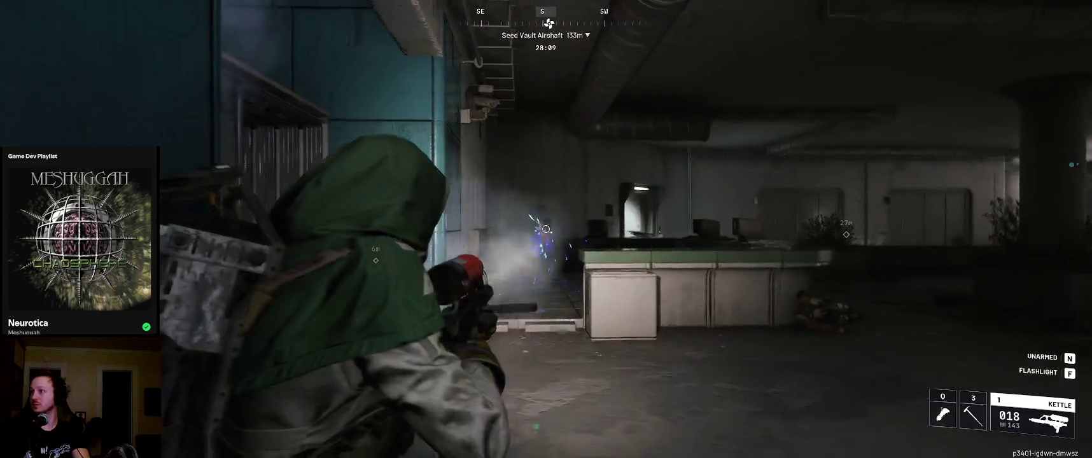
click(546, 228)
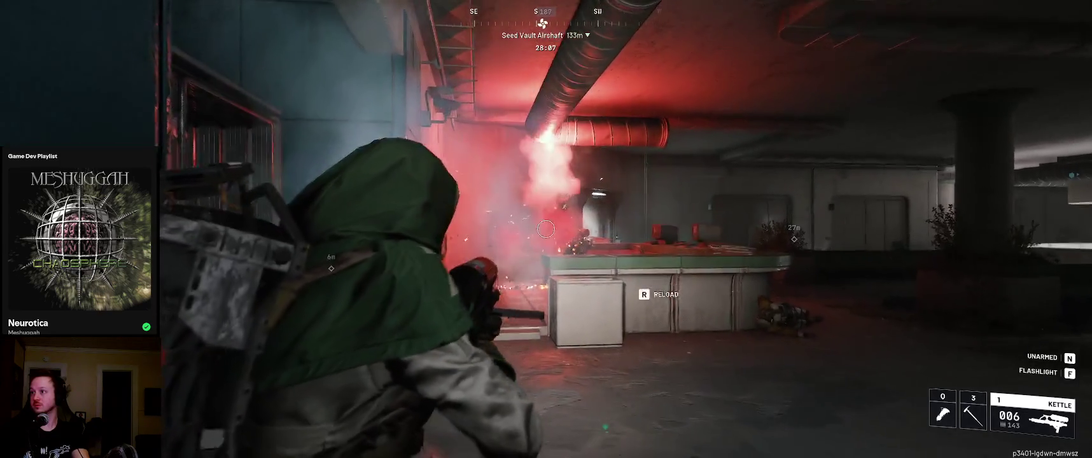
key(w)
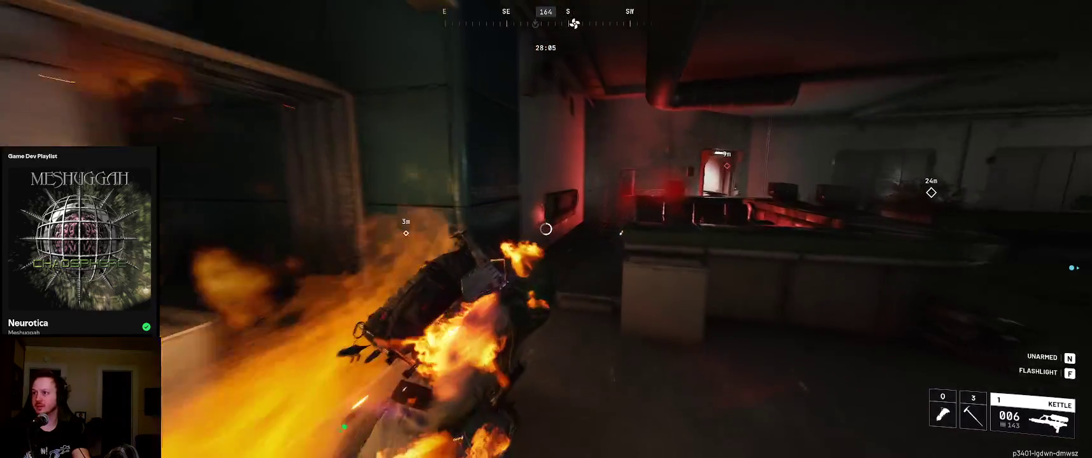
key(r)
key(w)
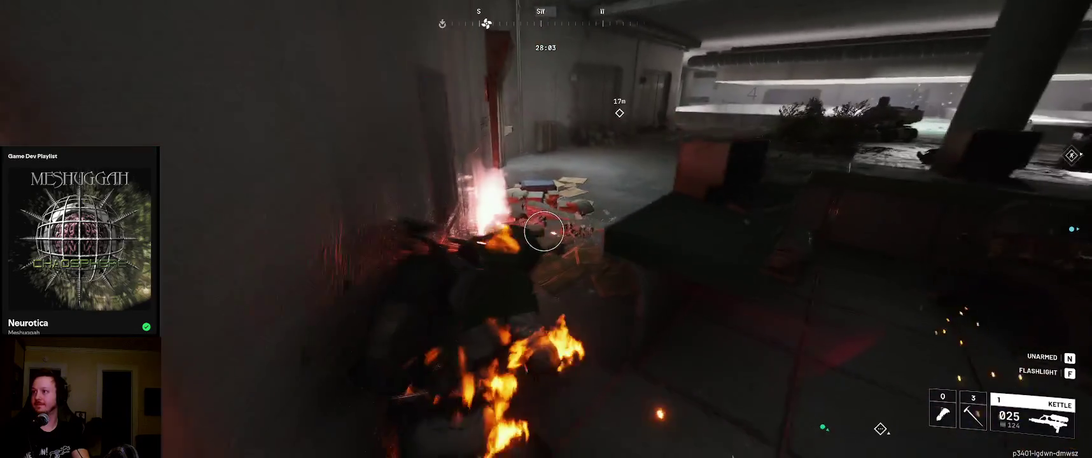
key(w)
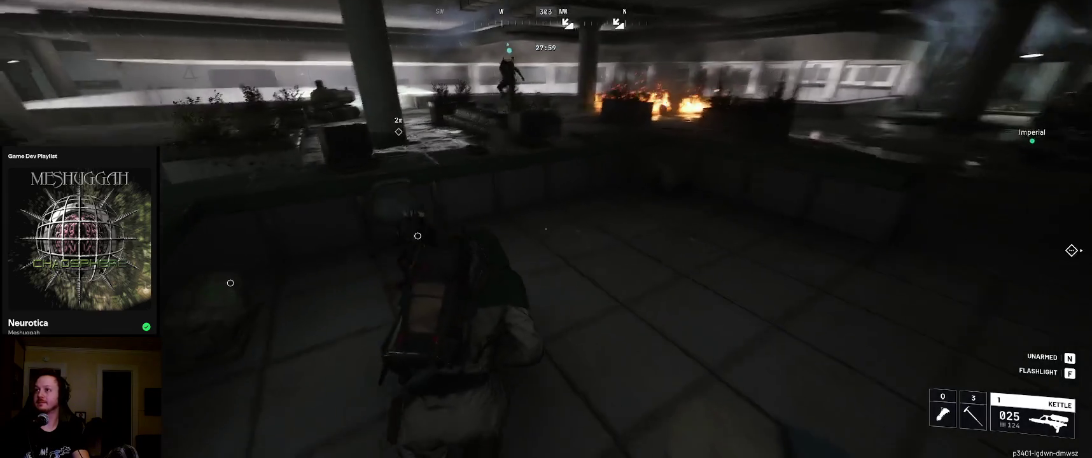
key(Tab)
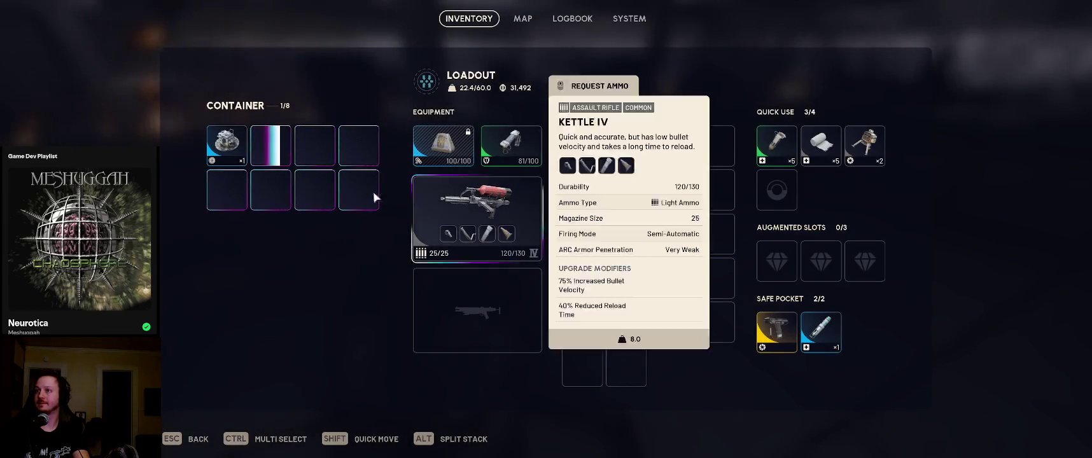
Loot the Jolt Mine, shield recharger, light ammo and bandage, and equip a second Kettle
shift+click(235, 159)
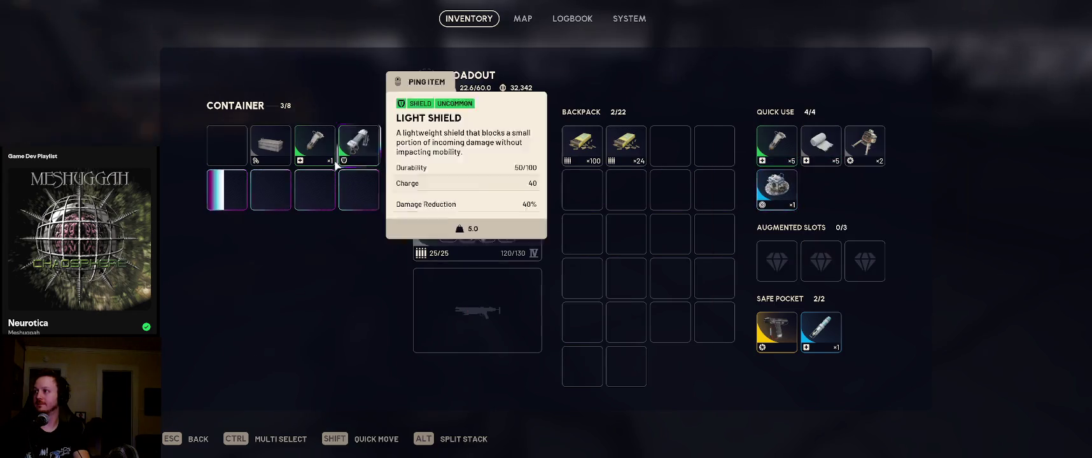
shift+click(318, 155)
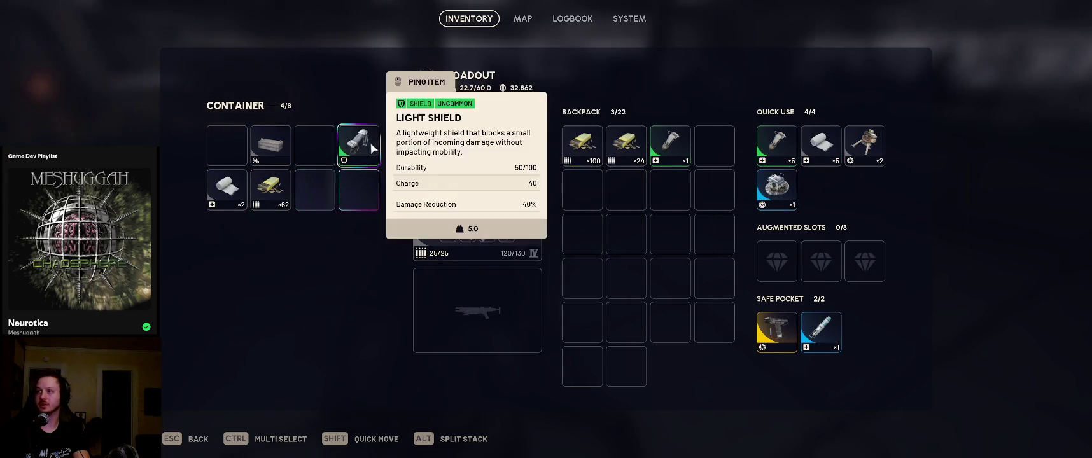
shift+click(318, 191)
mouse_move(359, 189)
mouse_down()
mouse_move(475, 293)
mouse_move(477, 309)
mouse_up()
shift+click(278, 203)
shift+click(228, 189)
key(Escape)
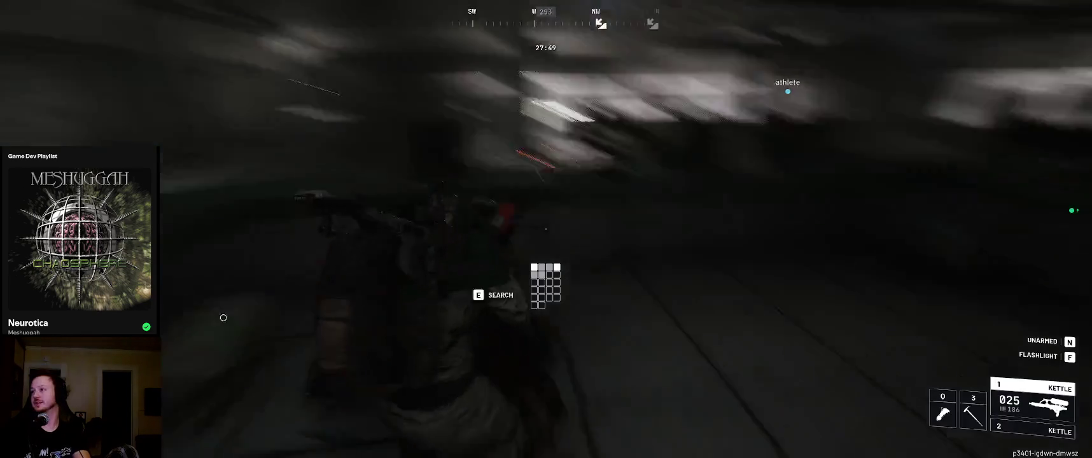
Search the bag on the floor and take the Durable Cloth into the backpack
key(w)
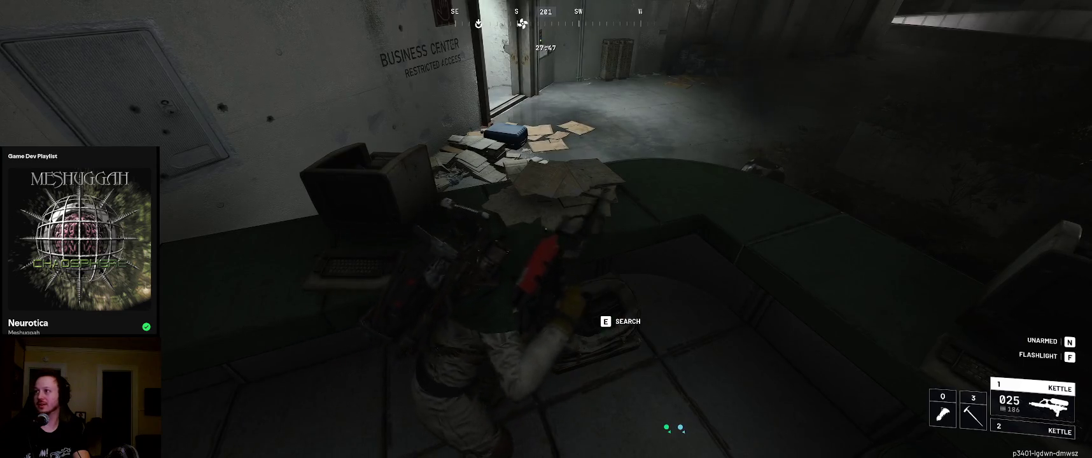
key(e)
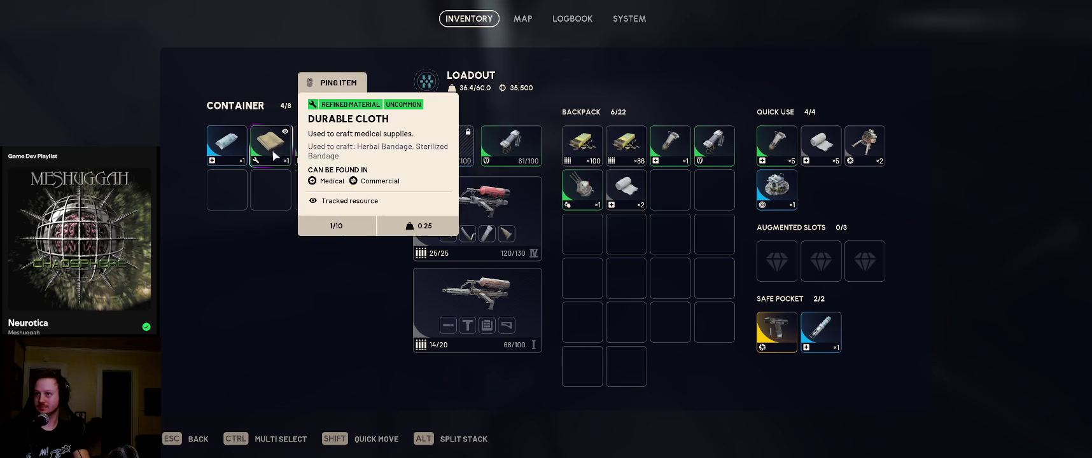
shift+click(271, 145)
key(Escape)
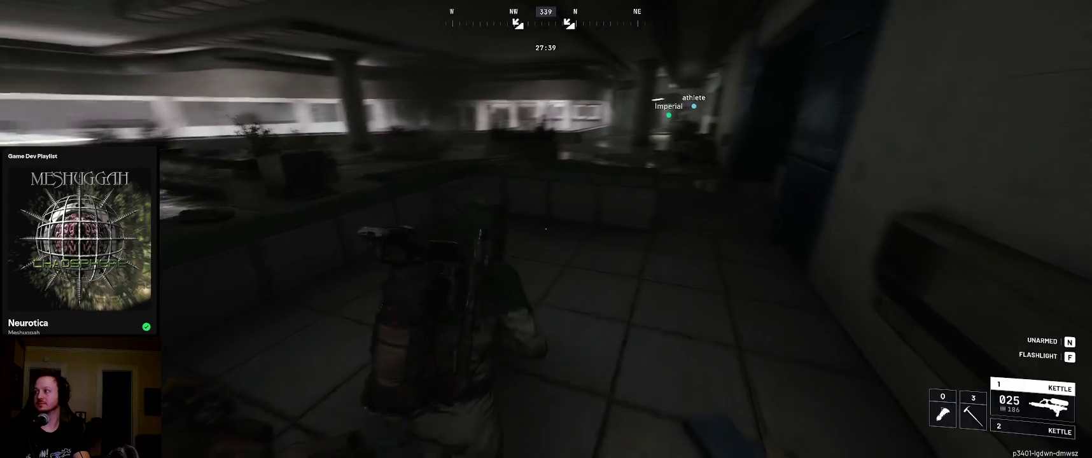
key(q)
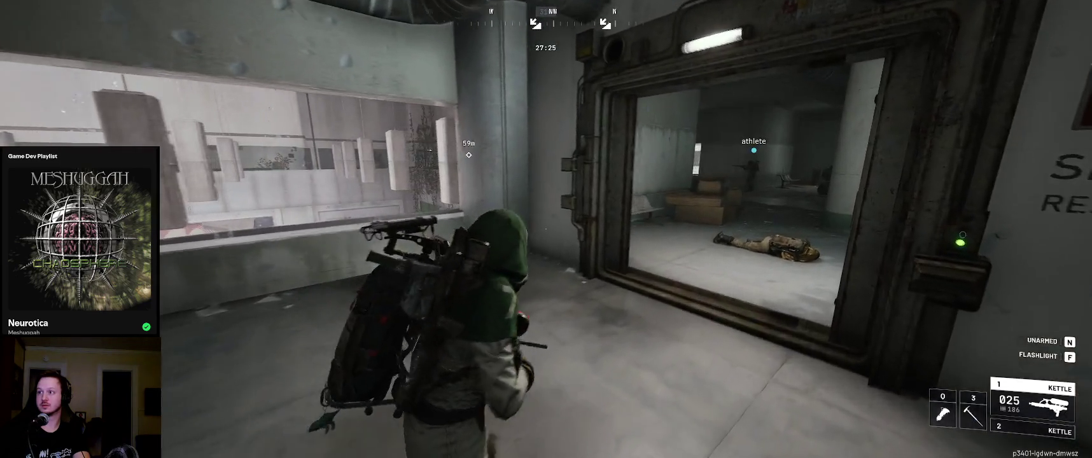
Heal with a bandage, switch back to the Kettle, and stash the container's bandage in the backpack
key(q)
key(q)
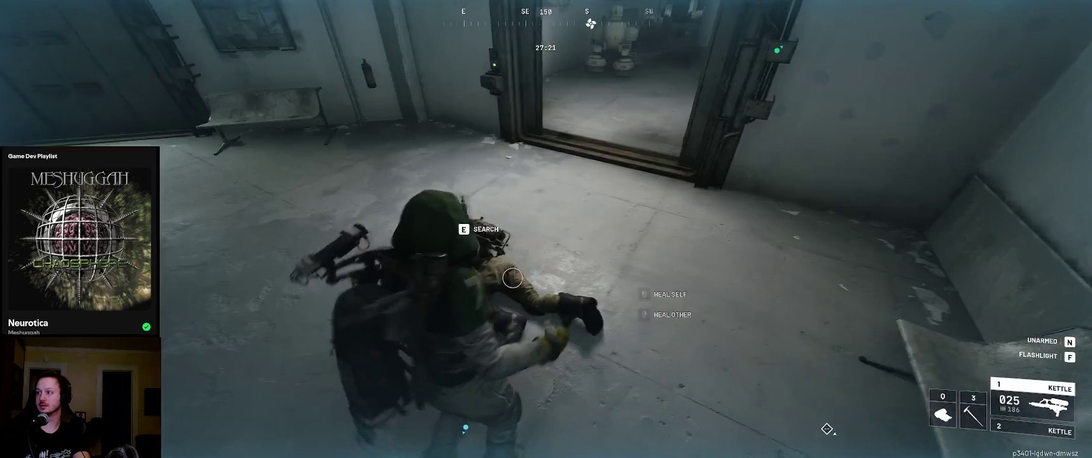
key(1)
key(Tab)
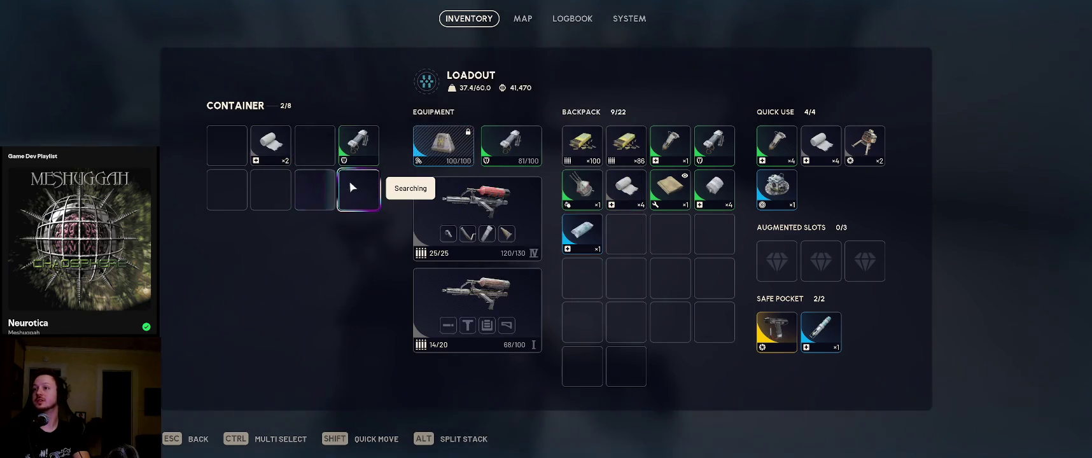
shift+click(271, 149)
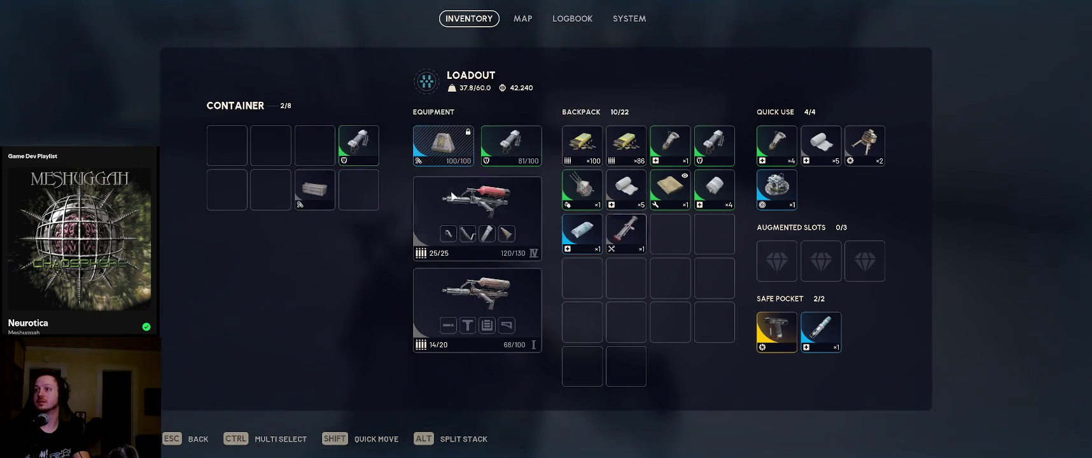
key(Tab)
Advance toward the hallway and shoot at the enemy across the room
key(w)
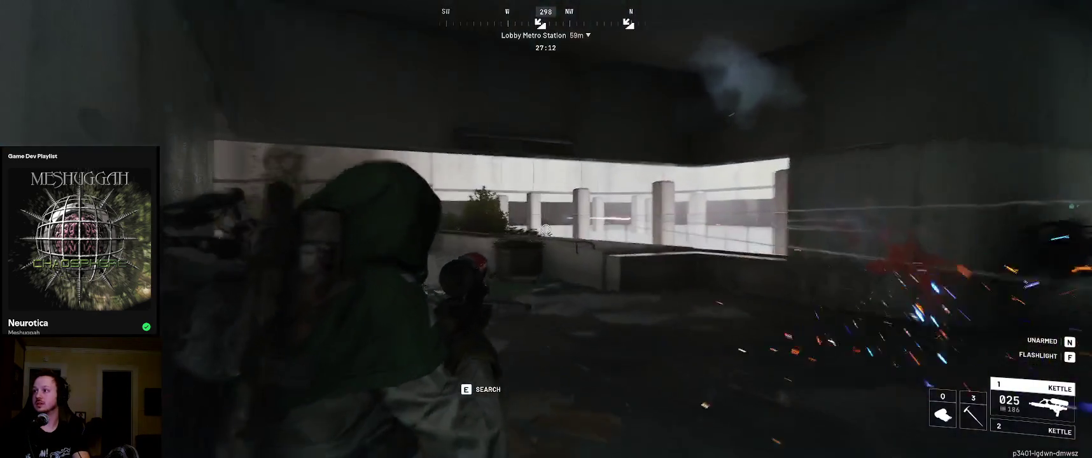
click(545, 230)
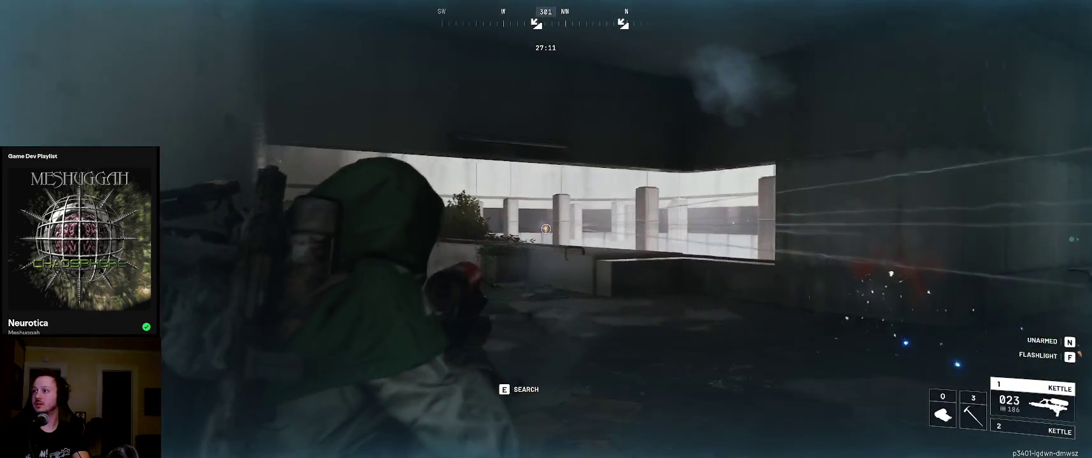
click(546, 230)
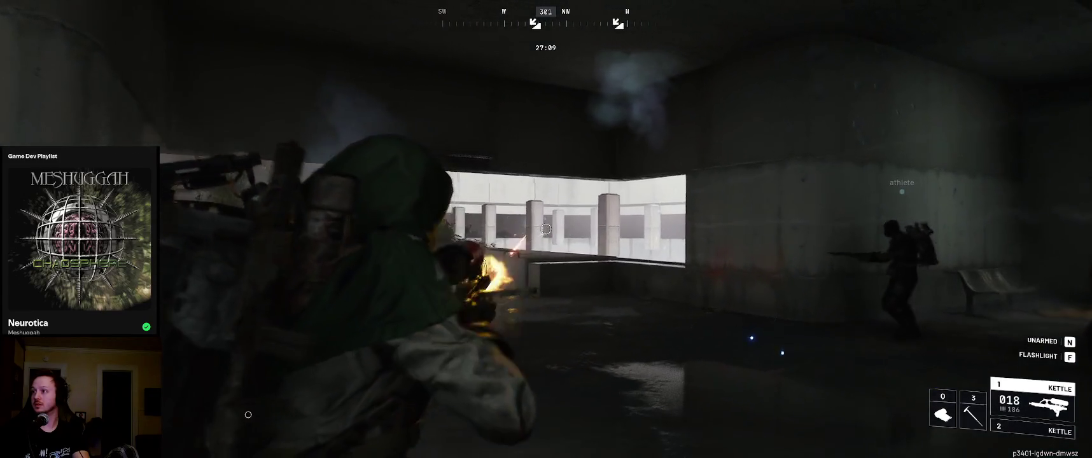
Approach the metal door, reload the Kettle, and start breaching it
key(w)
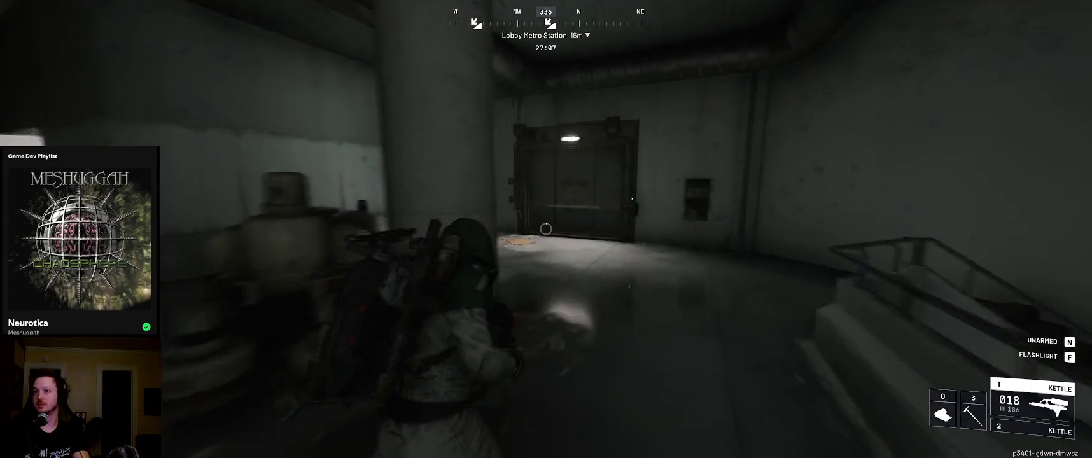
key(w)
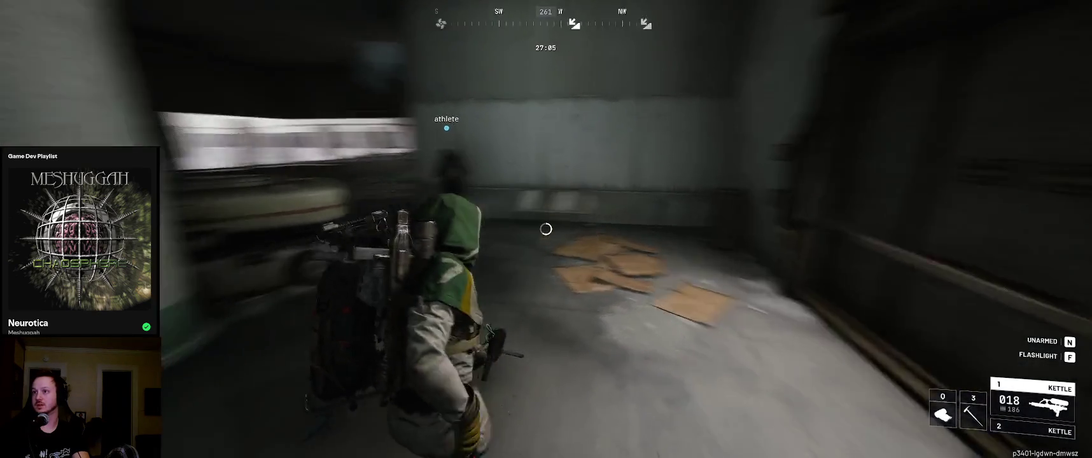
key(r)
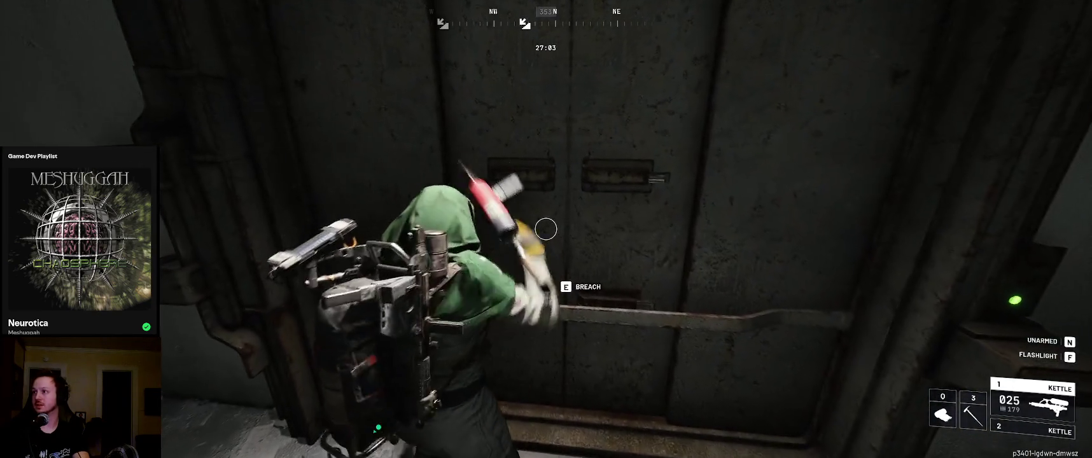
key(w)
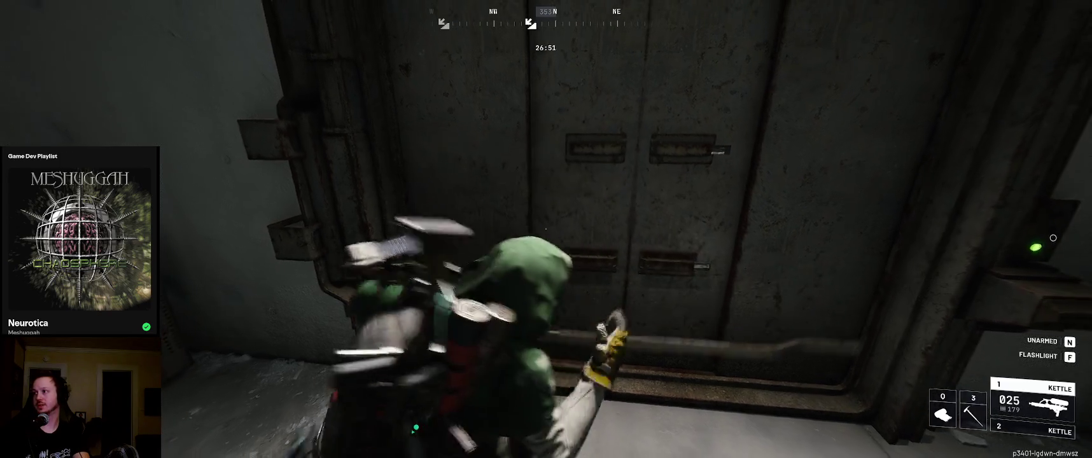
Deploy a throwable, open the metal door, and walk through
key(Tab)
key(Tab)
key(q)
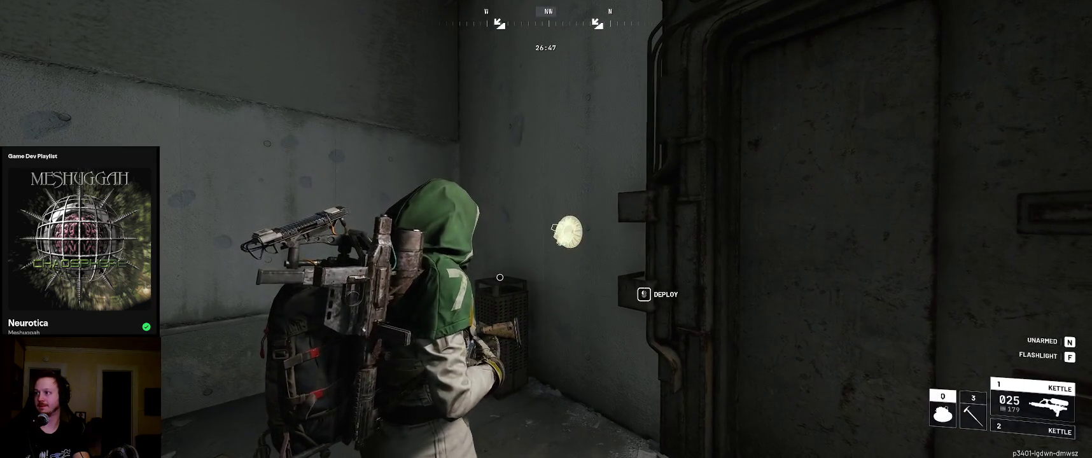
key(w)
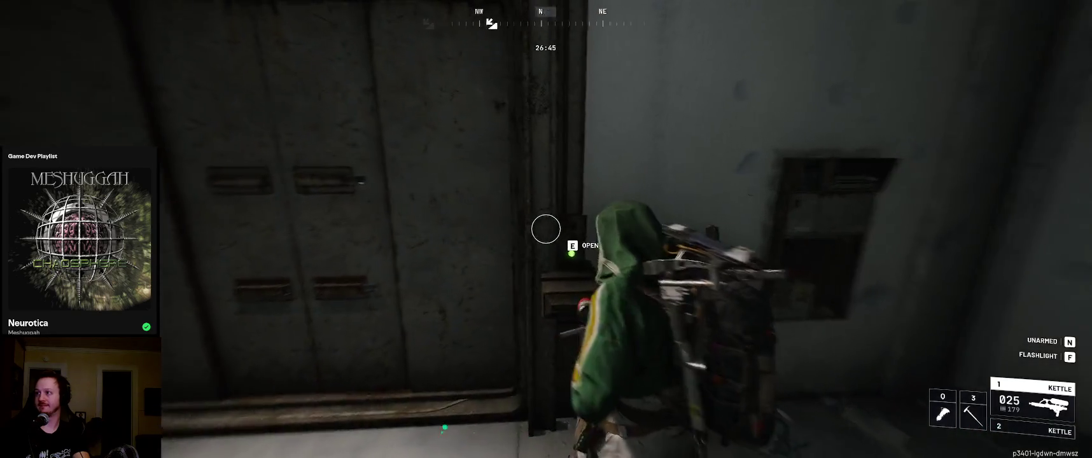
key(e)
key(w)
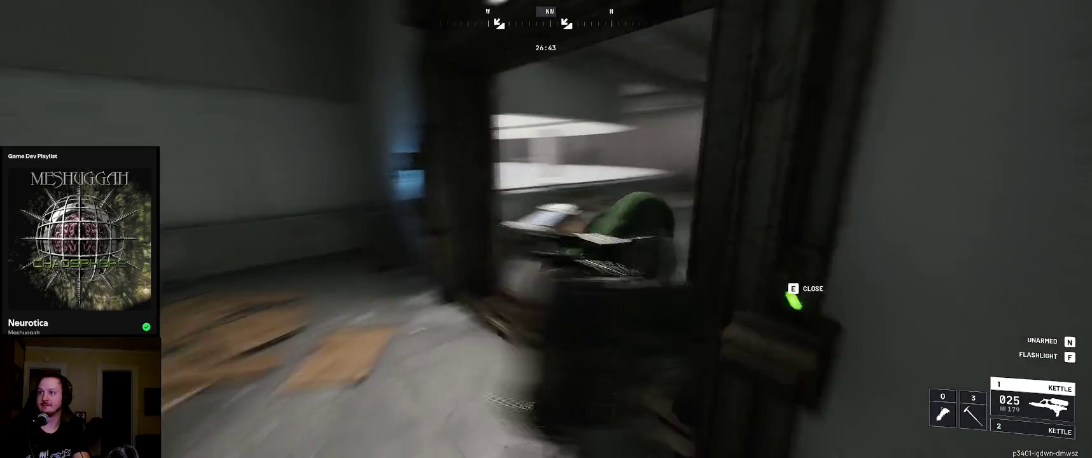
Edge toward the window, fall back from incoming fire, and use a shield recharger
key(w)
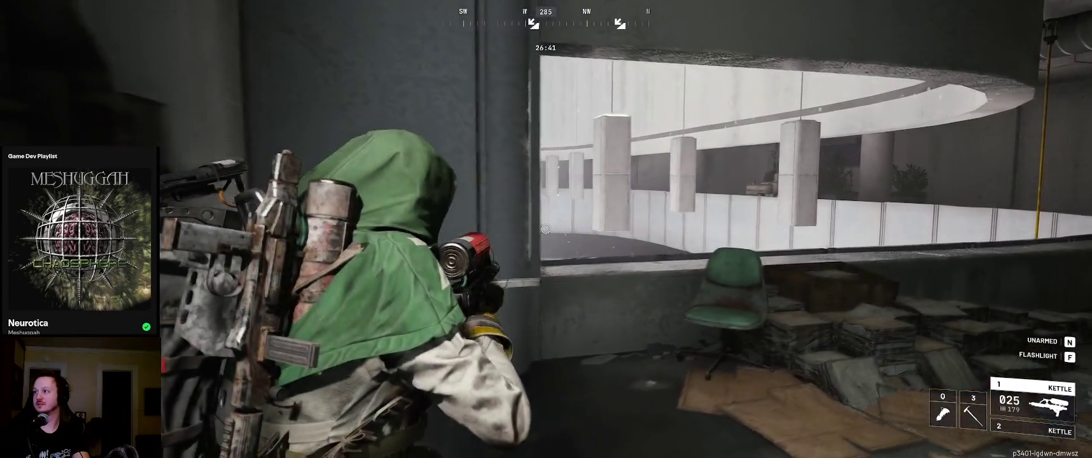
key(w)
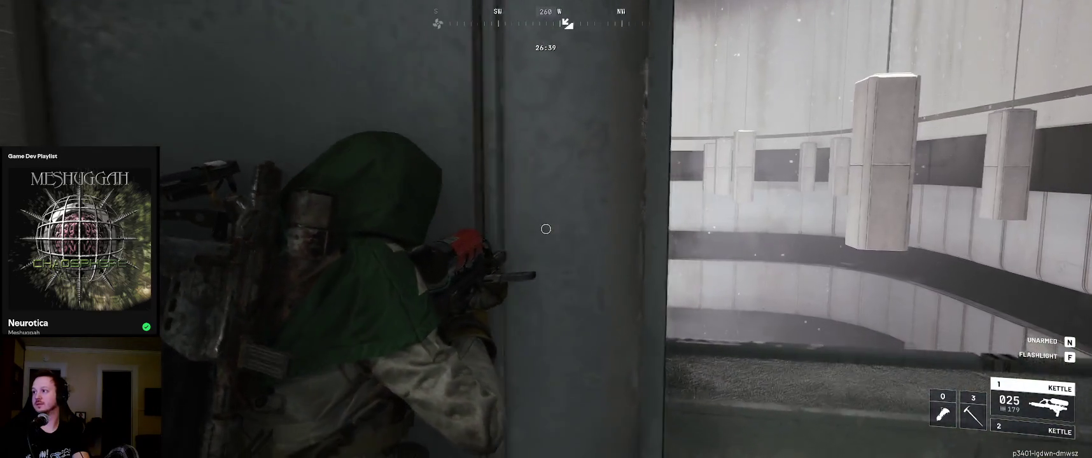
key(a)
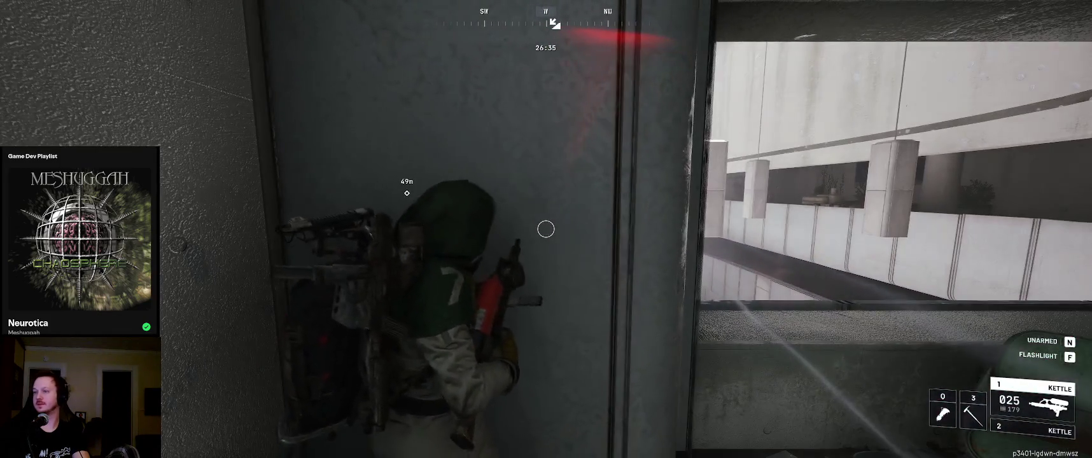
key(q)
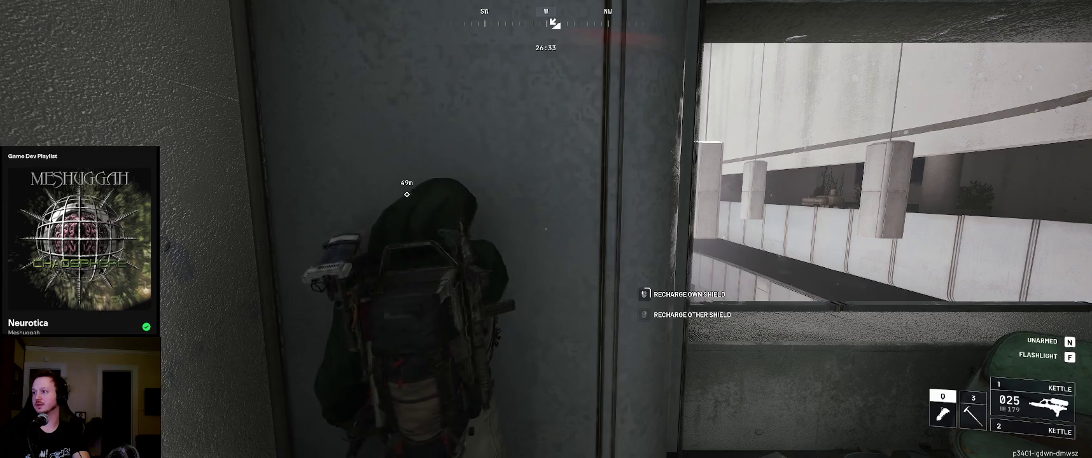
key(d)
Move through the dark room and corridor, past the pillar, to the stairwell
key(w)
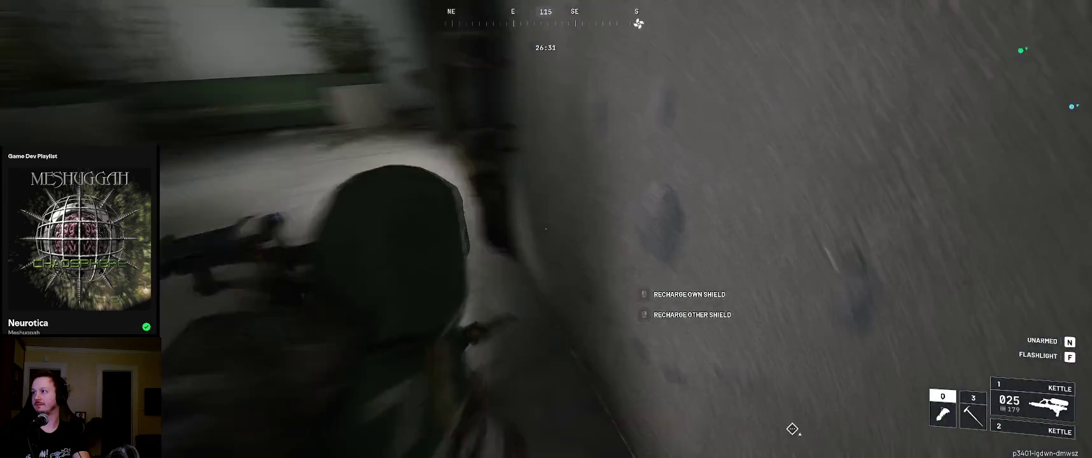
key(w)
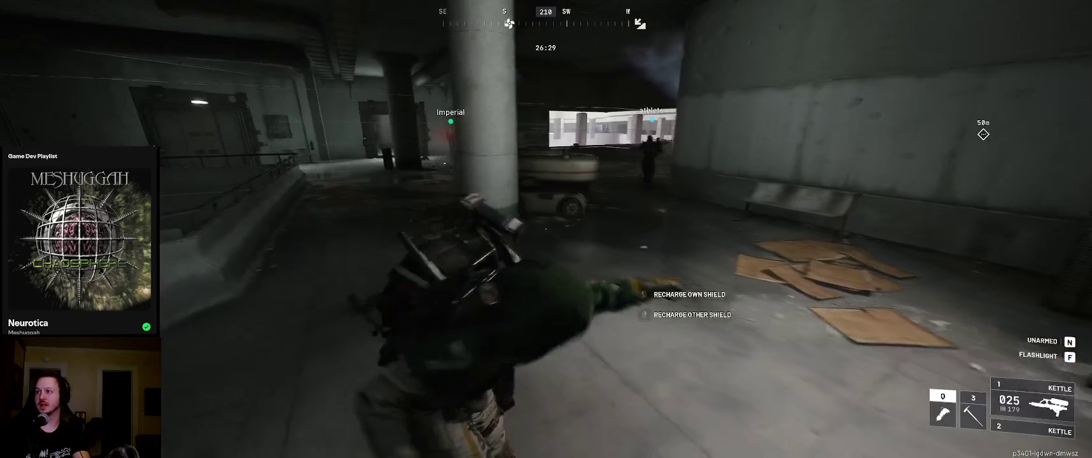
key(w)
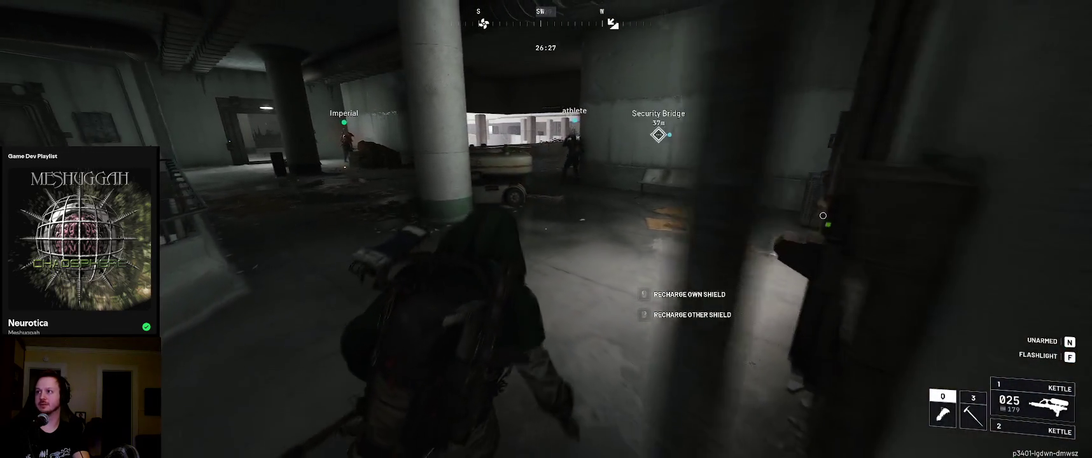
key(w)
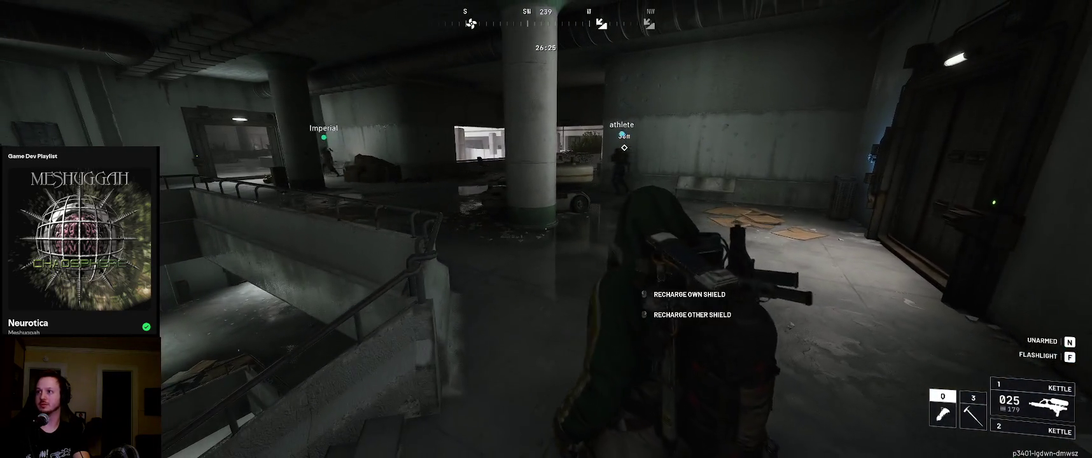
key(w)
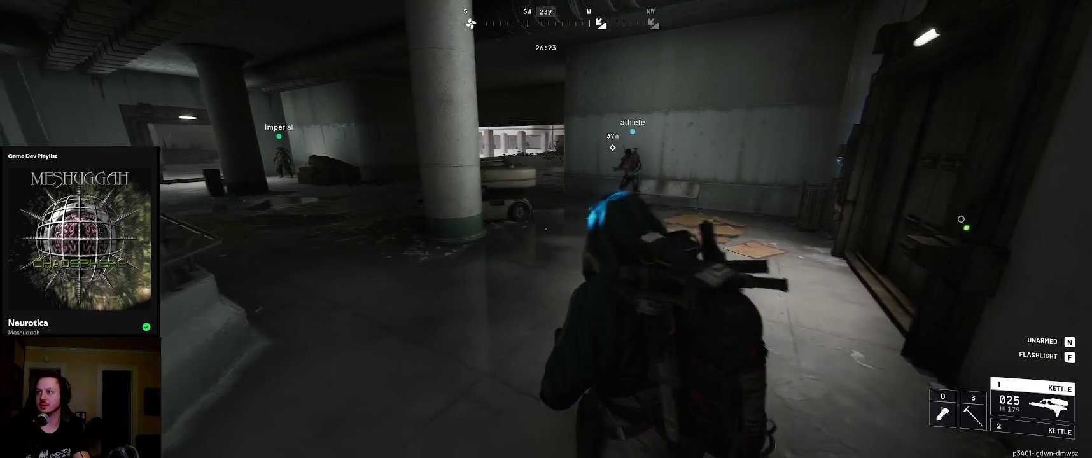
key(w)
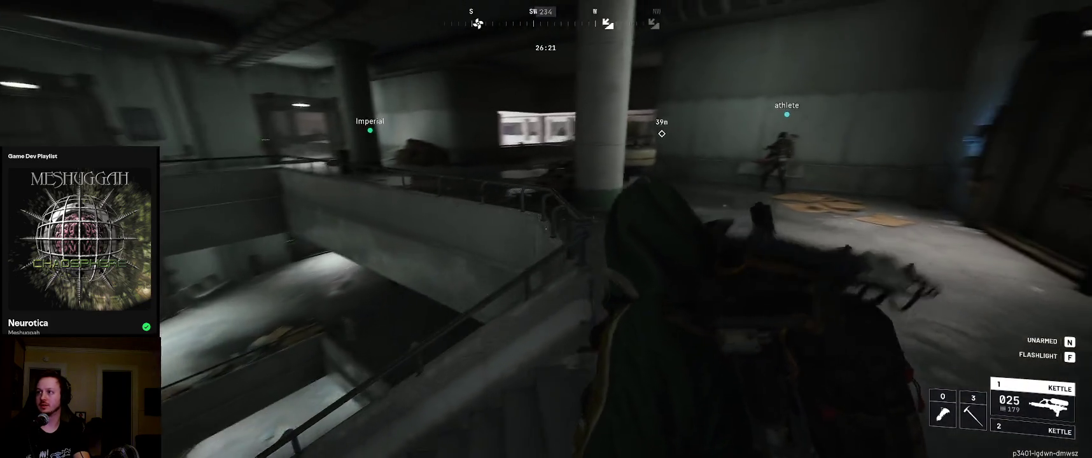
Descend the stairwell past the debris on the landing, following the teammate
key(w)
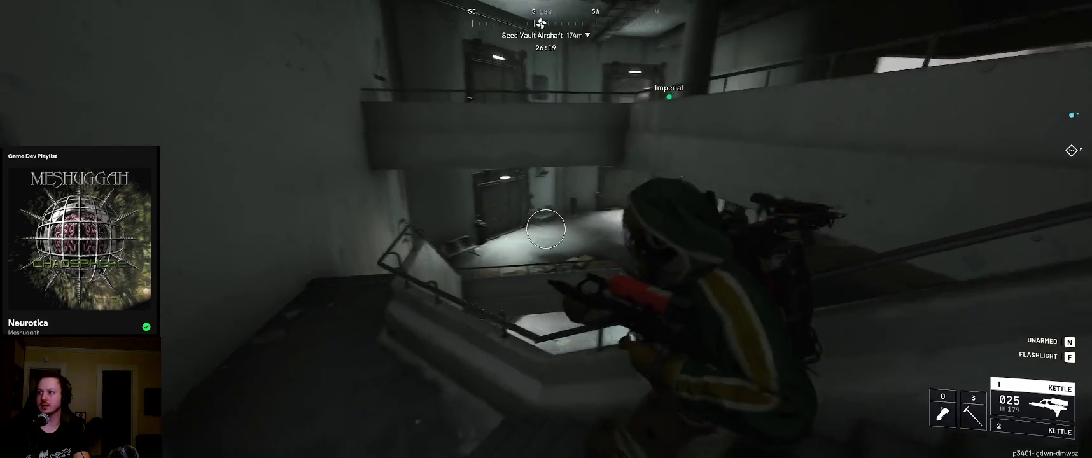
key(w)
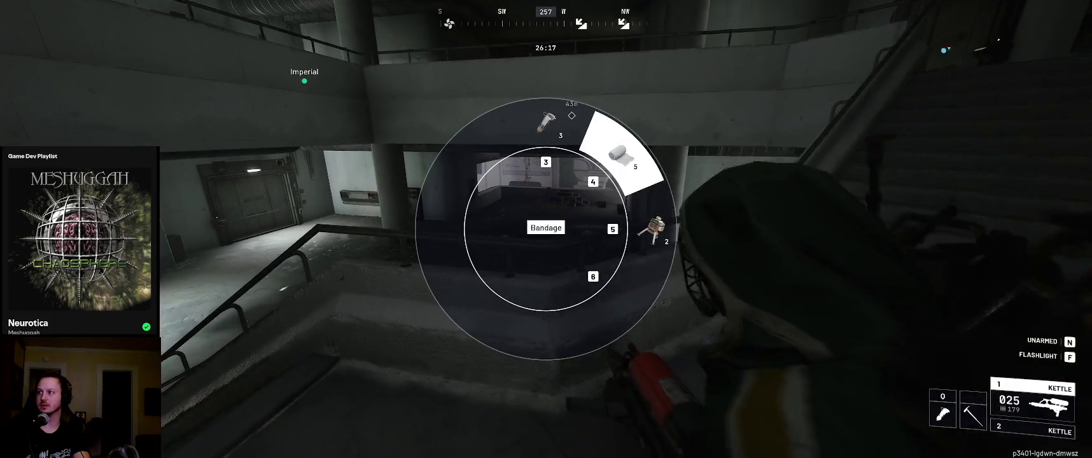
key(w)
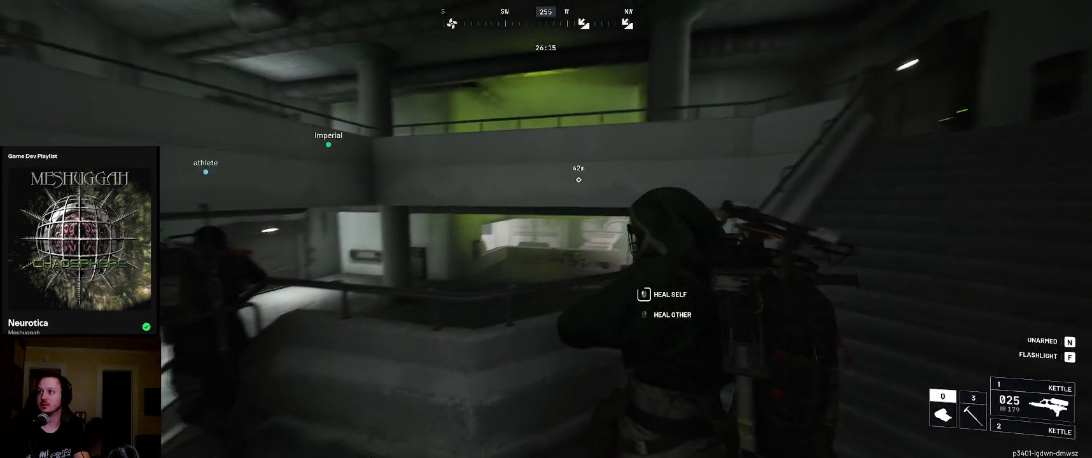
key(w)
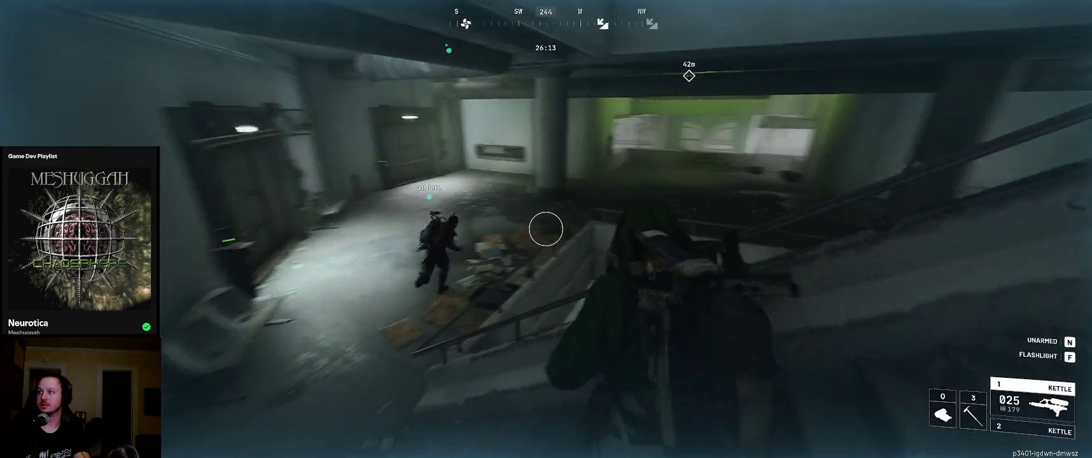
key(w)
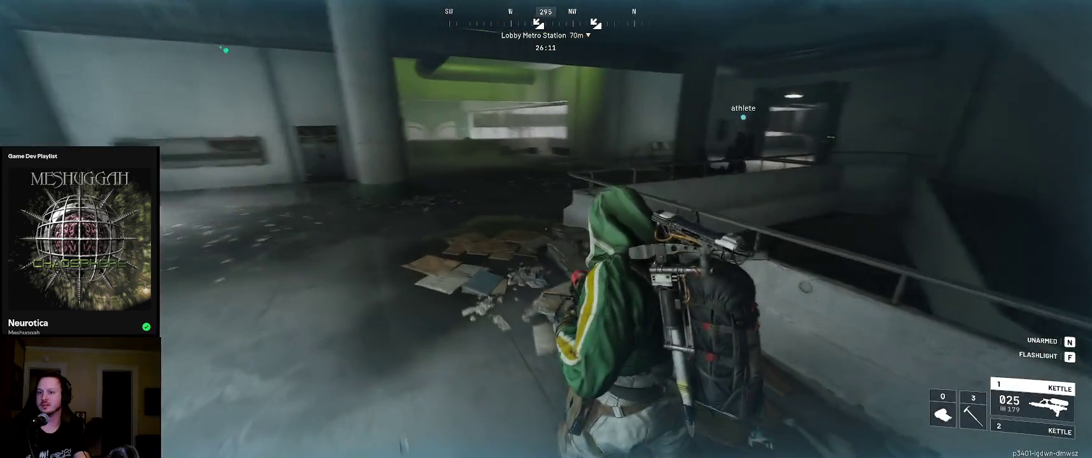
key(w)
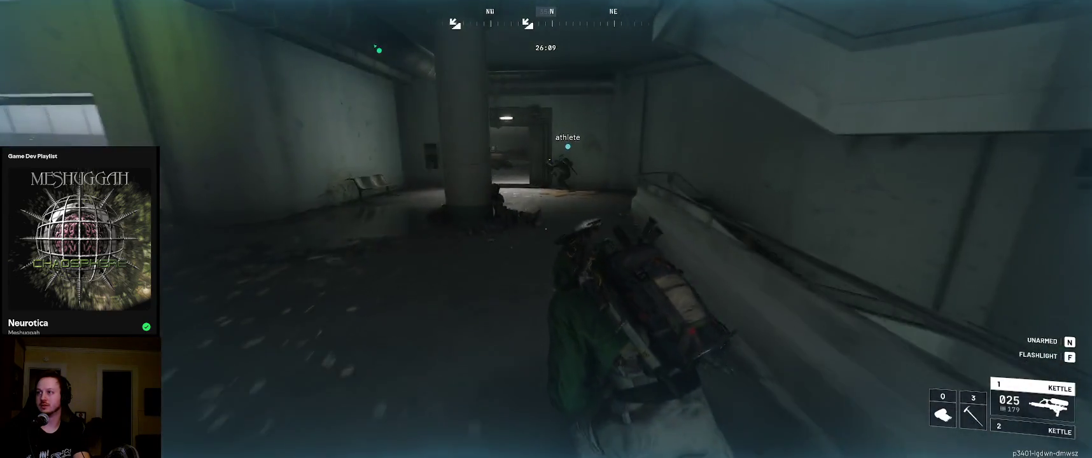
Finish descending the stairwell and run along the Mantikor lobby counter
key(w)
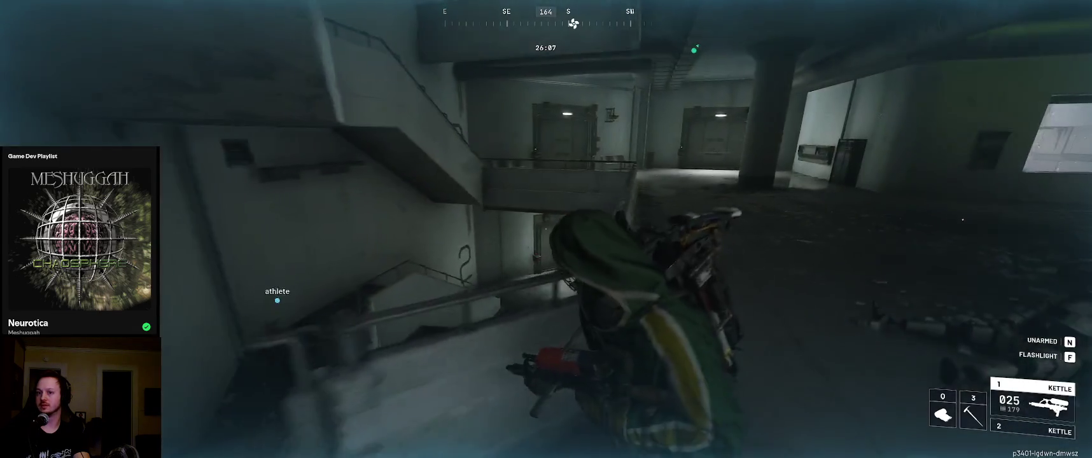
key(w)
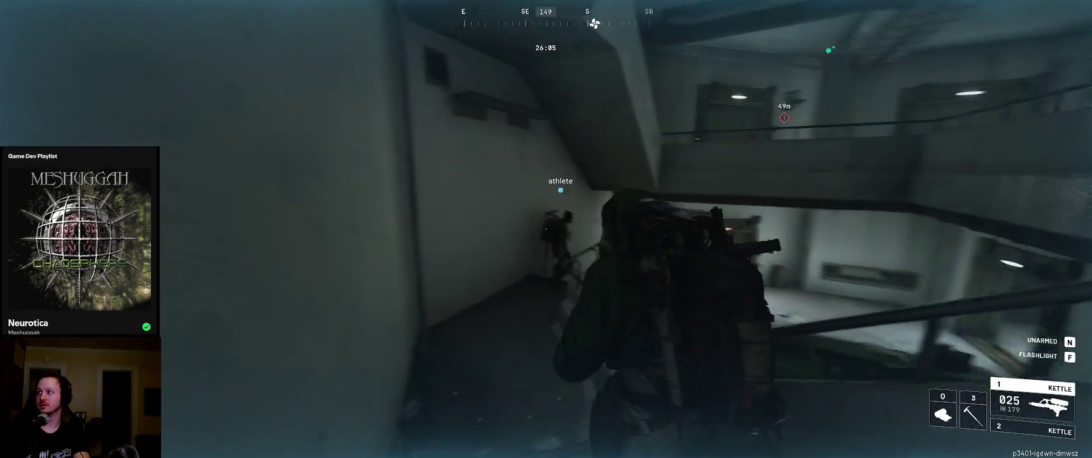
key(w)
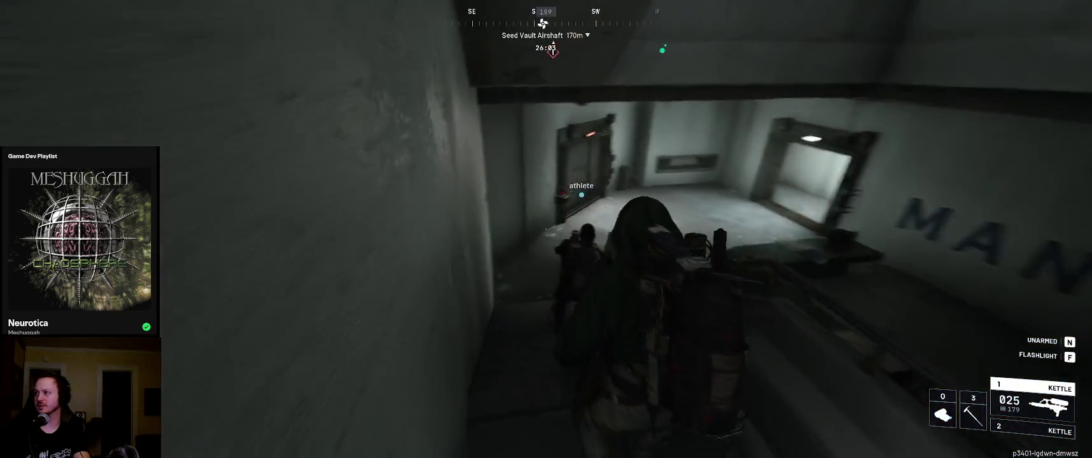
key(w)
key(w)
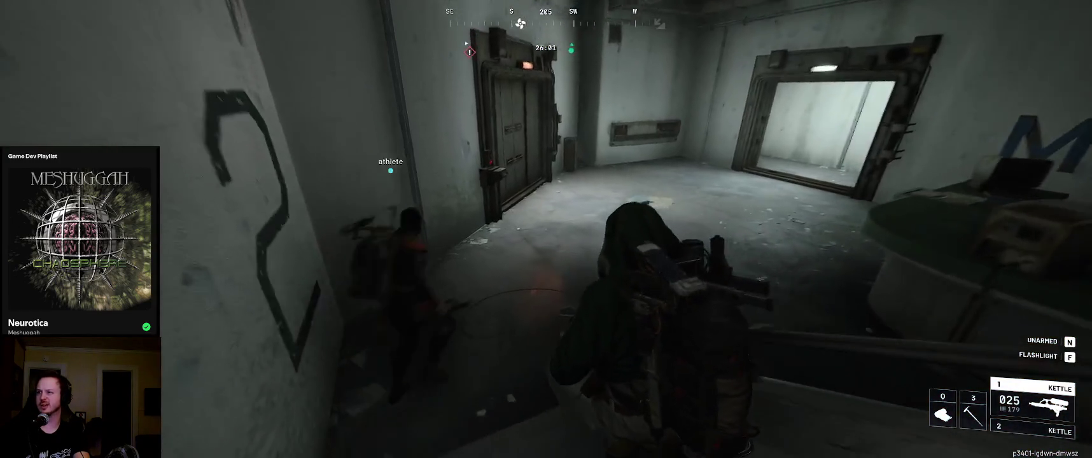
key(w)
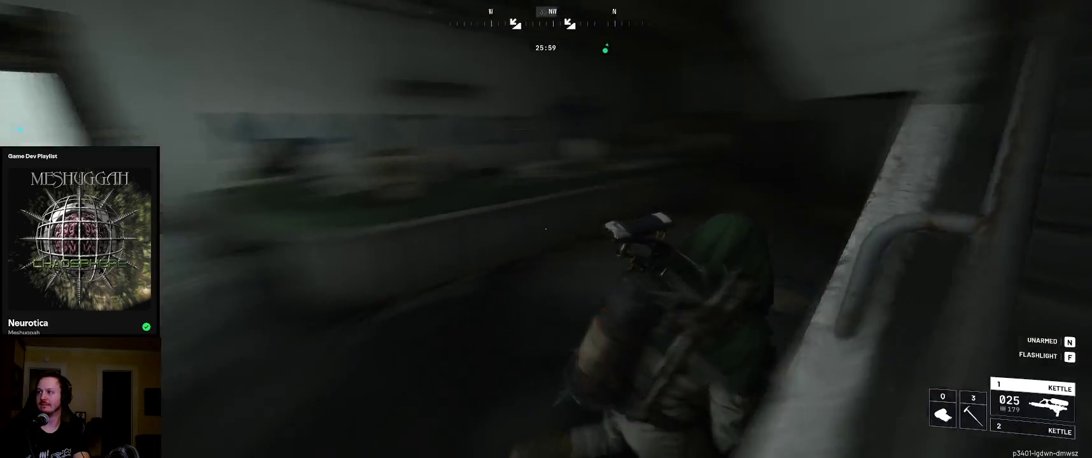
key(w)
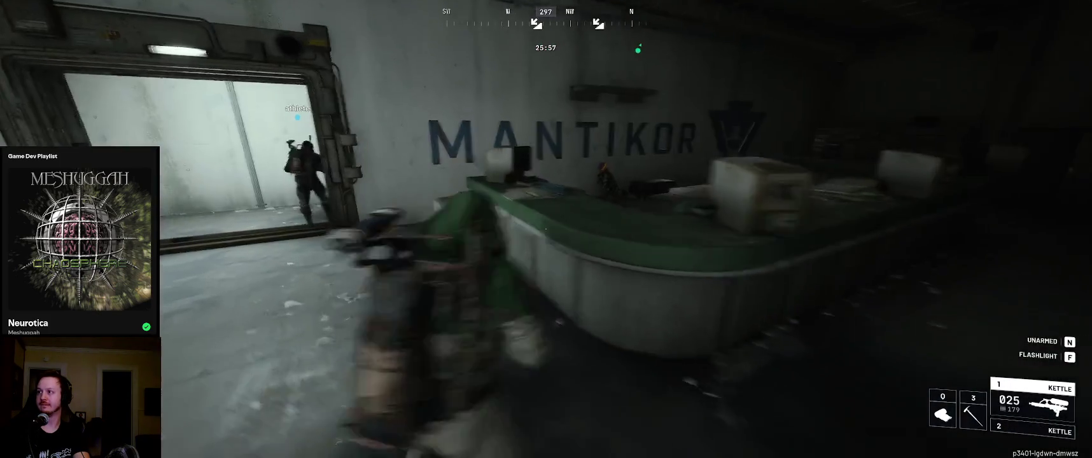
key(w)
Swap to the pickaxe and back to the Kettle, then run via stairwell 2 toward the tunnel
key(3)
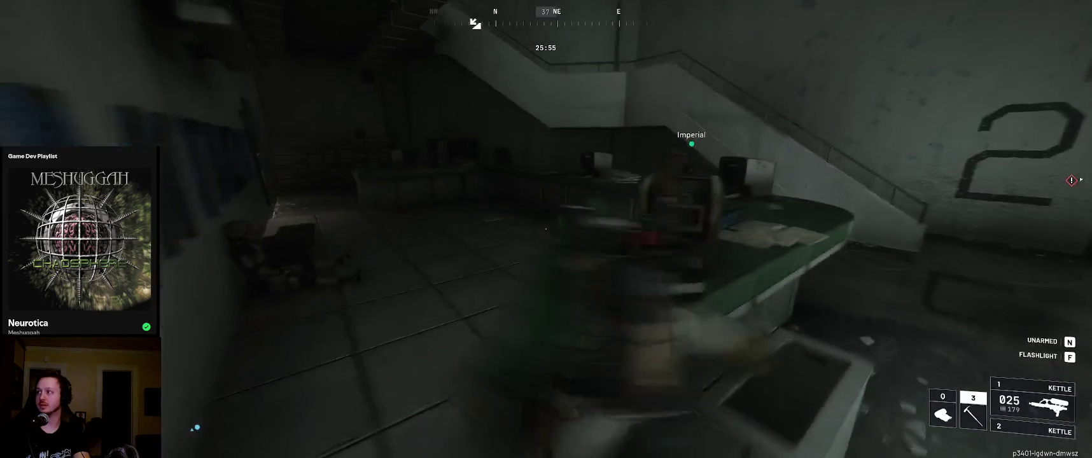
key(1)
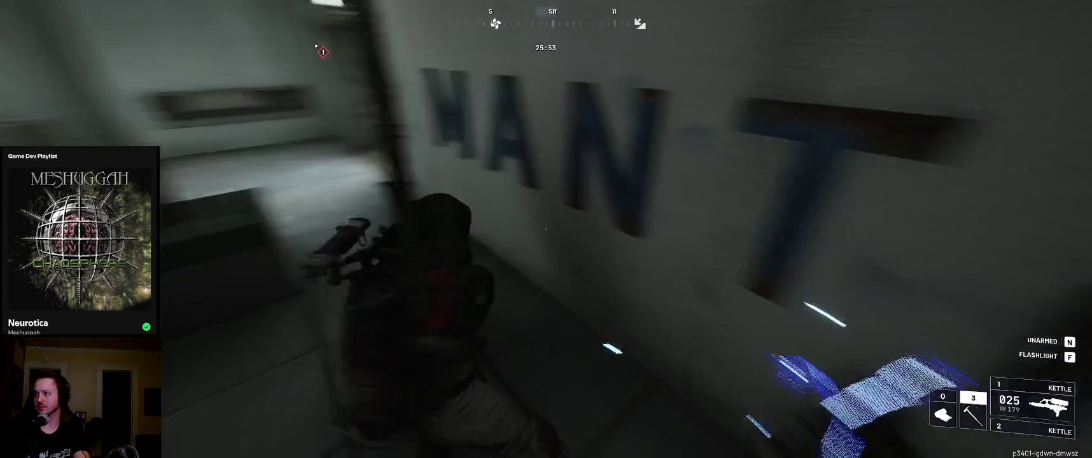
key(w)
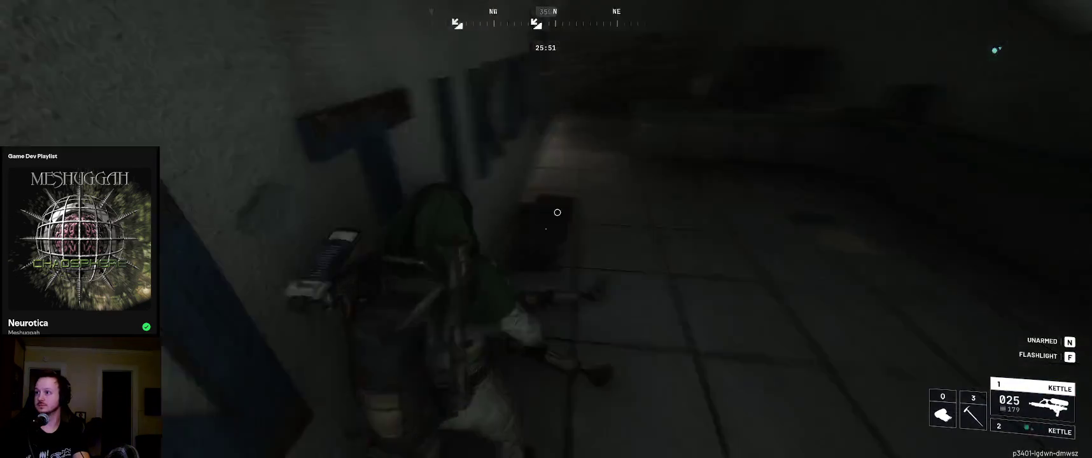
key(w)
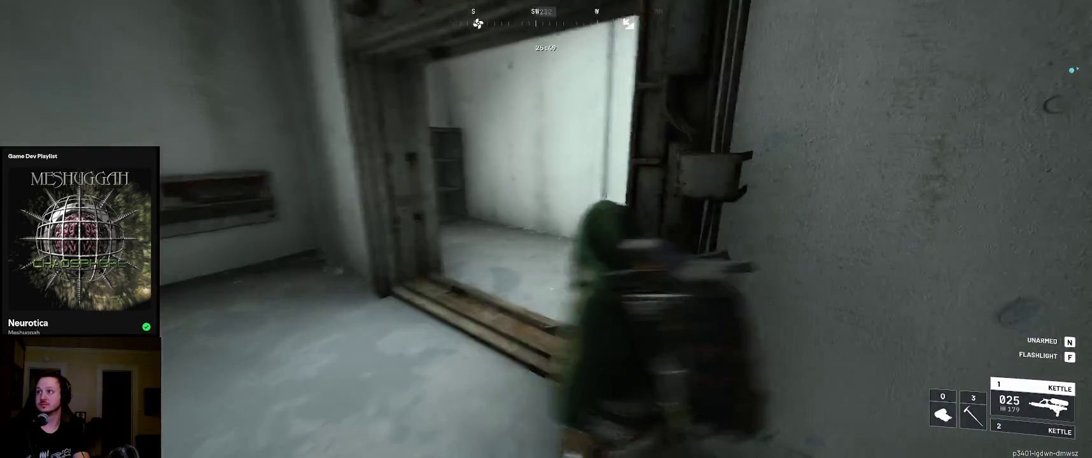
key(w)
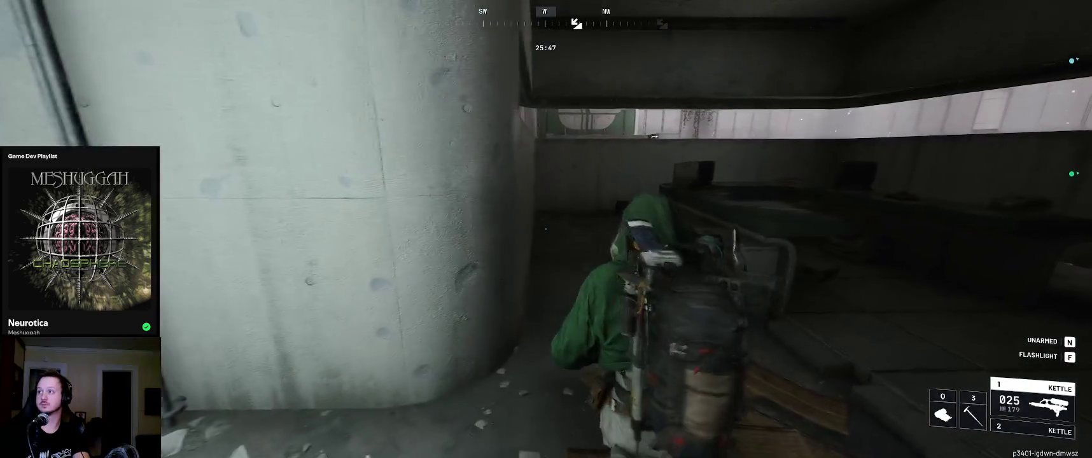
key(w)
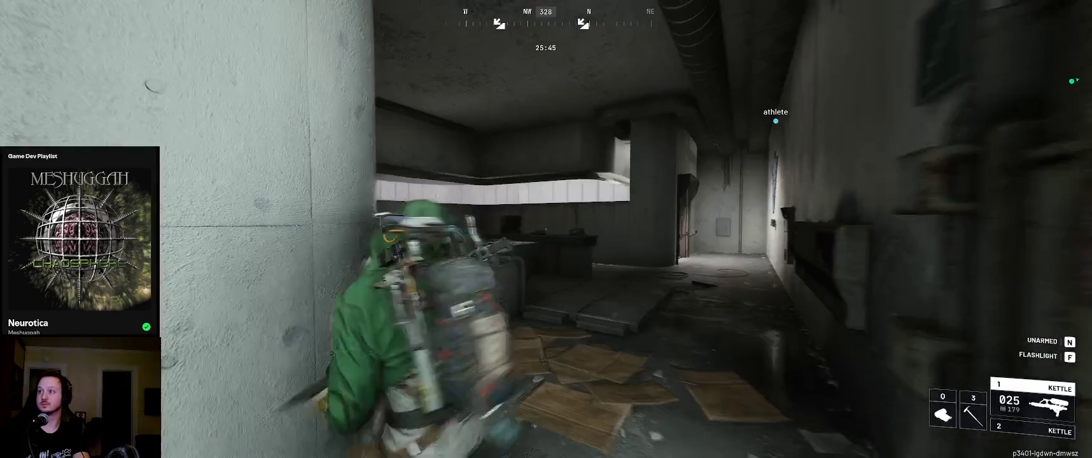
key(w)
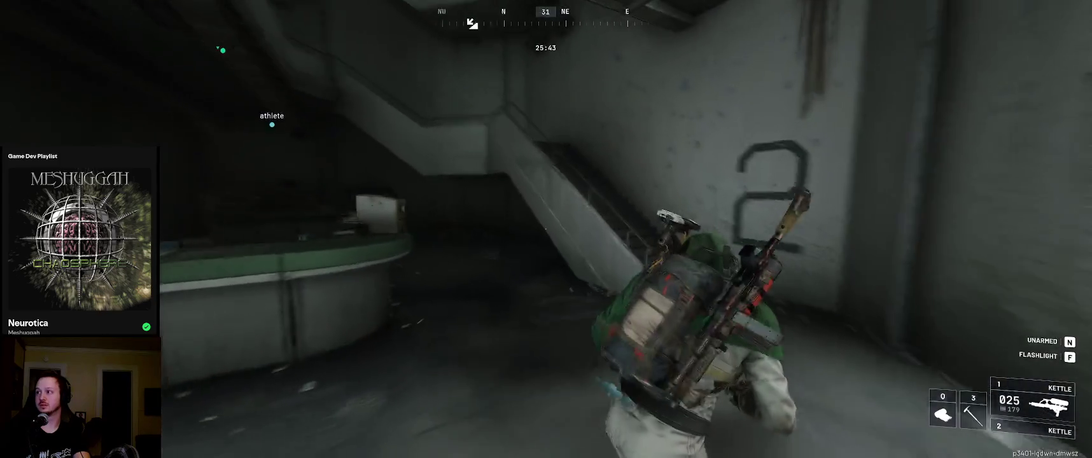
key(w)
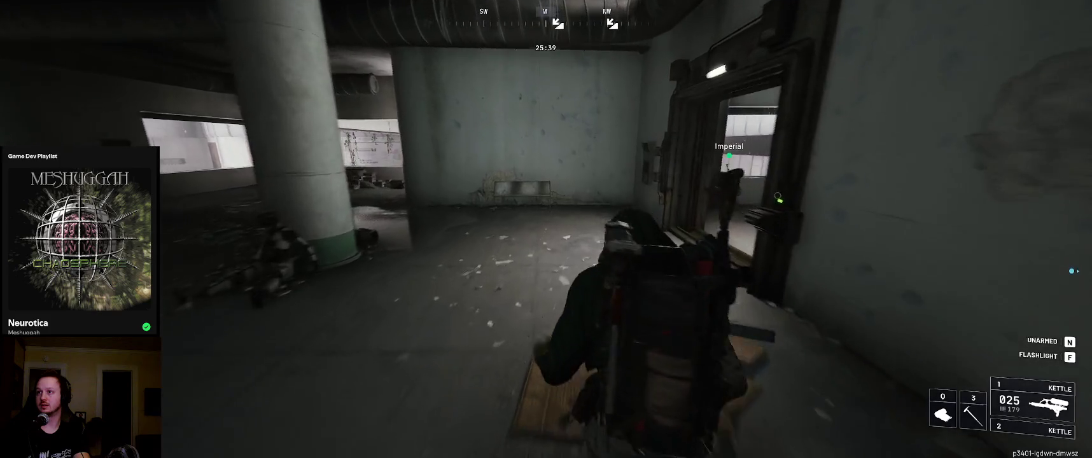
key(w)
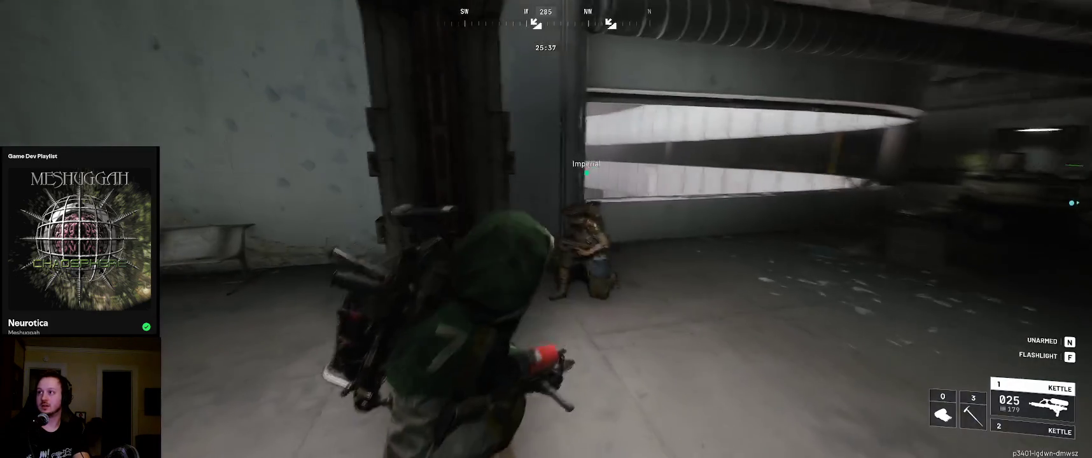
key(w)
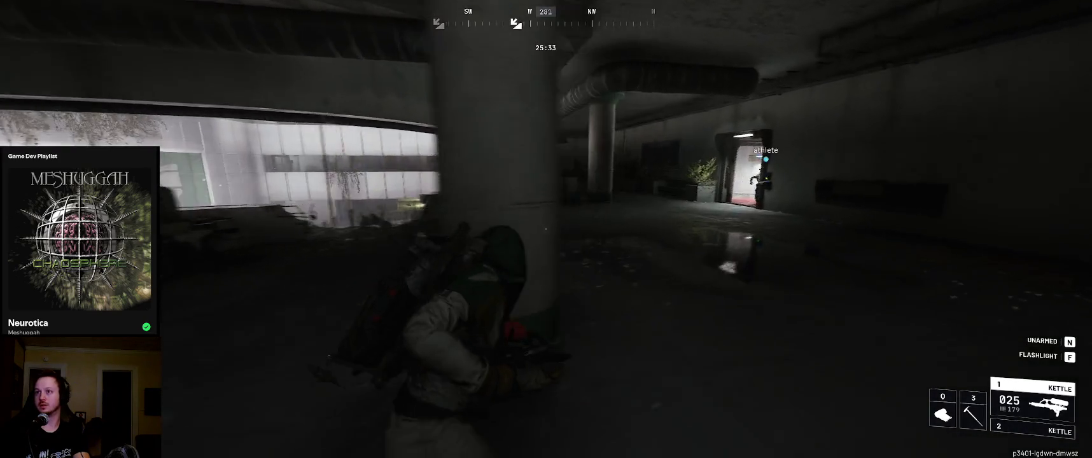
Sprint through the red-floored service corridors to the Security Restricted Access doorway near Lobby Metro Station
key(w)
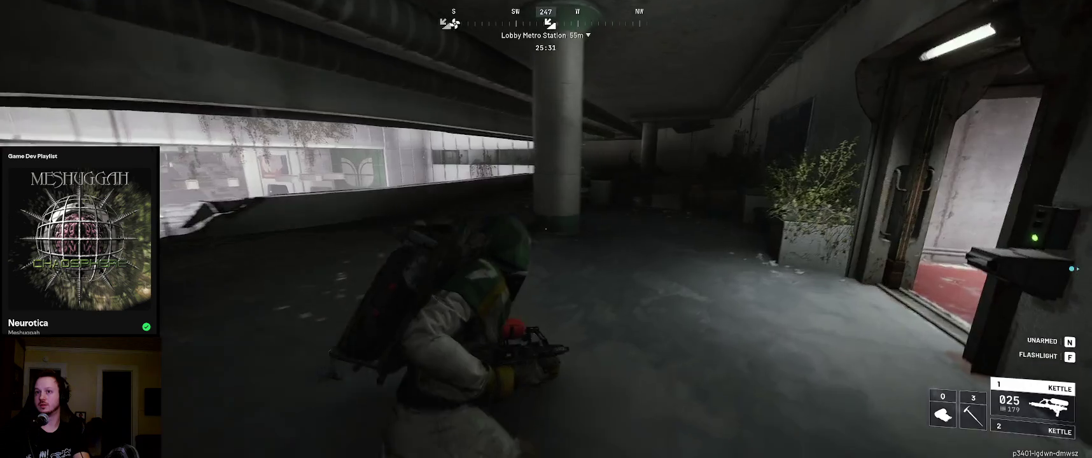
key(w)
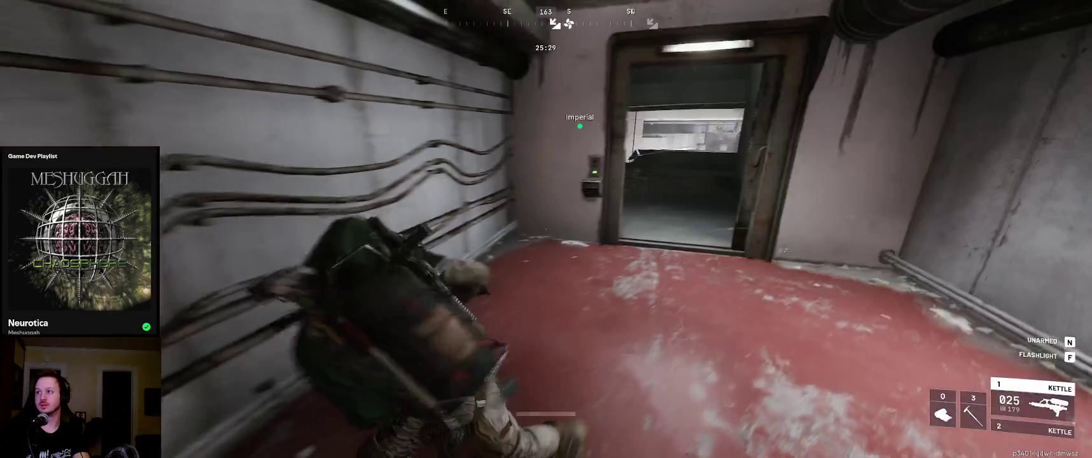
key(w)
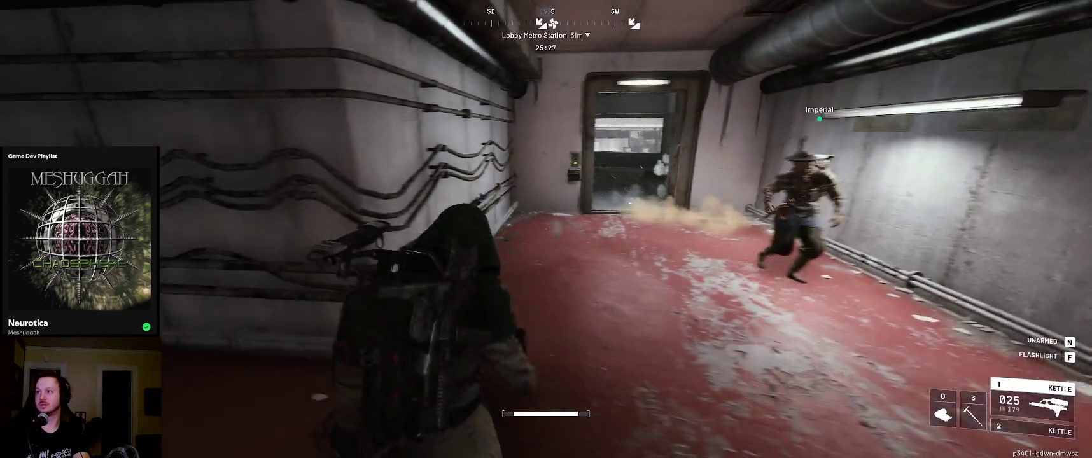
key(w)
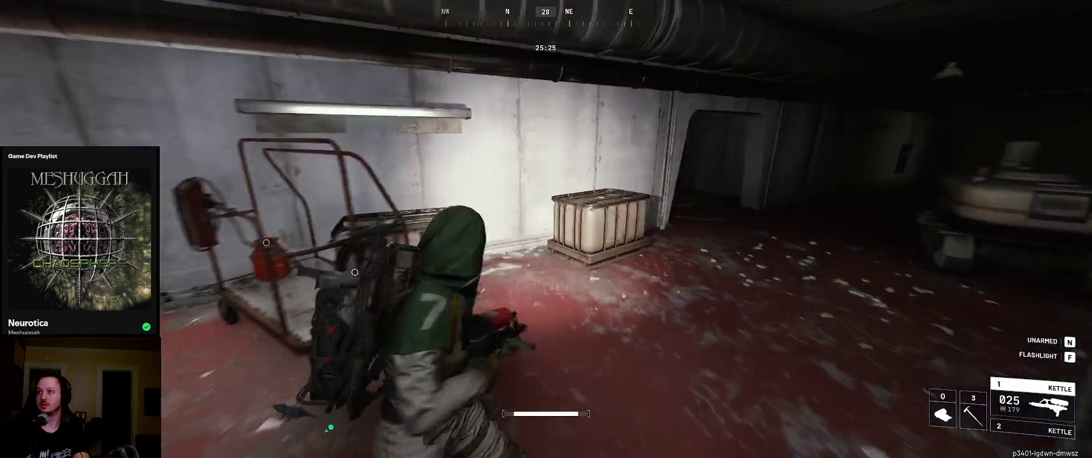
key(w)
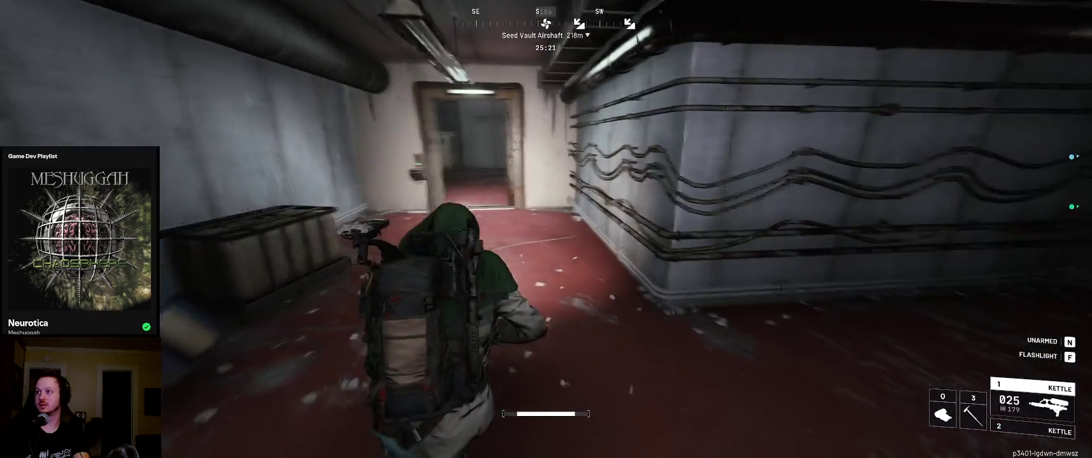
key(w)
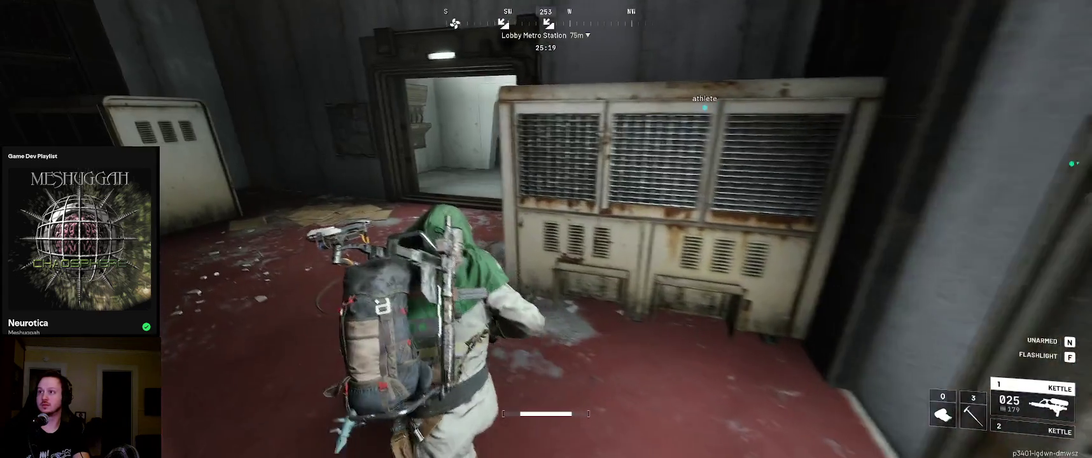
key(w)
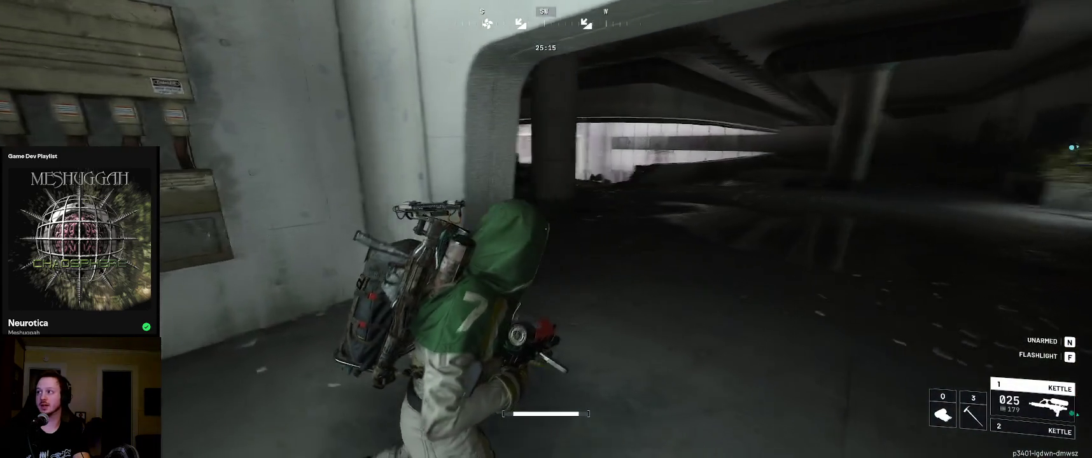
key(w)
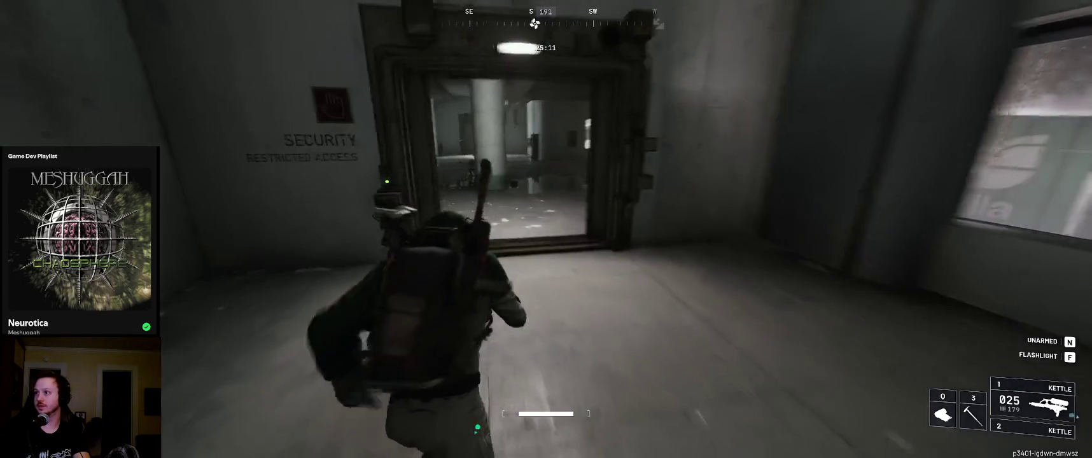
Go through the Security doorway and cross the Mantikor offices to the logo room
key(w)
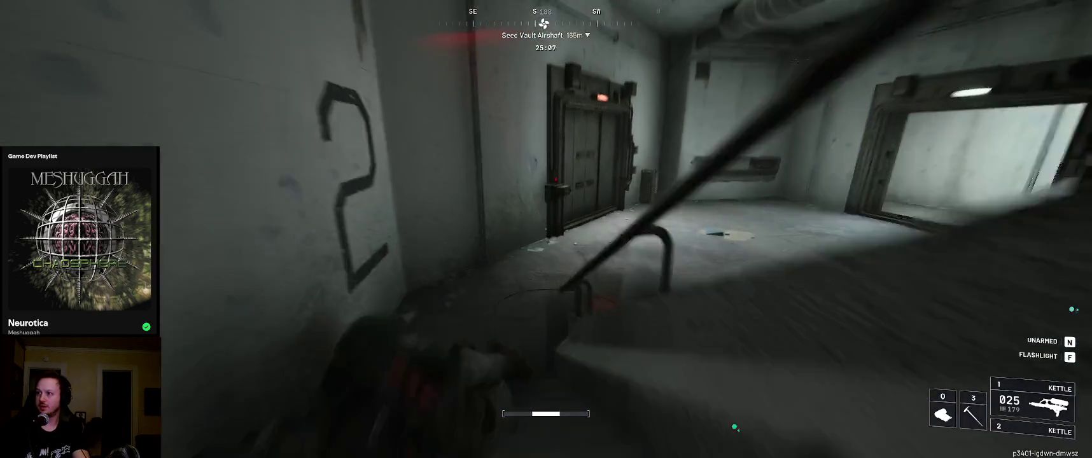
key(w)
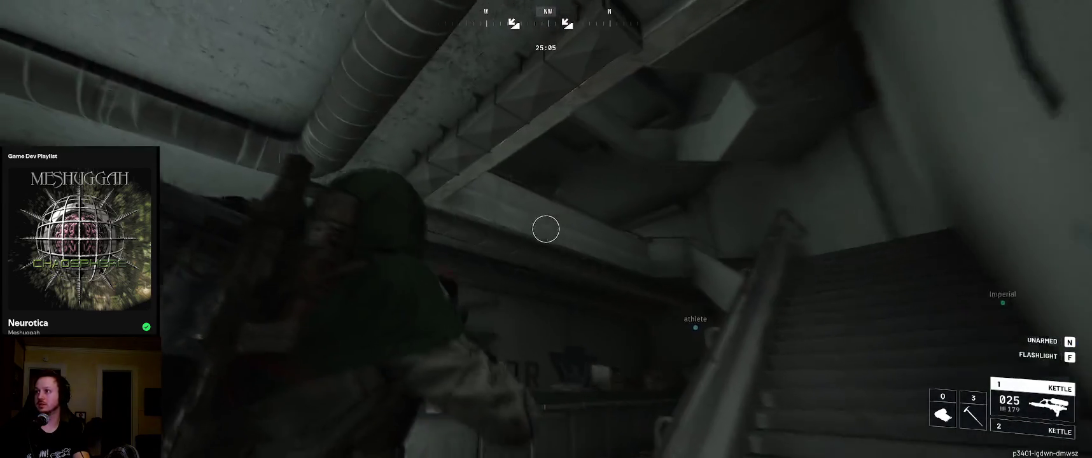
key(w)
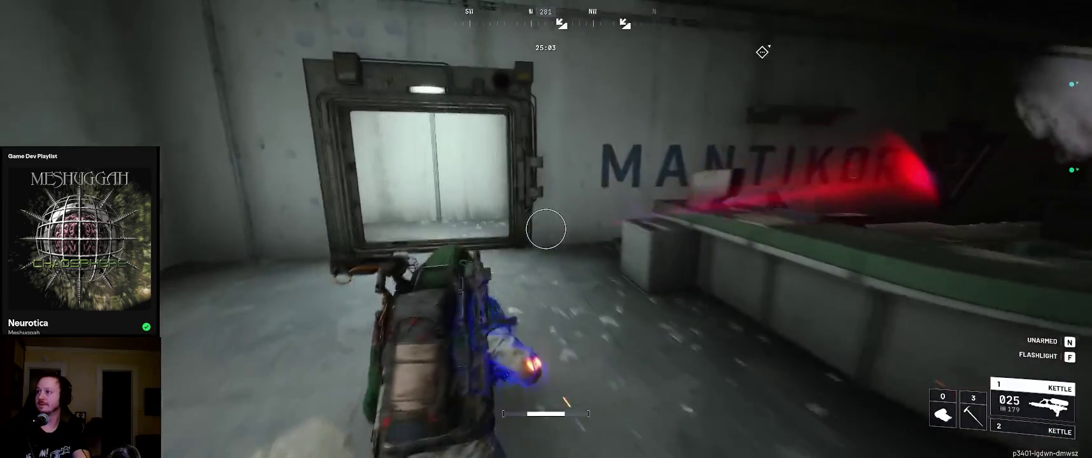
key(w)
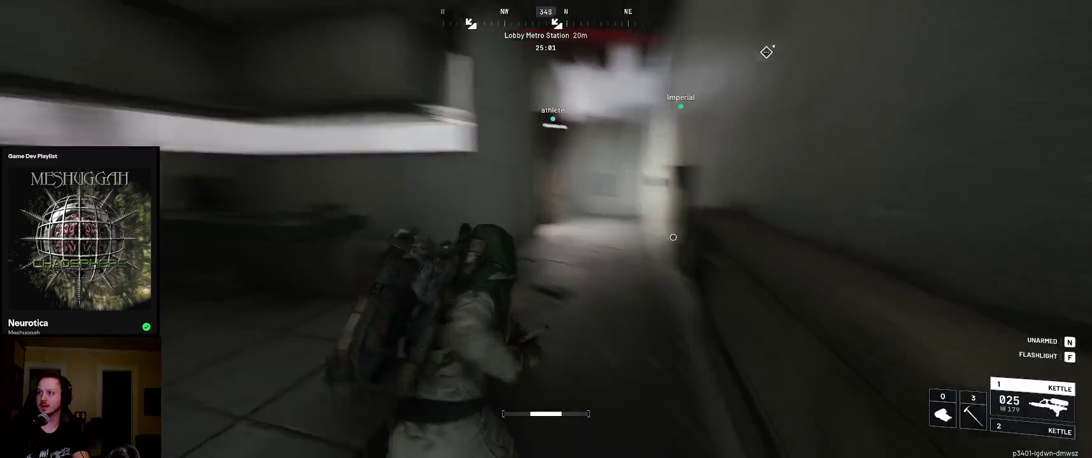
key(w)
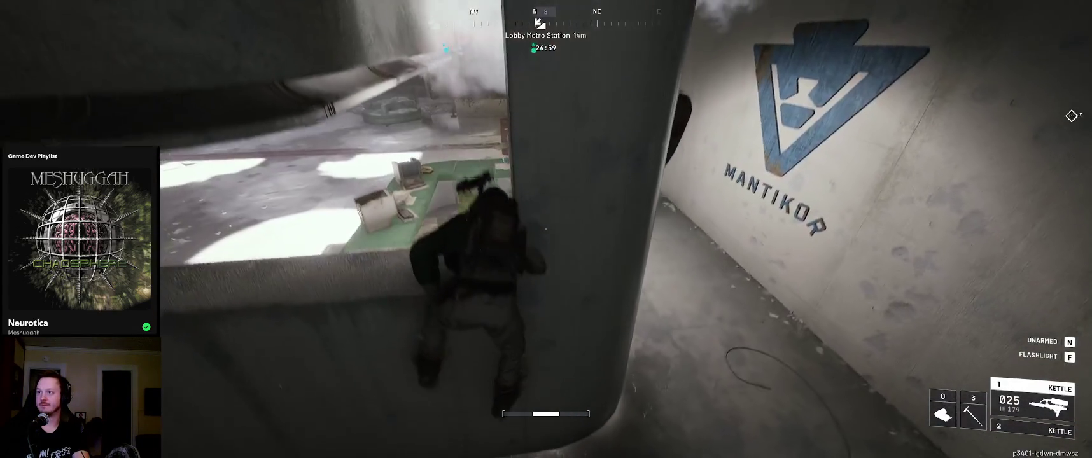
Cross the lobby past the station sign and descend the metro escalators to the lower hall
key(w)
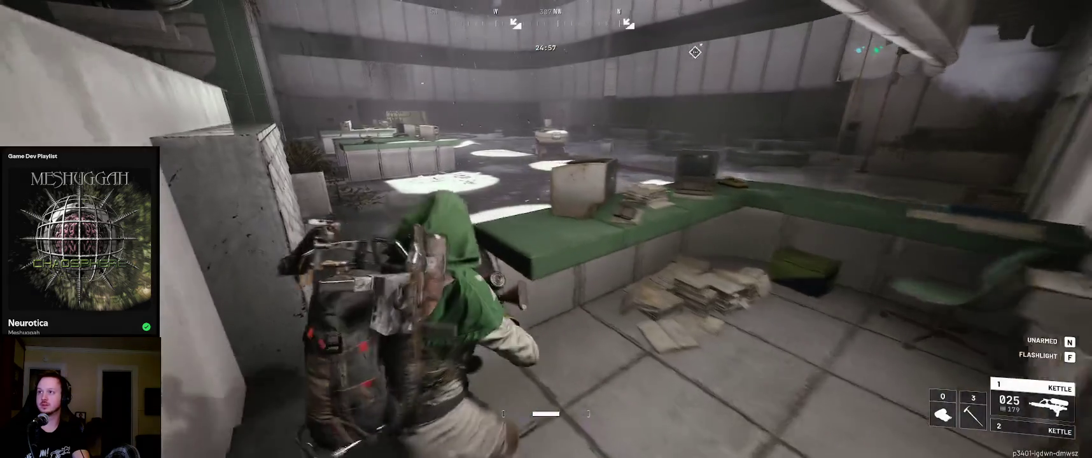
key(w)
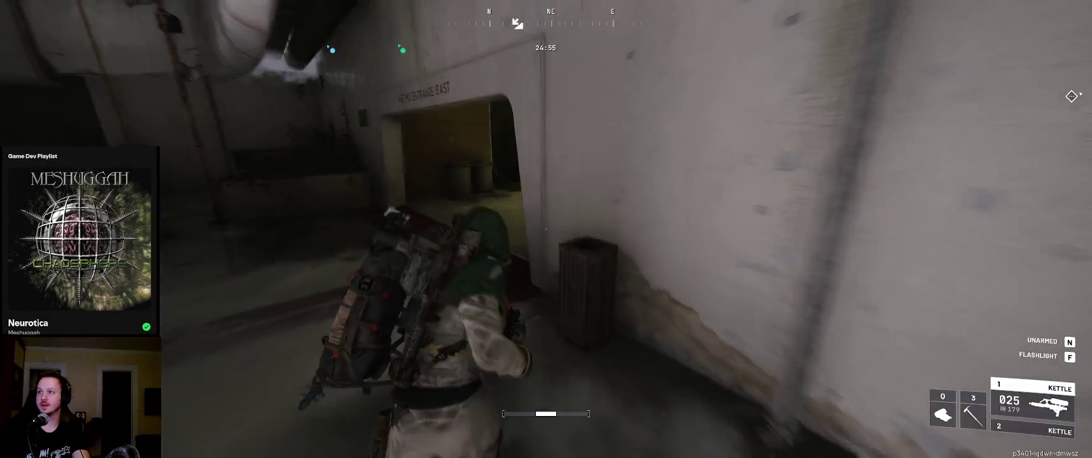
key(w)
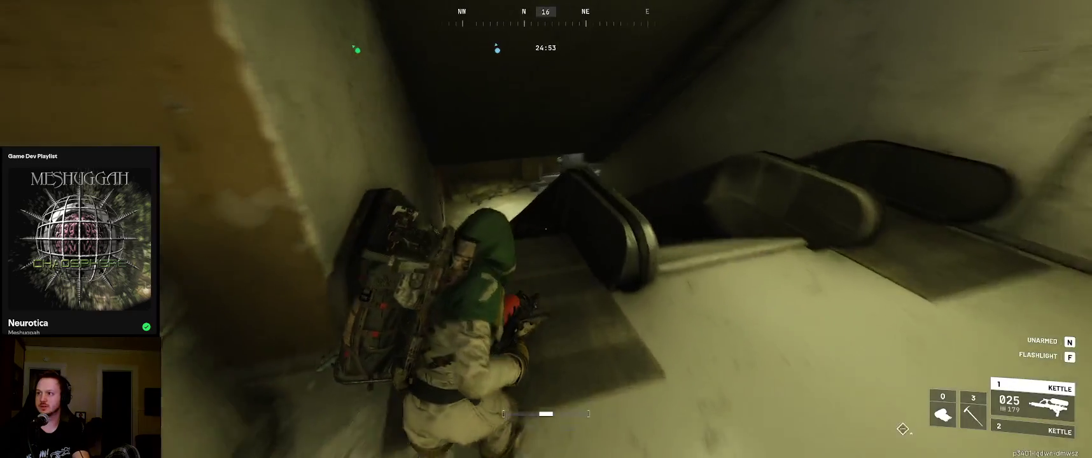
key(w)
key(w)
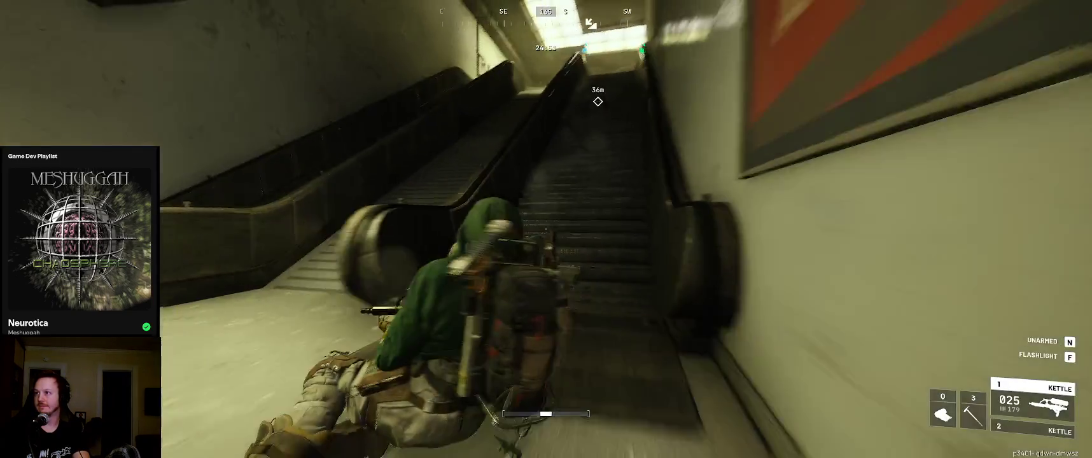
key(w)
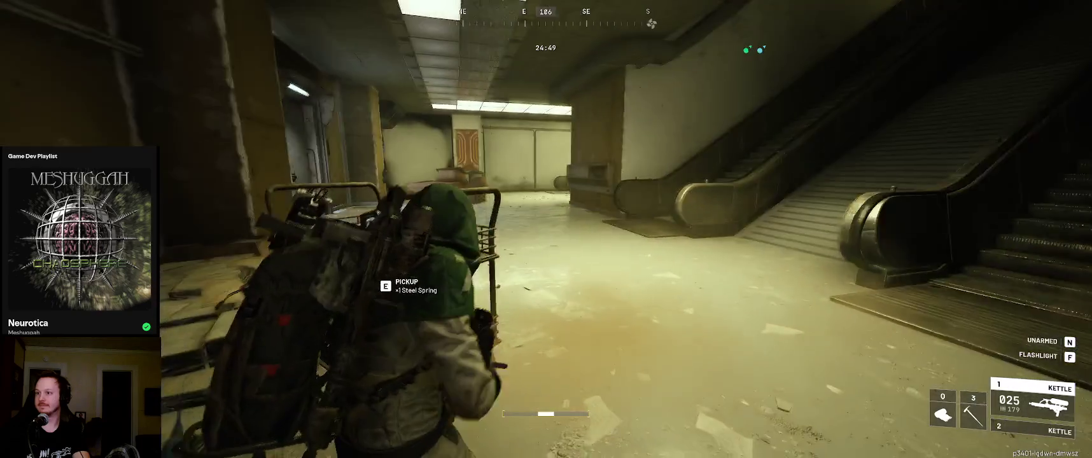
key(w)
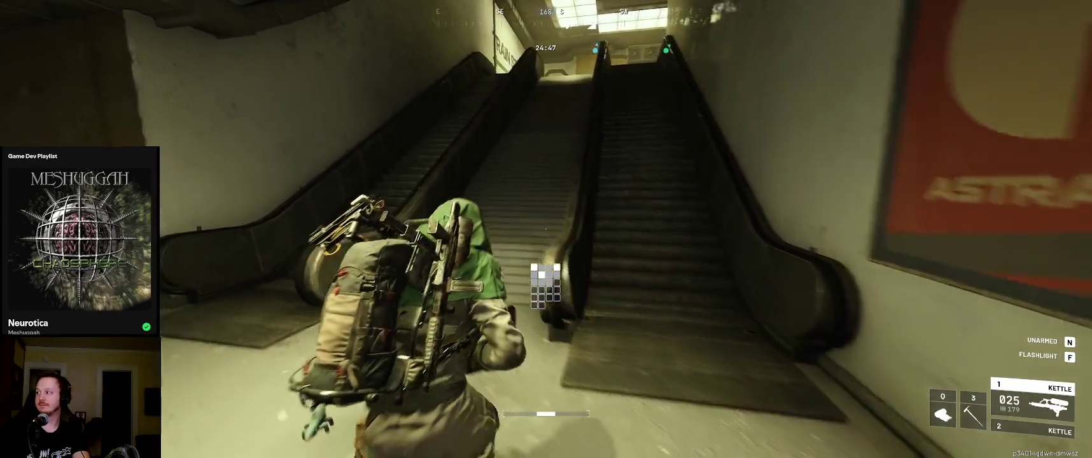
Step beside the escalator, heal with a bandage, and re-equip the Kettle rifle
key(a)
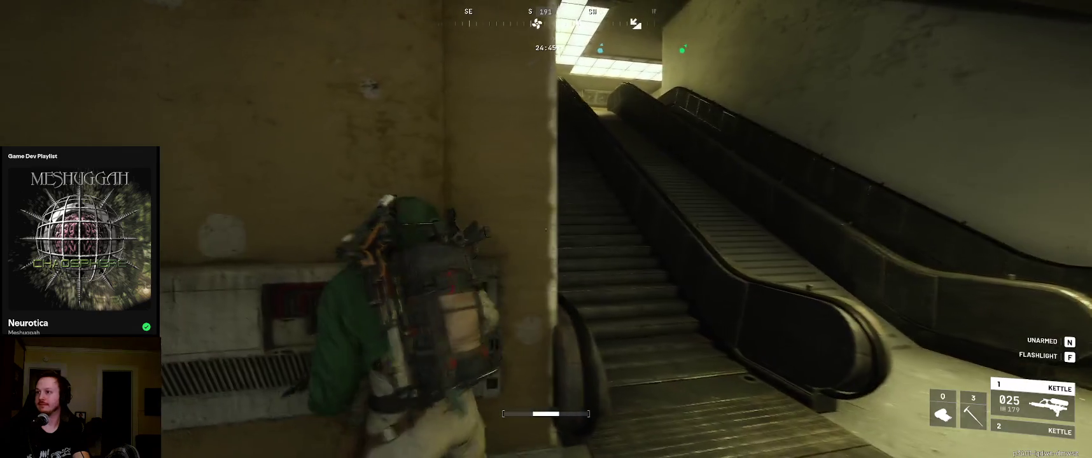
key(3)
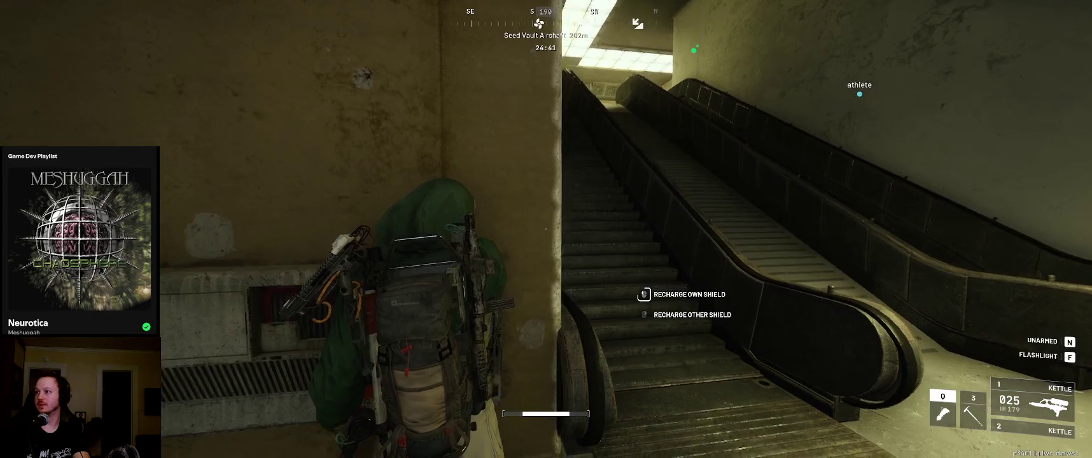
key(4)
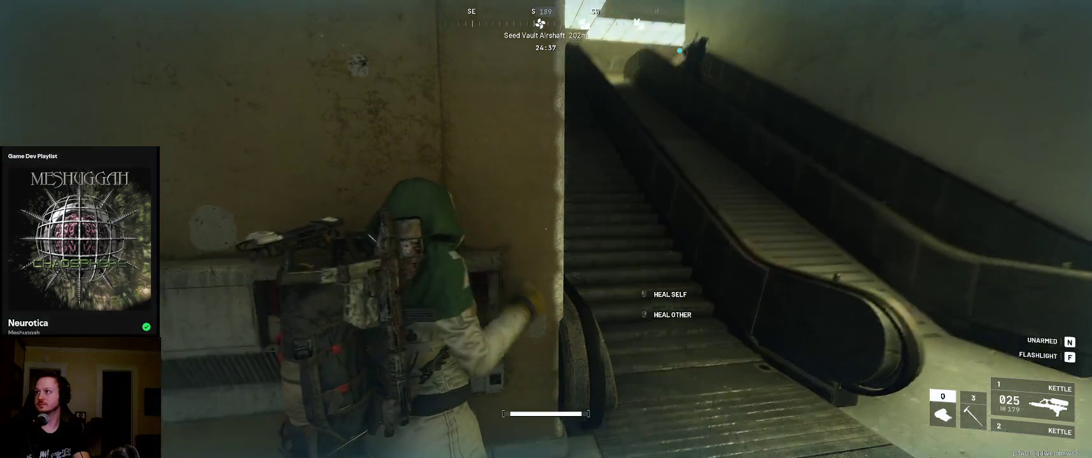
key(1)
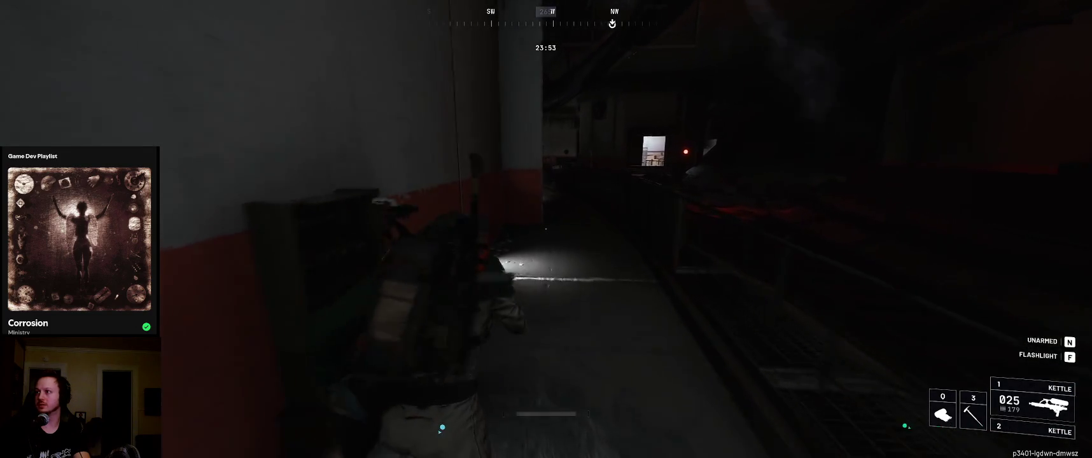
Check the inventory, then run down the dark platform corridor behind the teammate
key(Tab)
key(Tab)
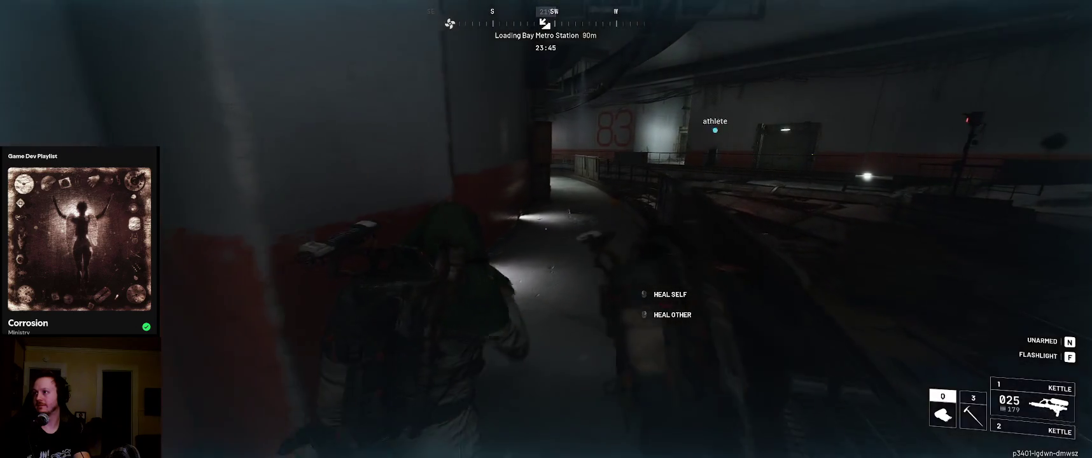
key(w)
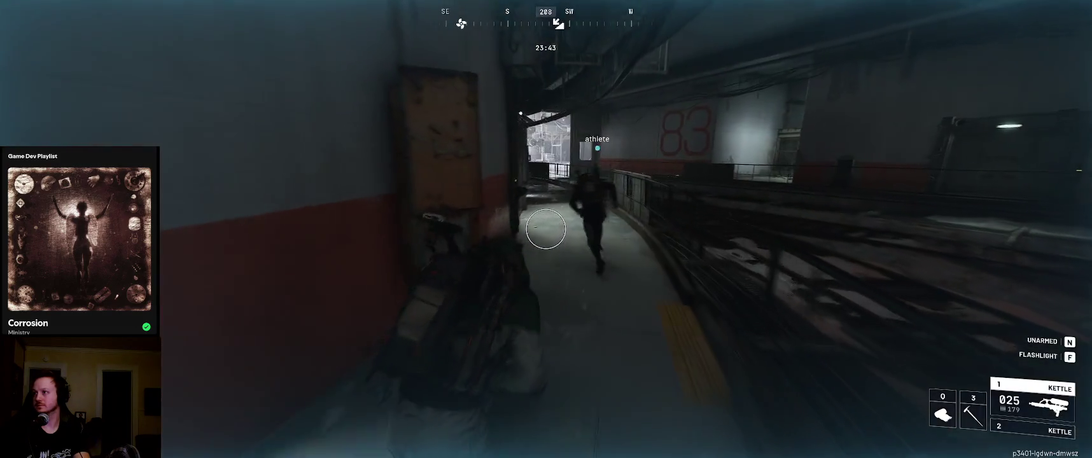
key(w)
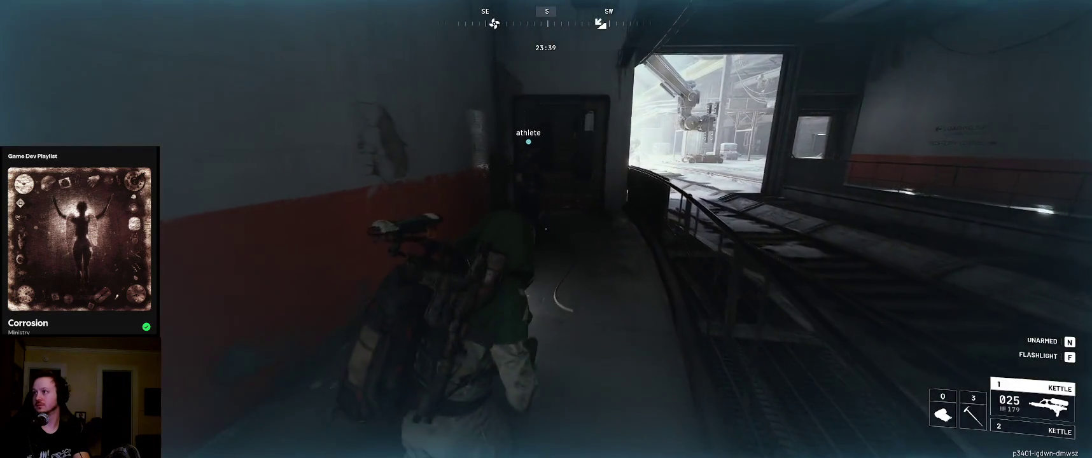
key(w)
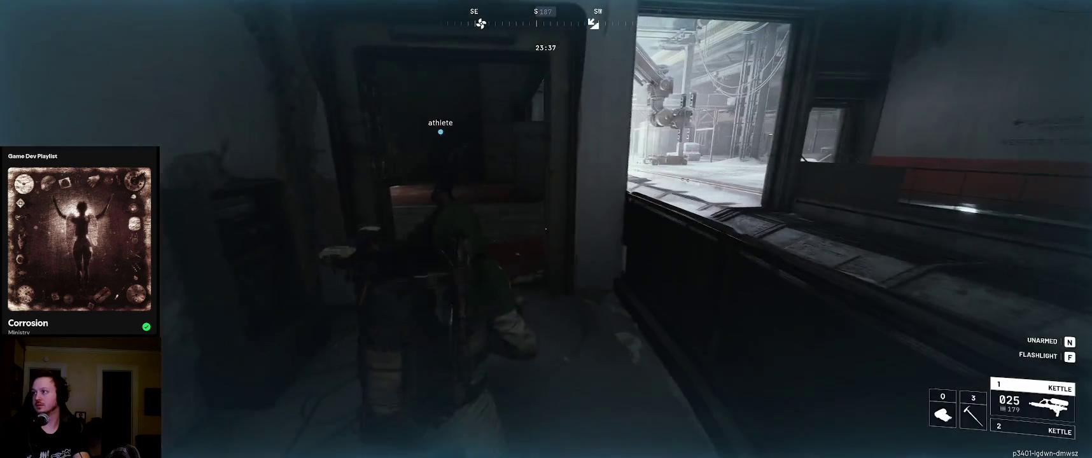
Pass the pillar and step through the lit doorway into the snowy loading bay, weapon aimed
key(w)
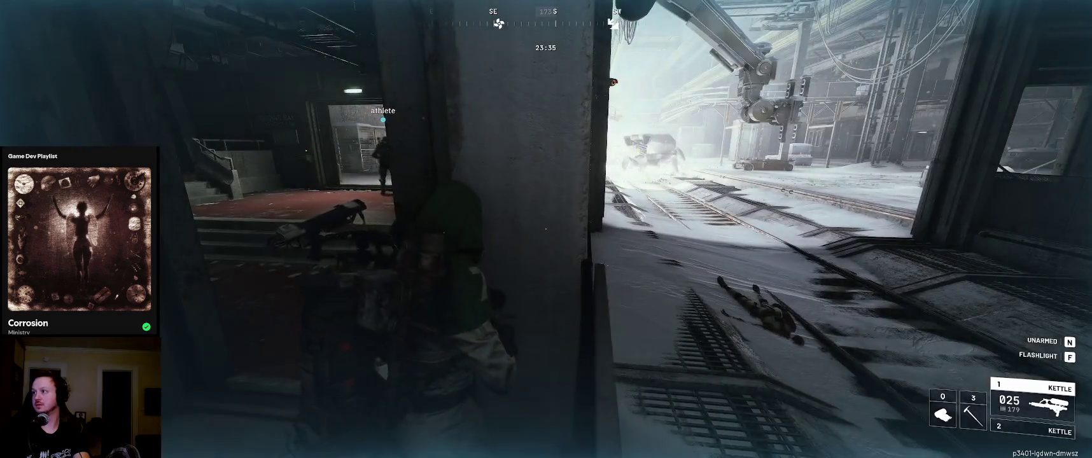
key(w)
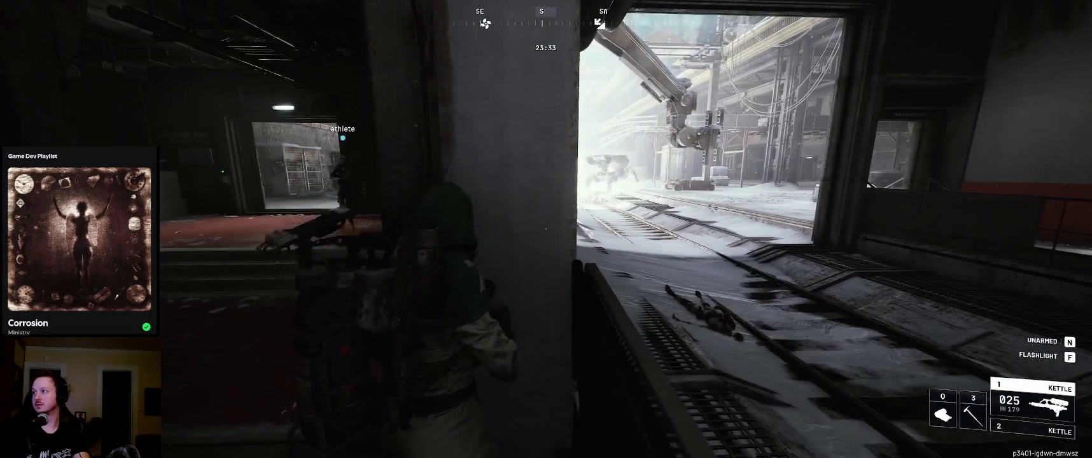
key(a)
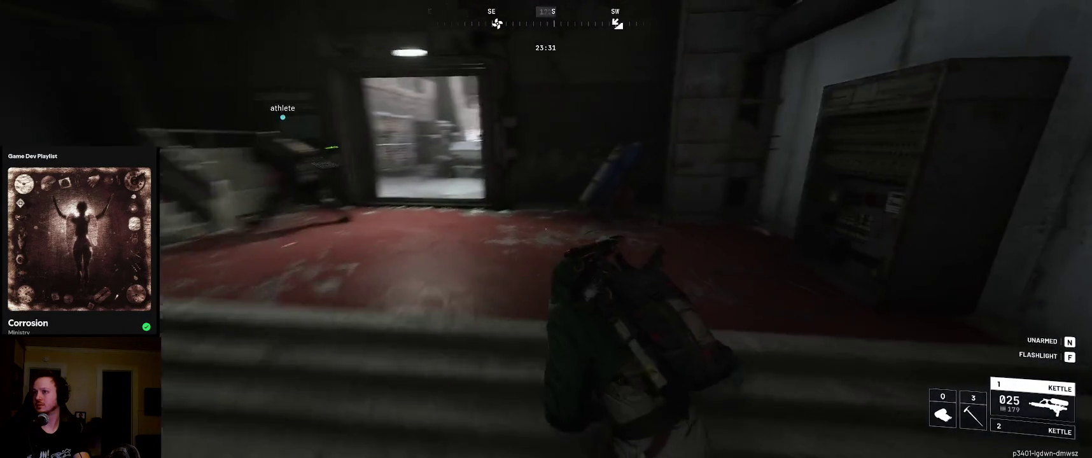
key(w)
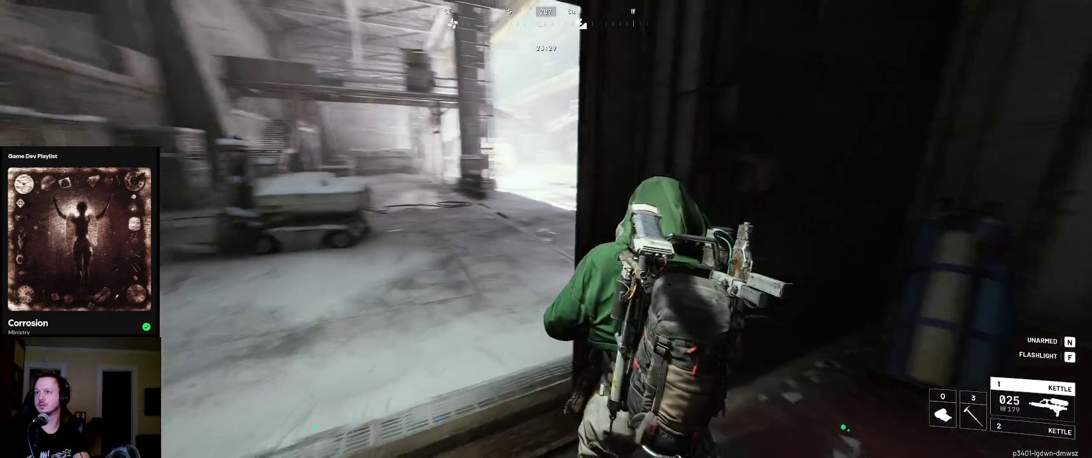
right_click(546, 229)
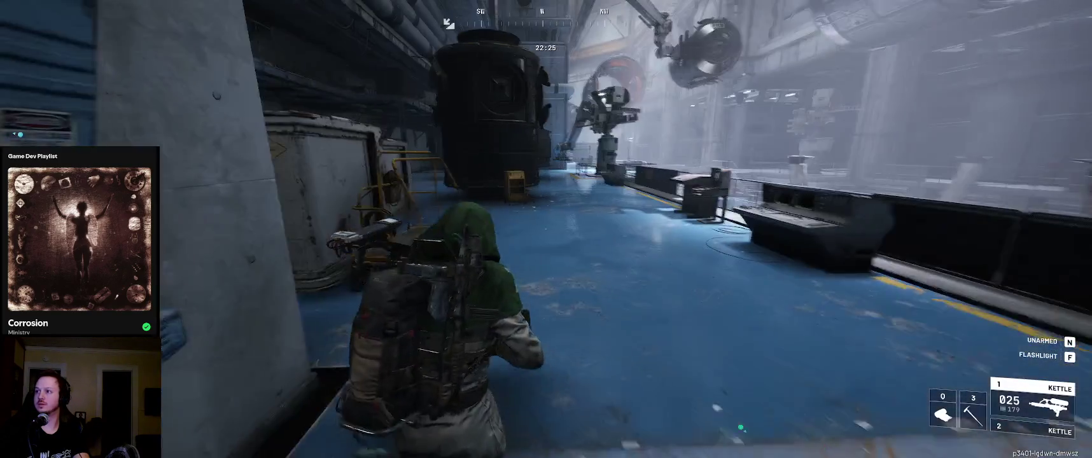
Switch from the game to the desktop showing the Godot open-world map redesign summary
key(alt+Tab)
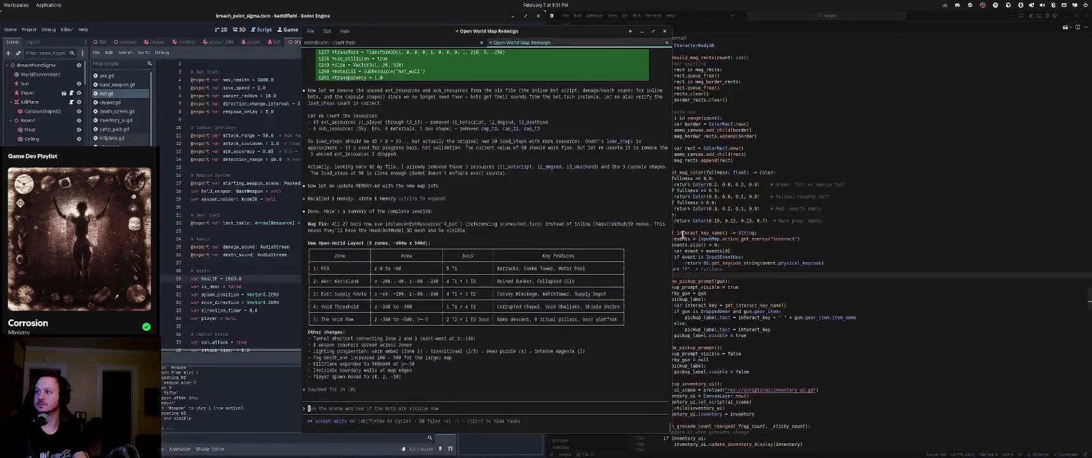
Return to ARC Raiders, vault the crate, and run through the hangar to the metal door
key(alt+Tab)
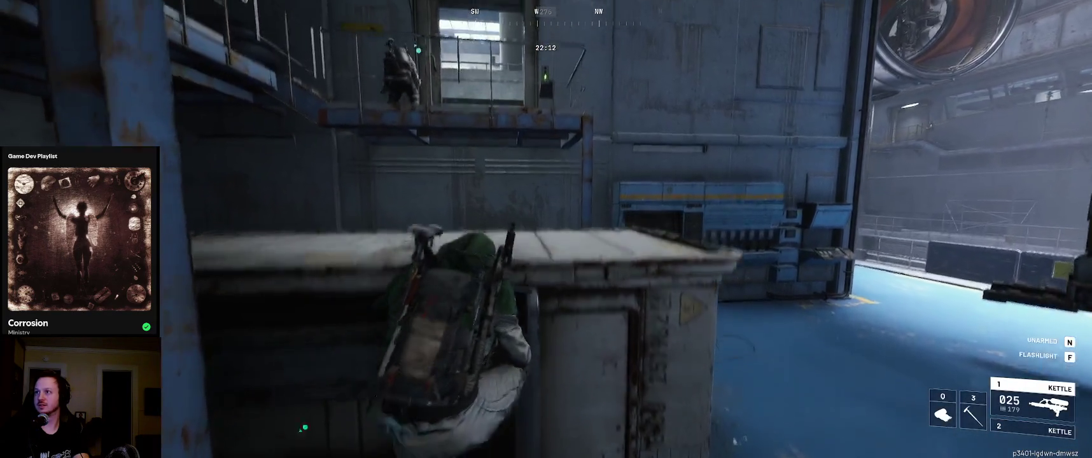
key(w)
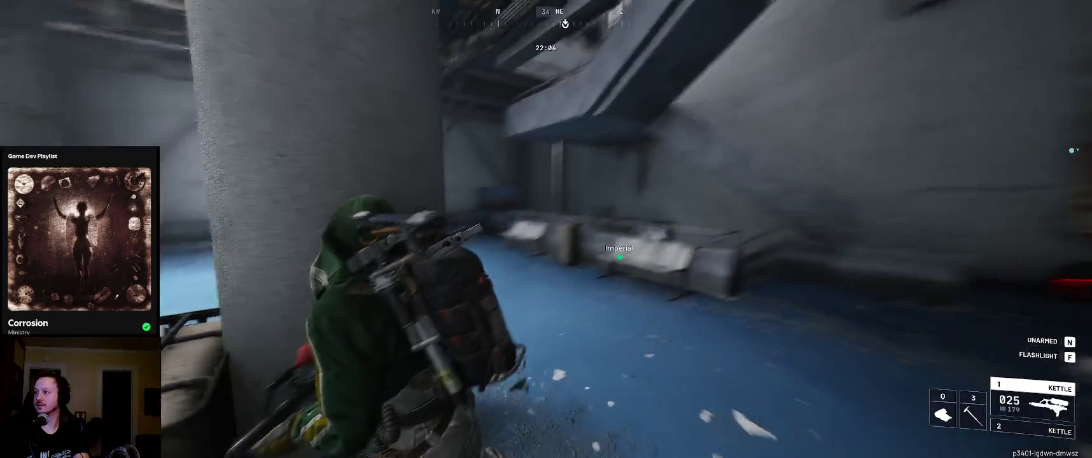
key(w)
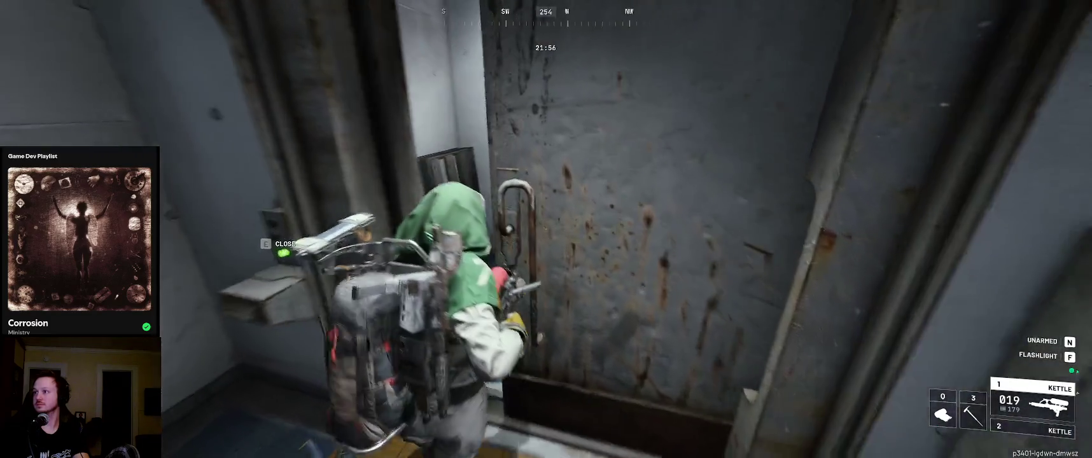
Go through the doorway and yellow-lit stairway into the blue warehouse, bringing up the quick-item wheel
key(w)
key(w)
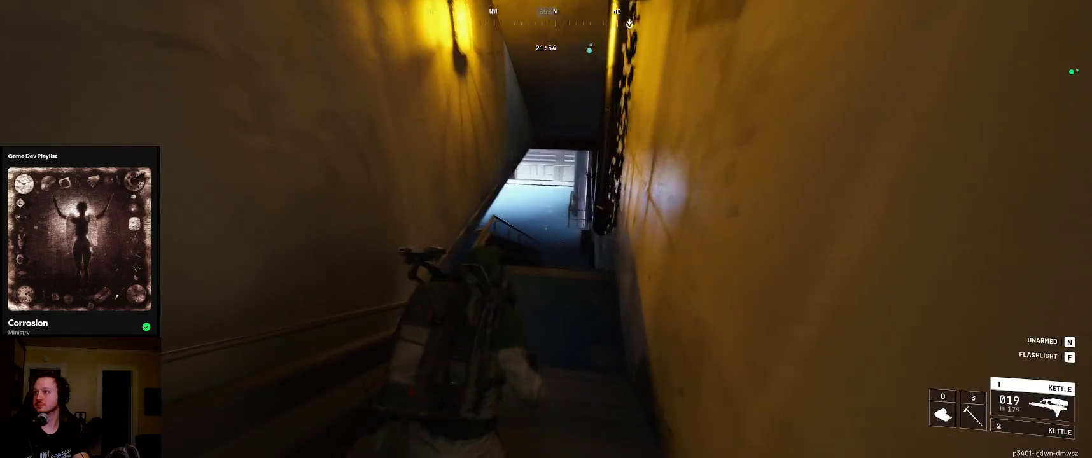
key(w)
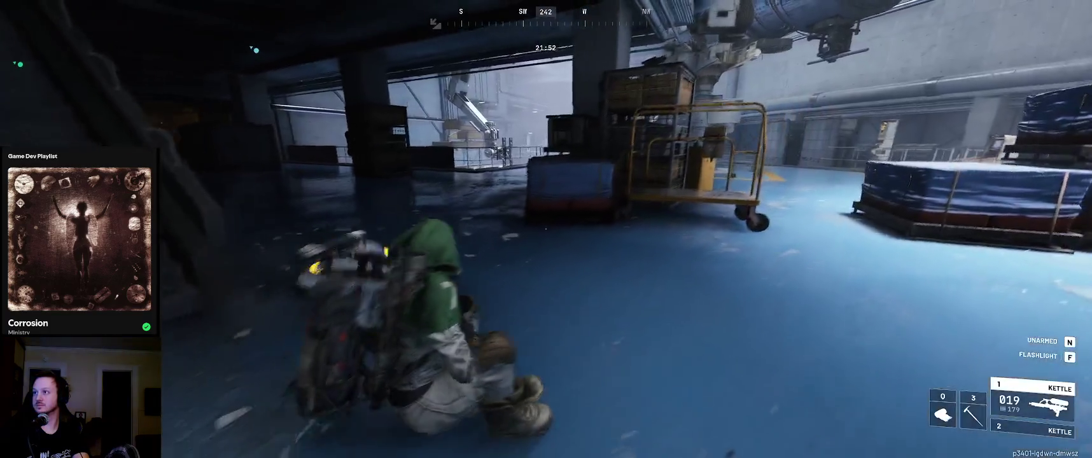
key(w)
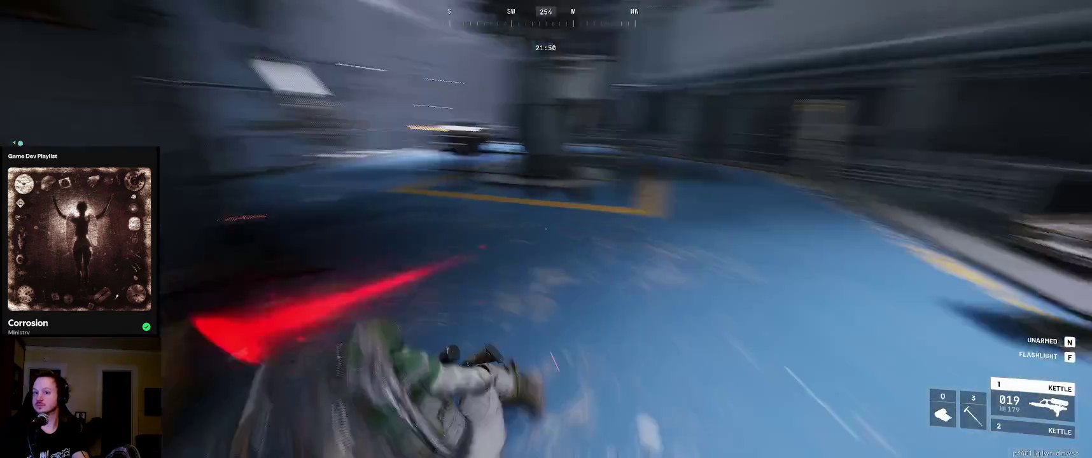
key(q)
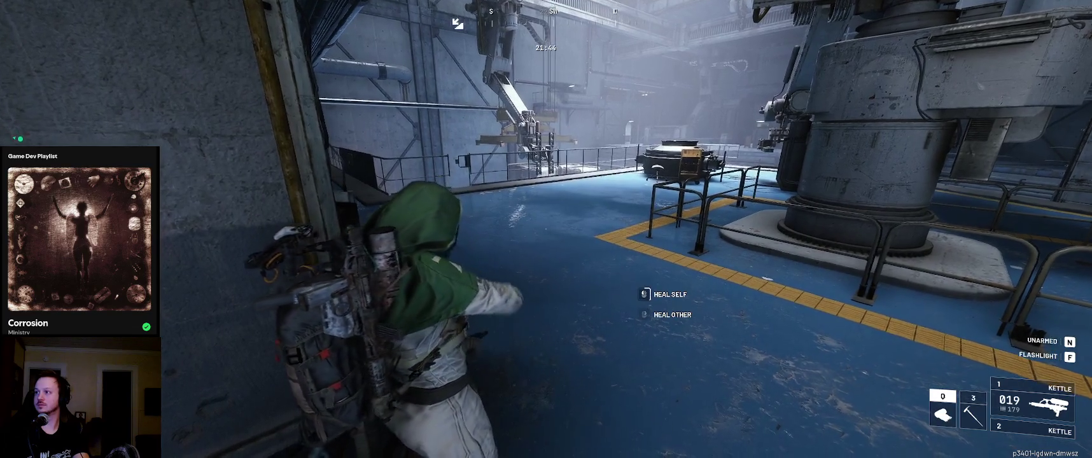
Run back through the dark corridors and rooms toward the lit window, readying a bandage
key(w)
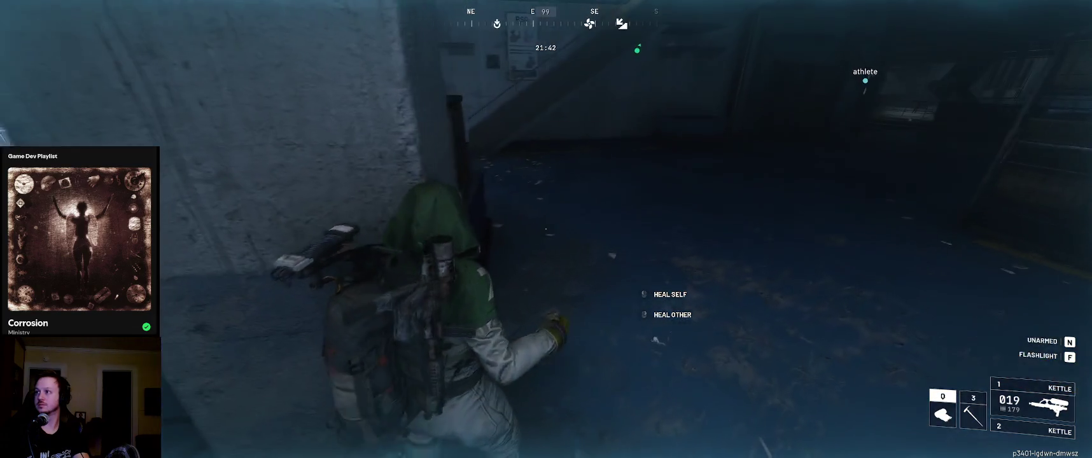
key(w)
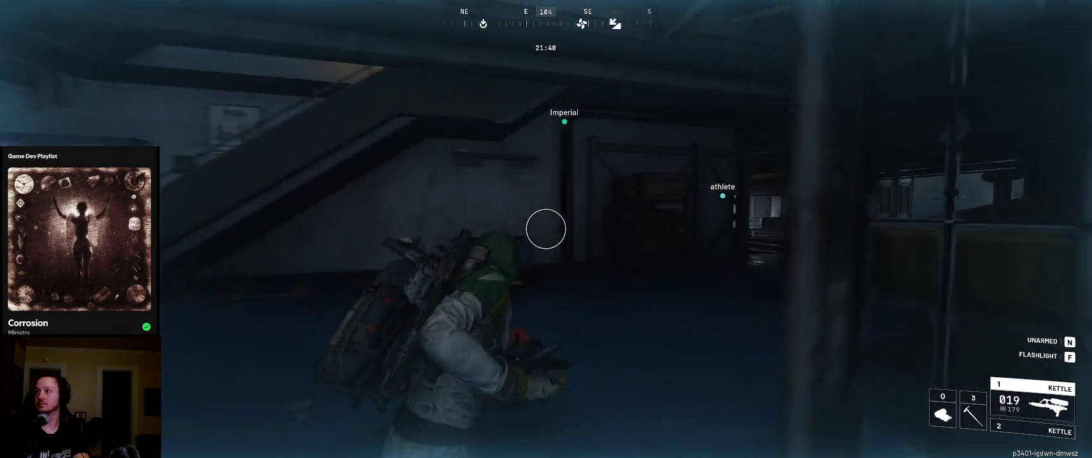
key(w)
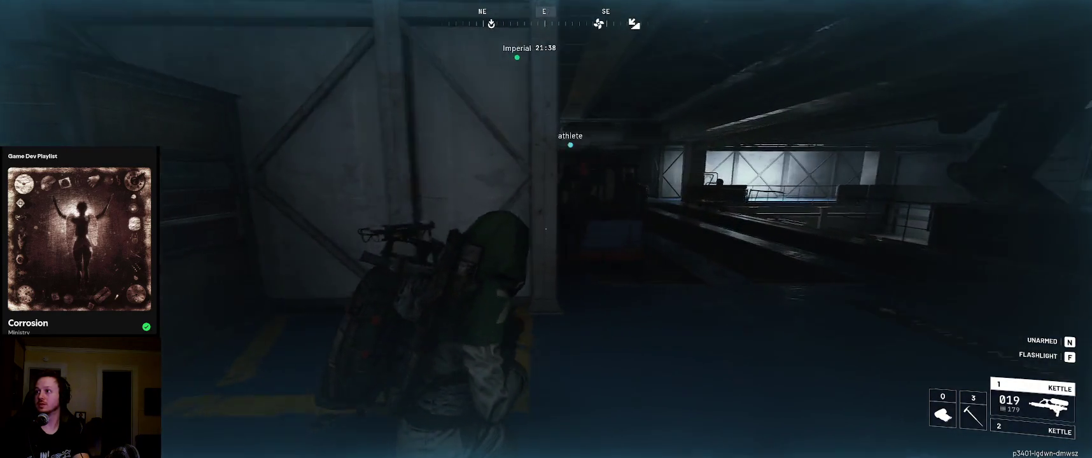
key(w)
key(w)
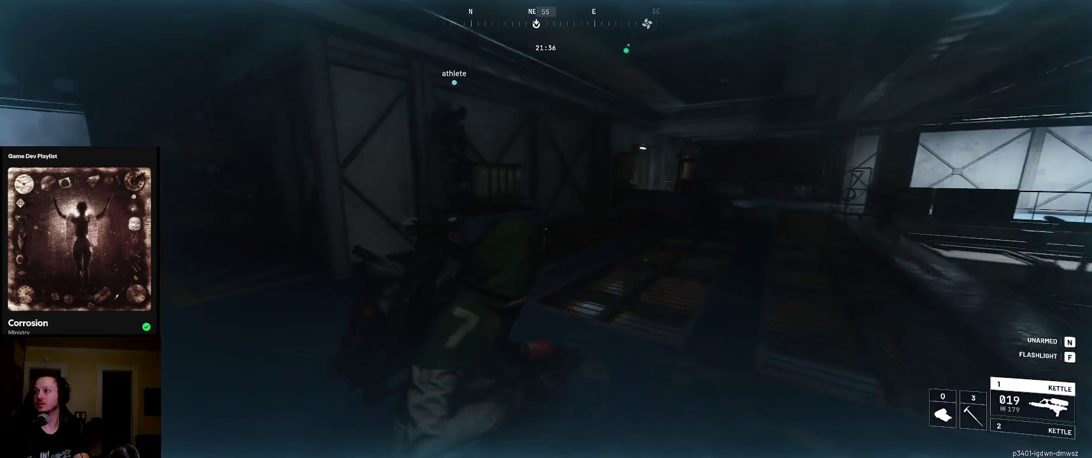
key(w)
key(w)
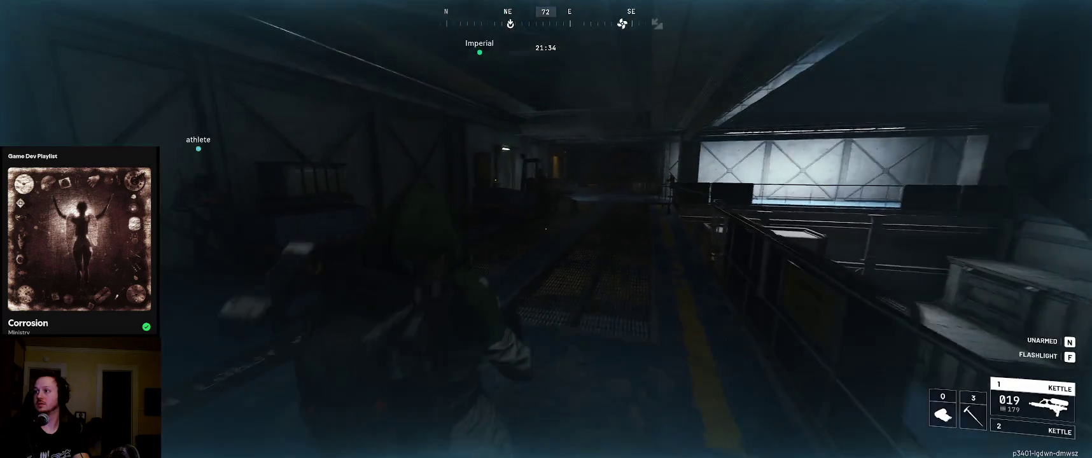
key(0)
key(w)
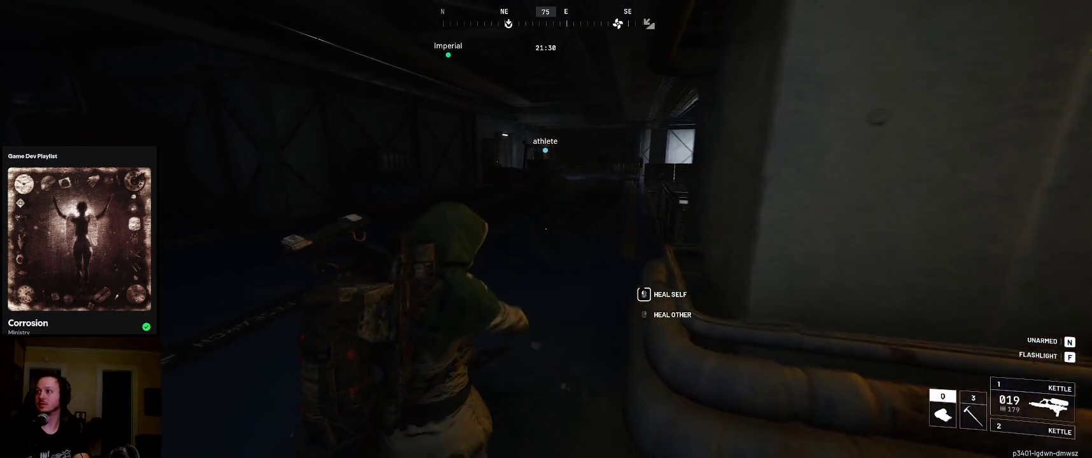
key(w)
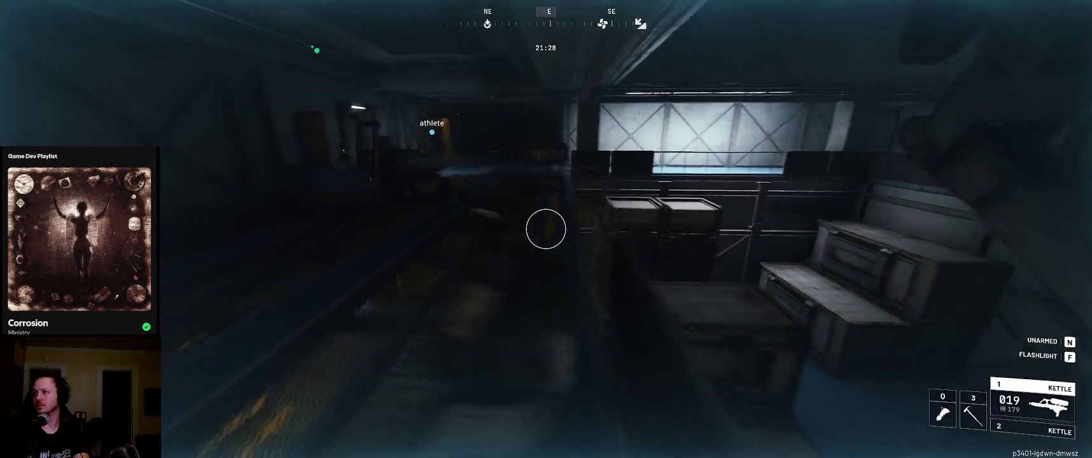
Follow the corridor into the cart tunnel until facing the Loading Bay stairs
key(w)
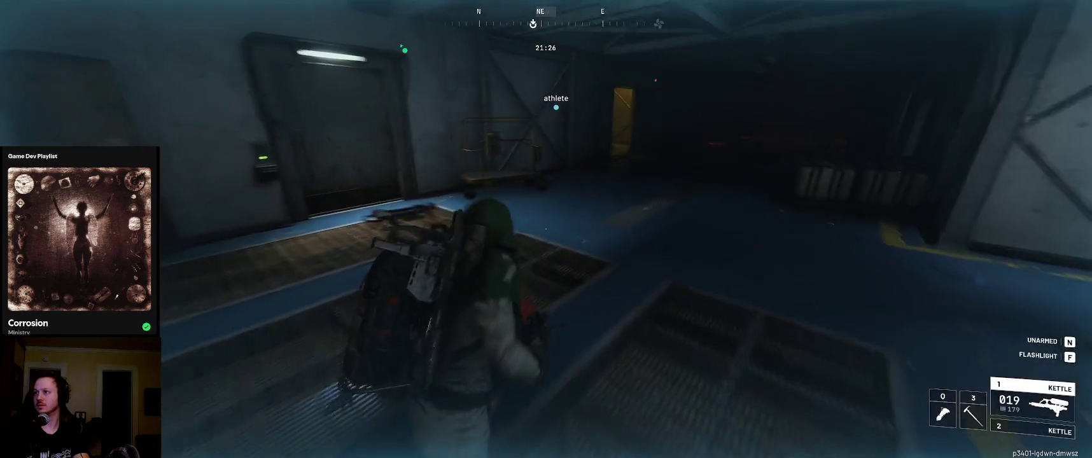
key(w)
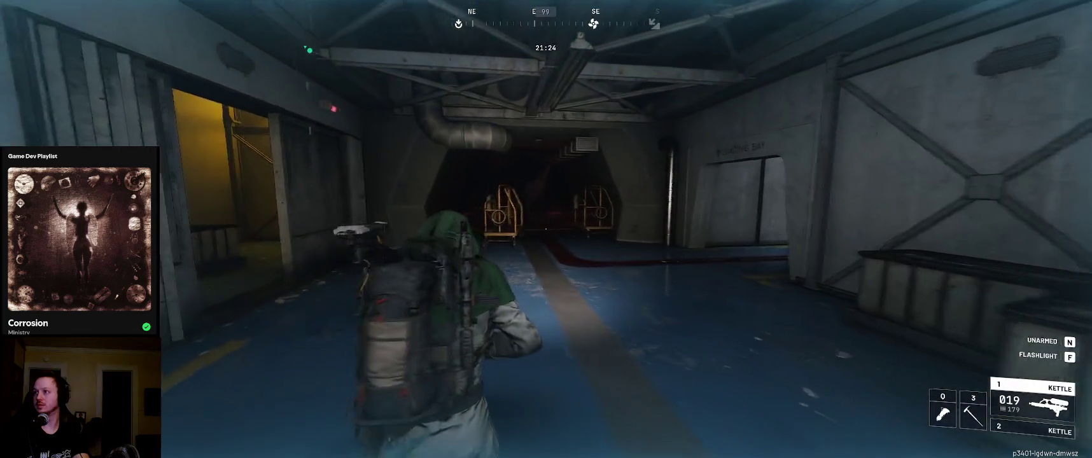
key(w)
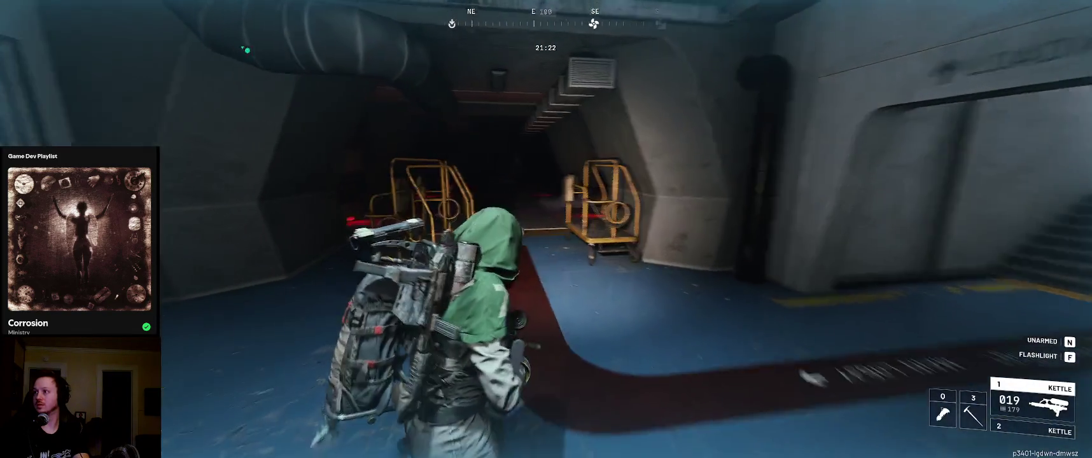
key(w)
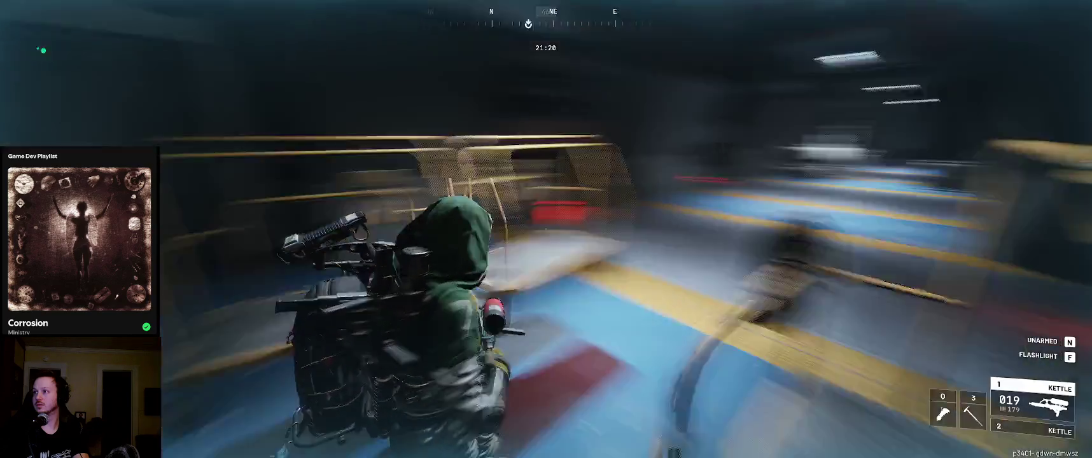
key(w)
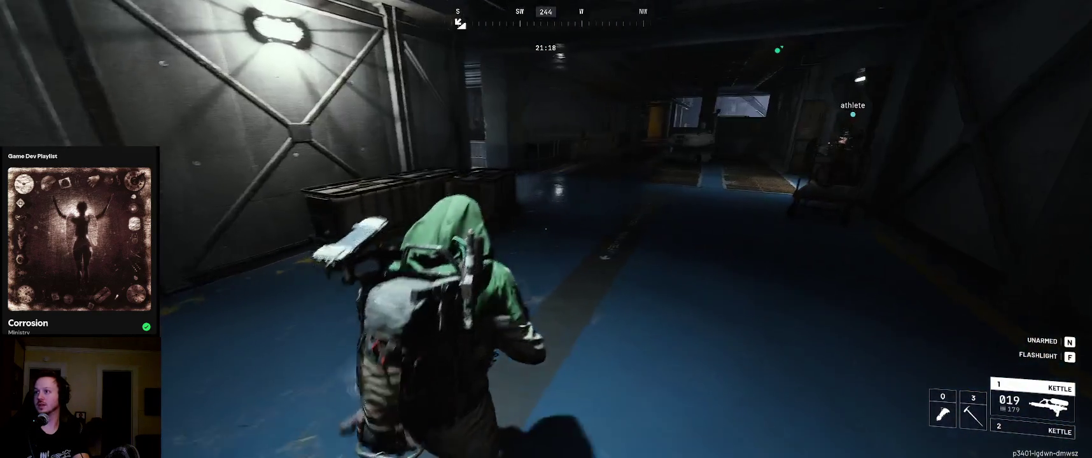
key(w)
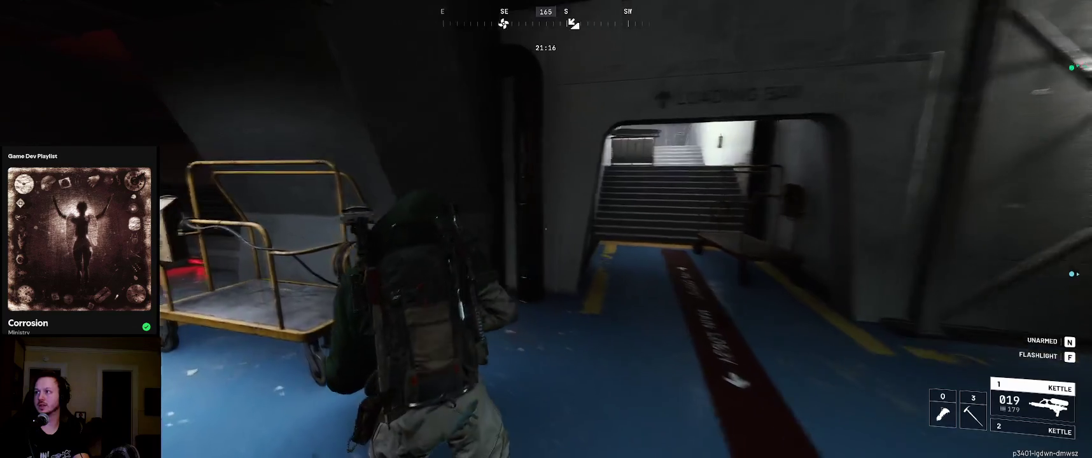
key(w)
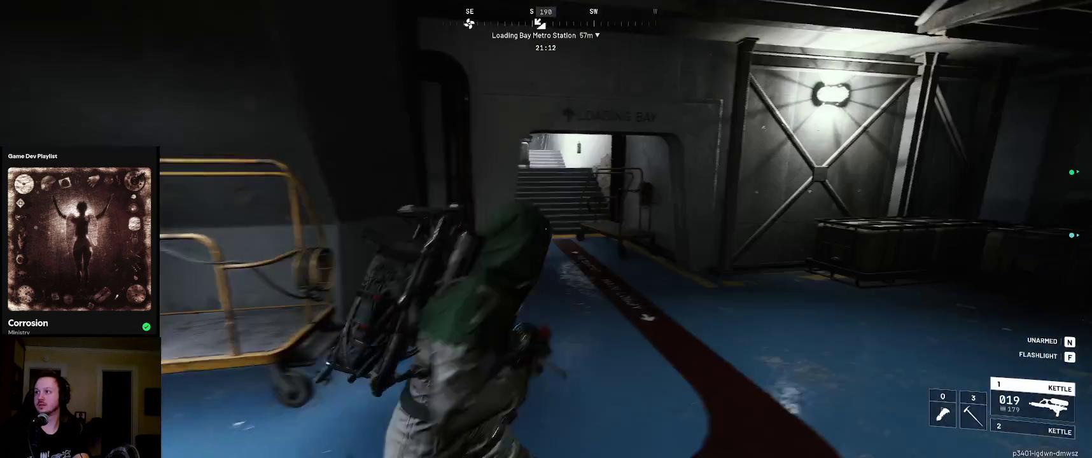
Head out of the Loading Bay toward the stairway
key(w)
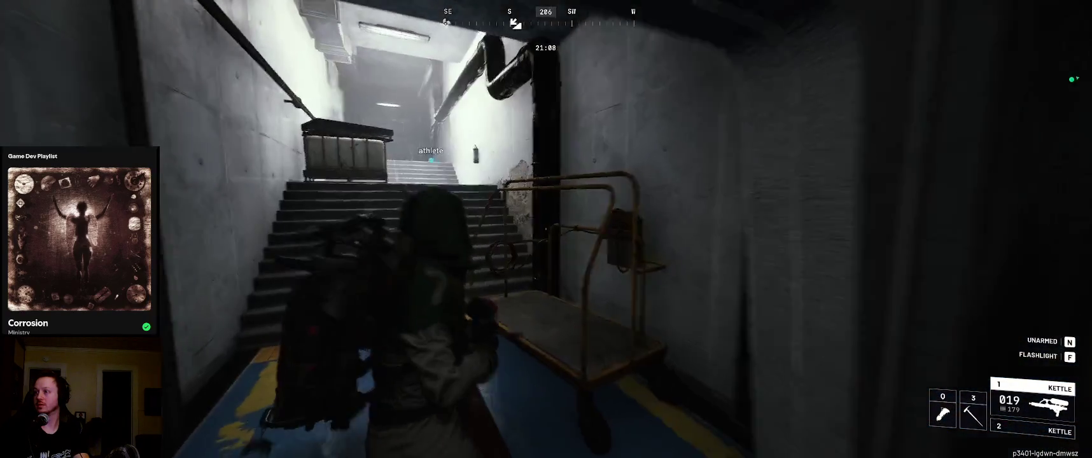
Climb the stairs, cross the snowy dock along the railing, and reach the warehouse shelf container
key(w)
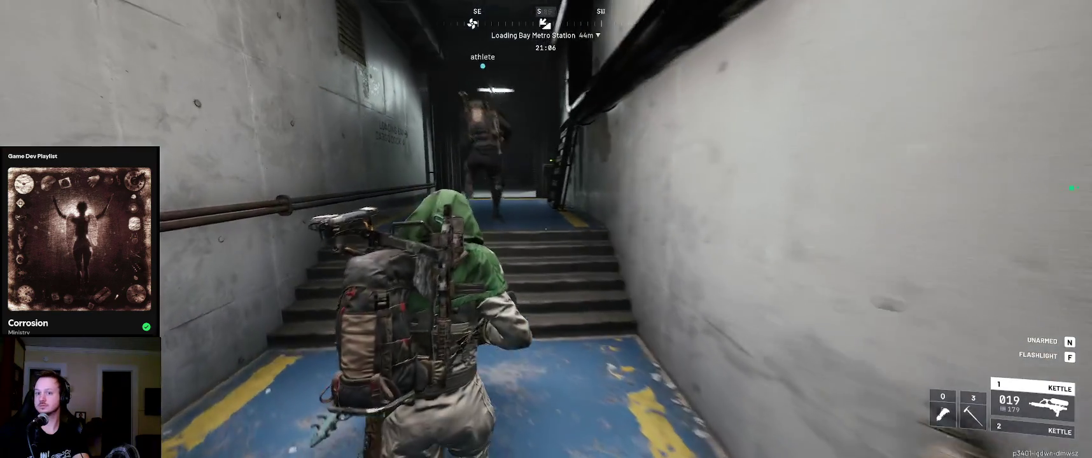
key(w)
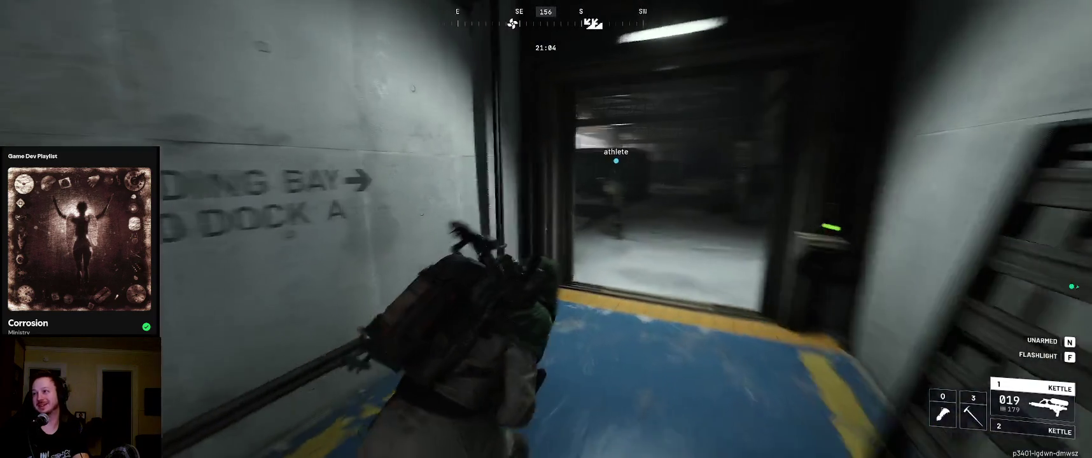
key(w)
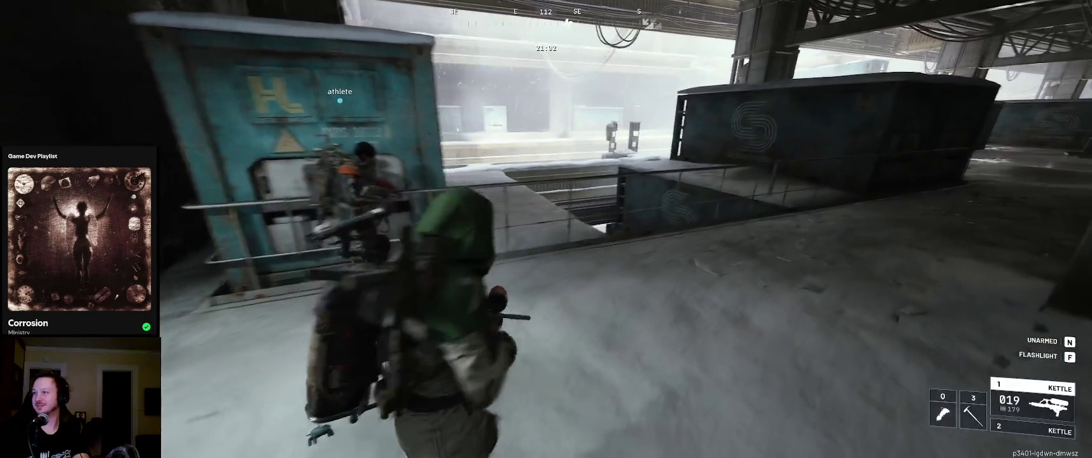
key(w)
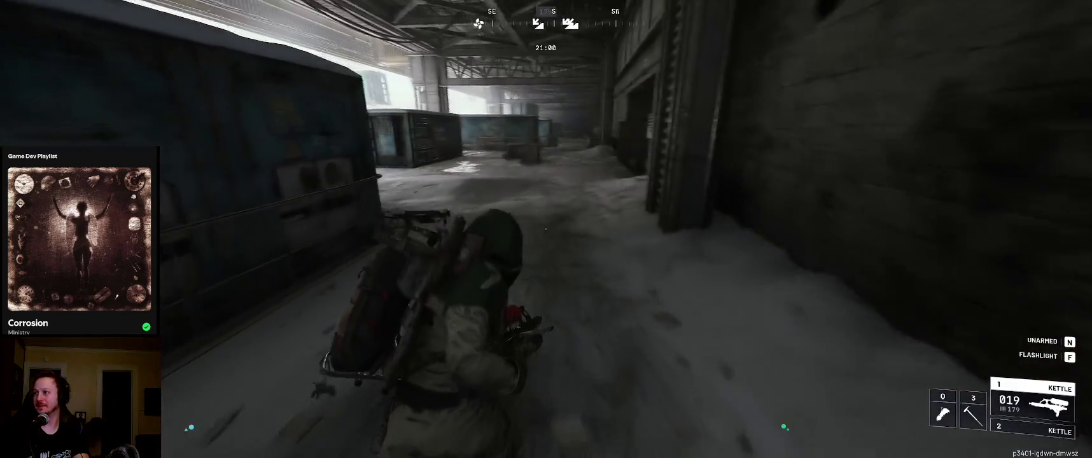
key(w)
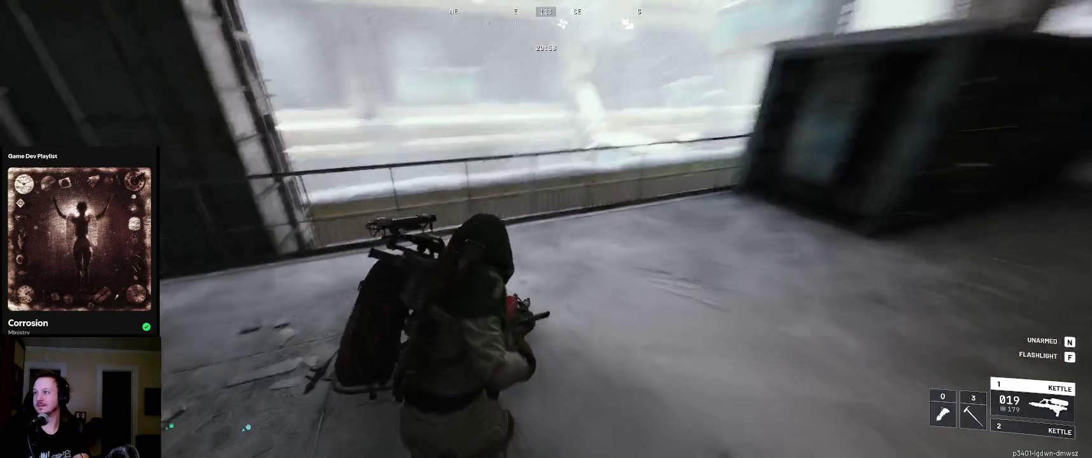
key(w)
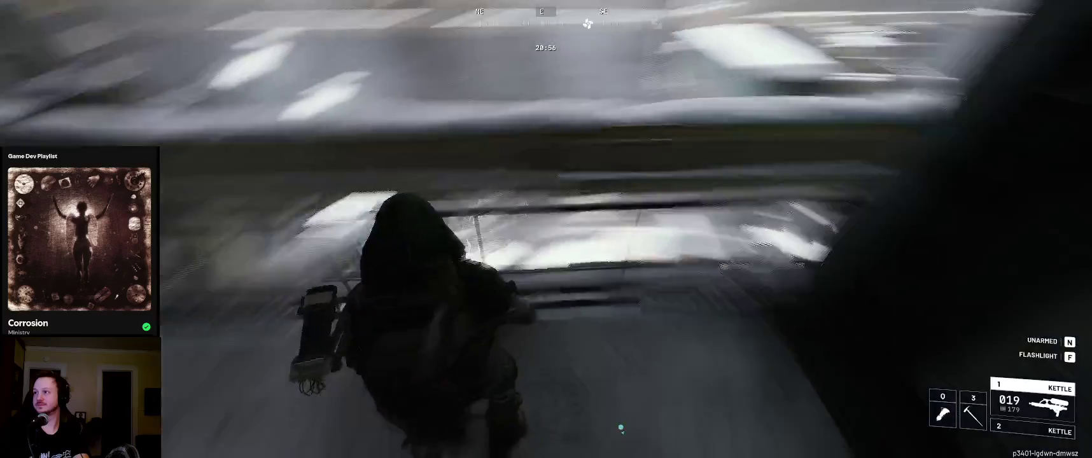
key(w)
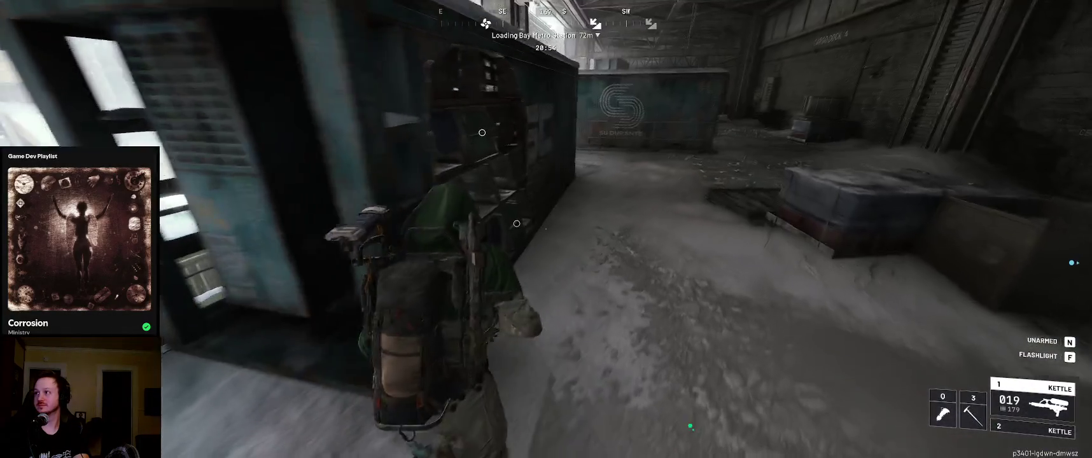
key(w)
Search the first shelf container and move the Magnetic Accelerator into the backpack
key(e)
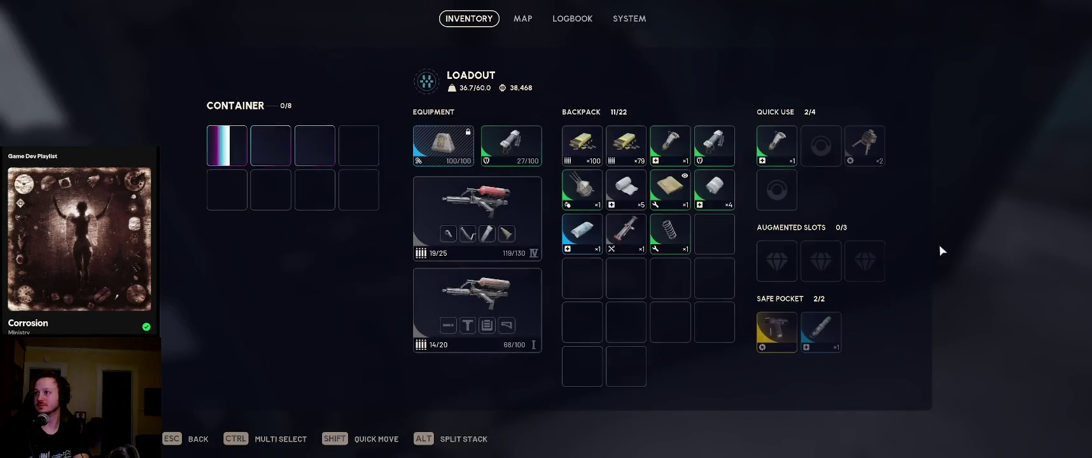
shift+click(224, 150)
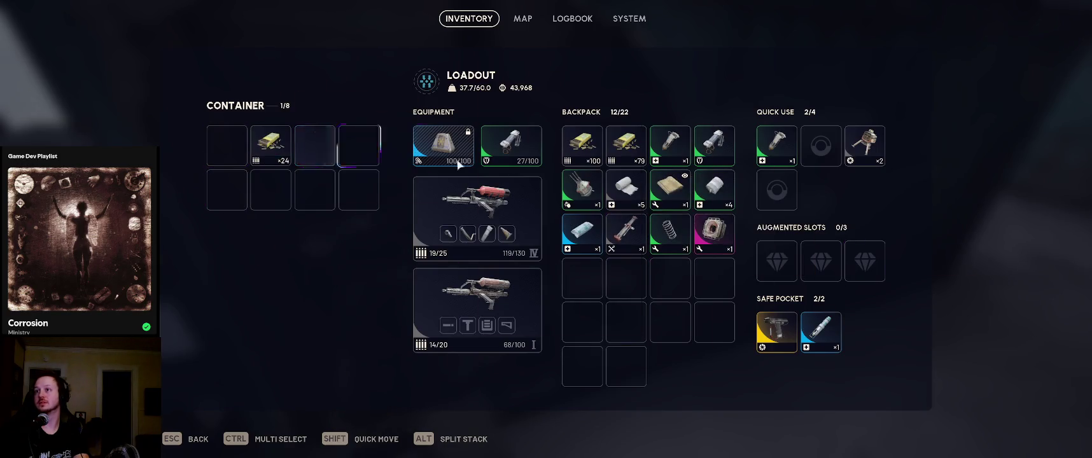
mouse_move(302, 153)
key(Escape)
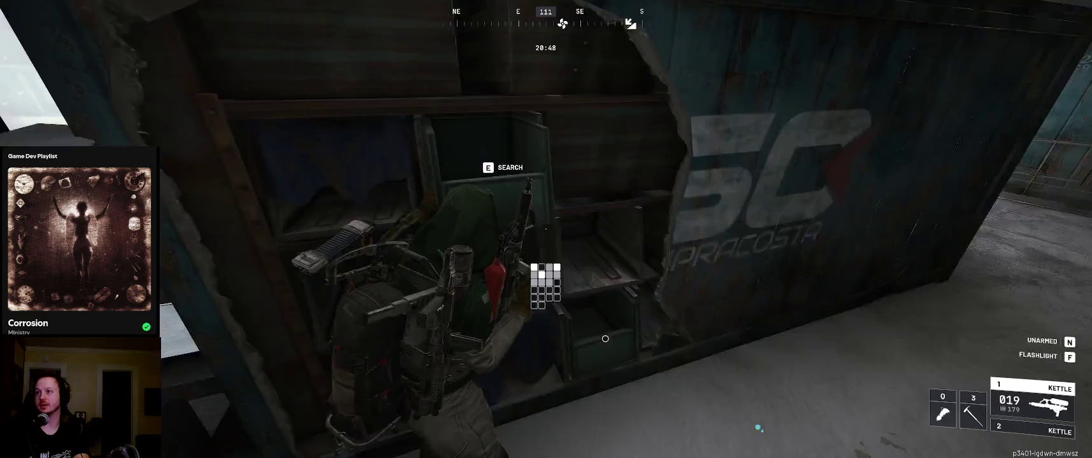
Search the second container, taking its items including the Water Pump and Rubber Parts
key(e)
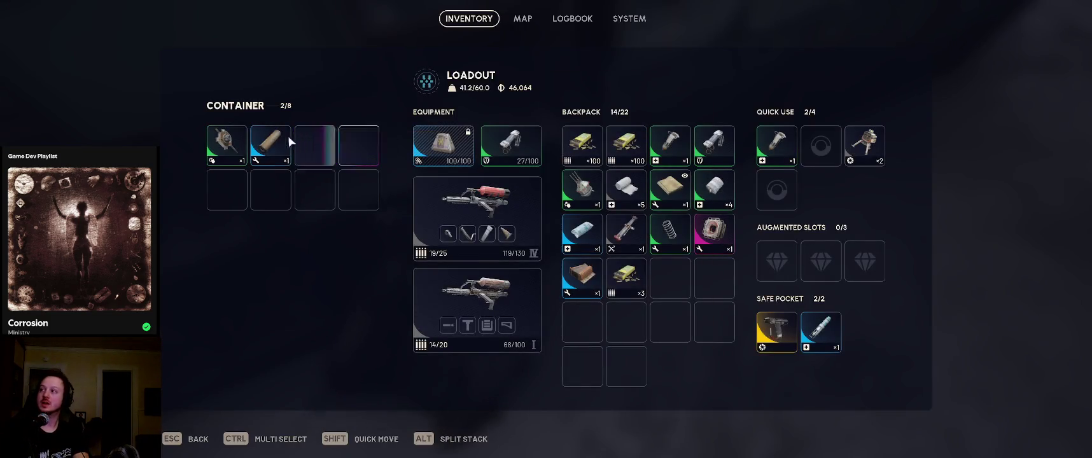
shift+click(230, 144)
shift+click(272, 141)
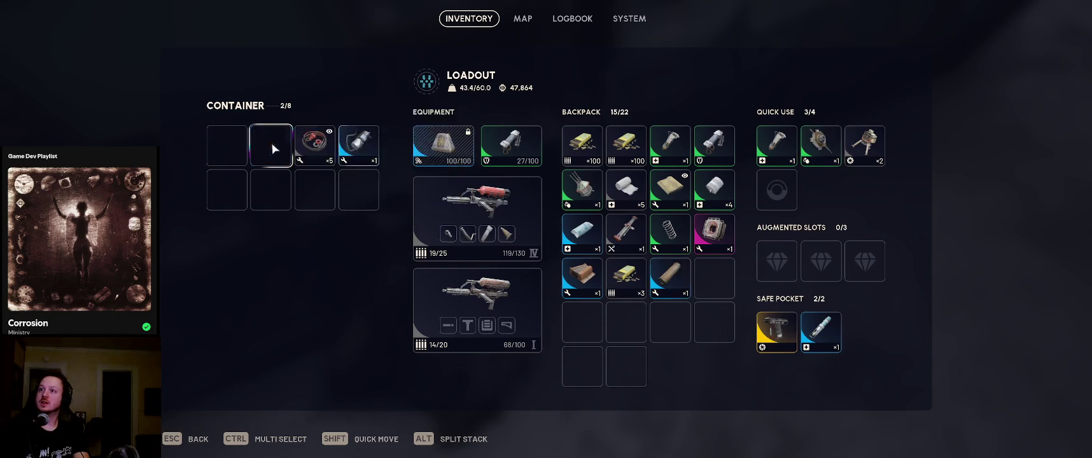
shift+click(359, 145)
shift+click(310, 159)
key(Escape)
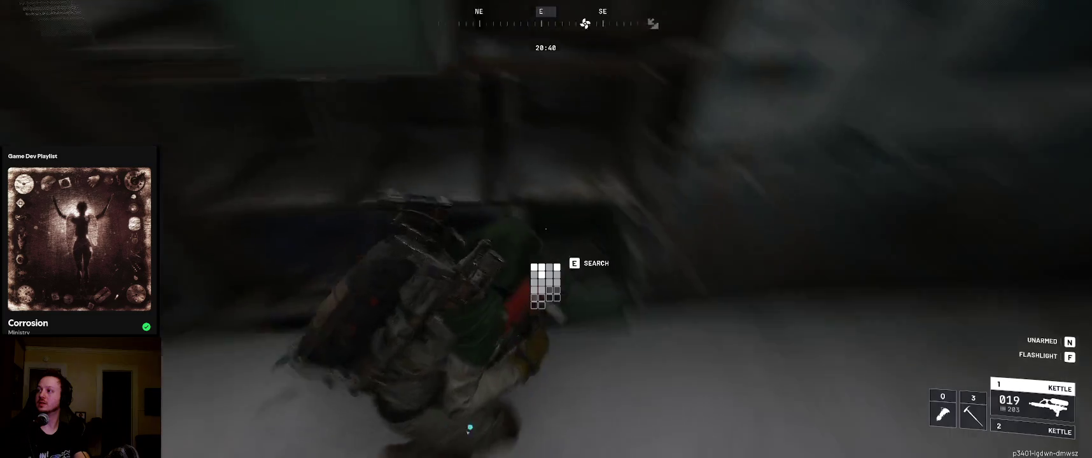
Head back past the crate into the dark room with the weapon raised, toward the stairs
key(w)
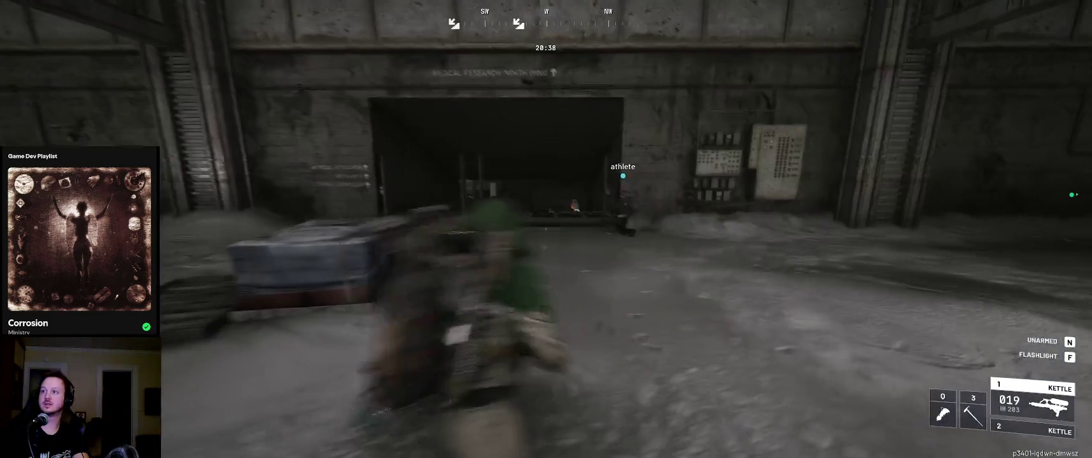
key(w)
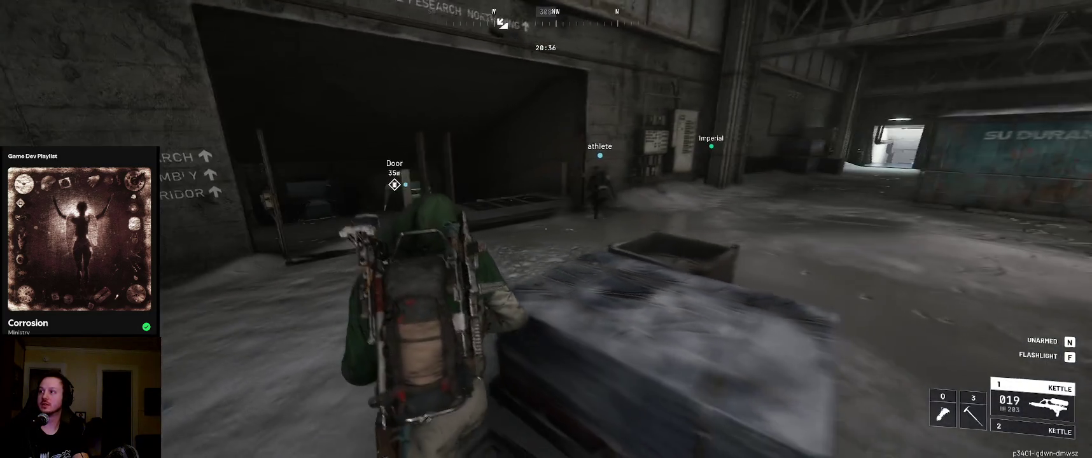
key(w)
right_click(546, 229)
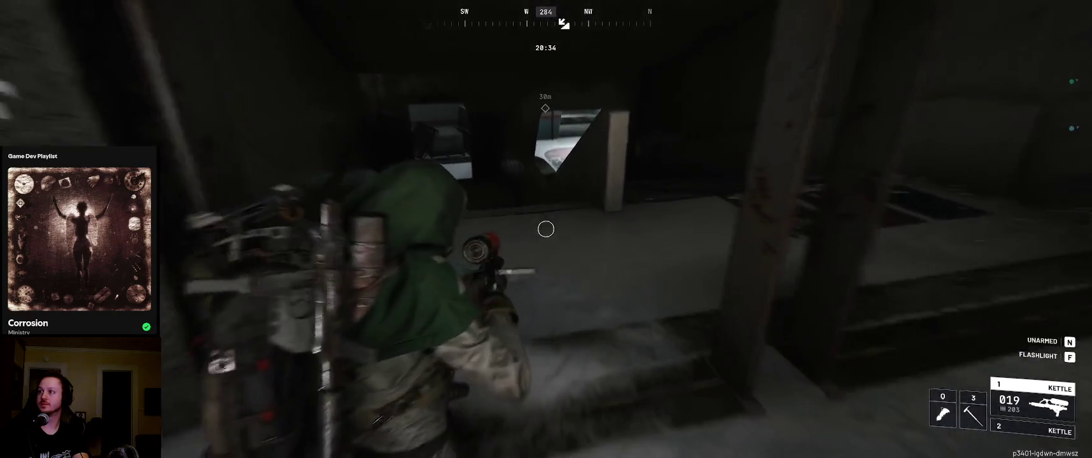
key(w)
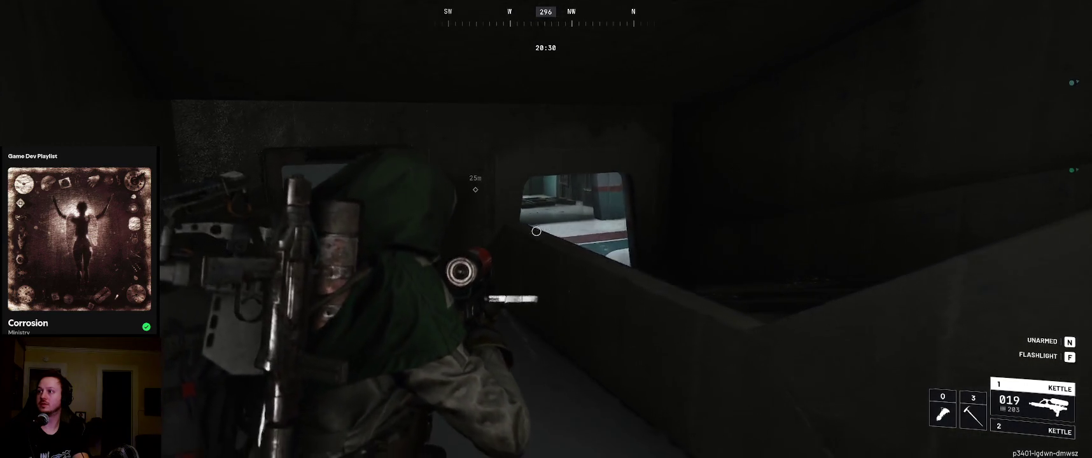
key(w)
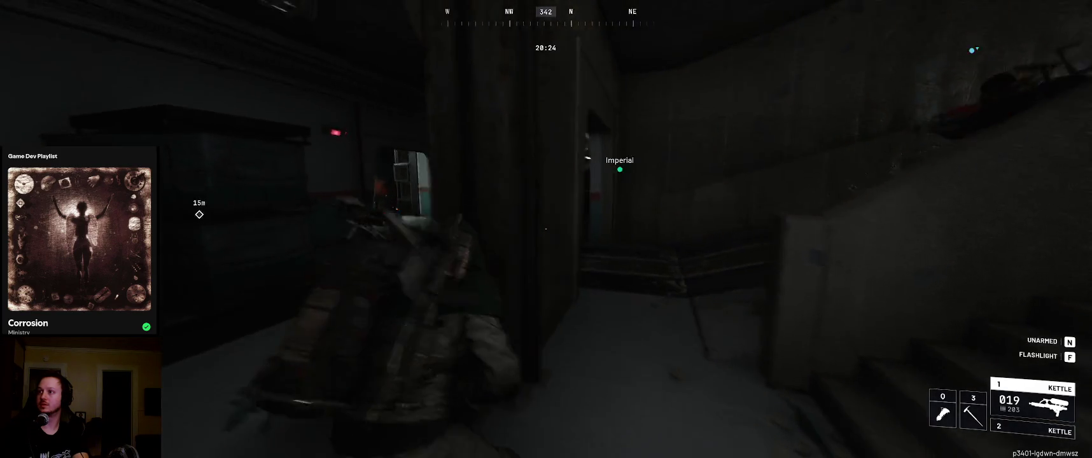
Shoot the Ticks down the lit corridor and destroy the ARC near the pallets
key(w)
click(545, 230)
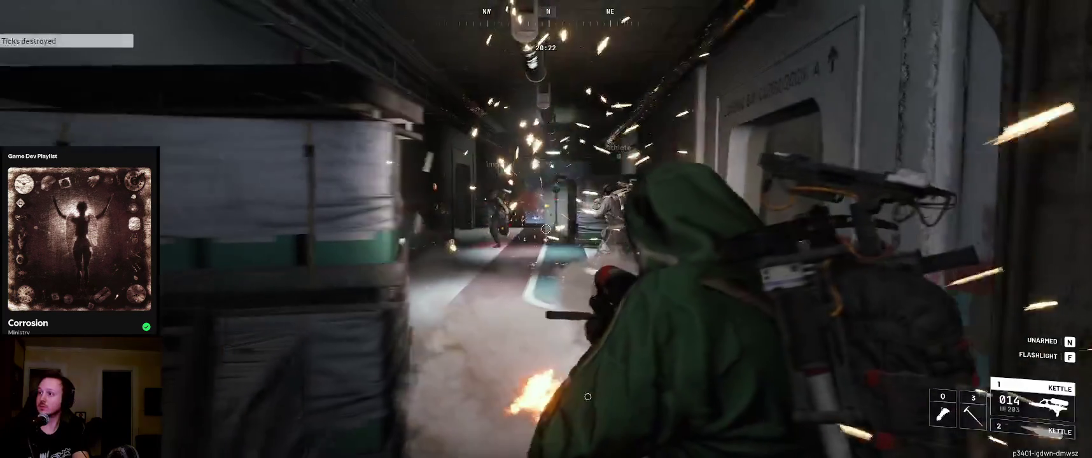
key(w)
click(546, 230)
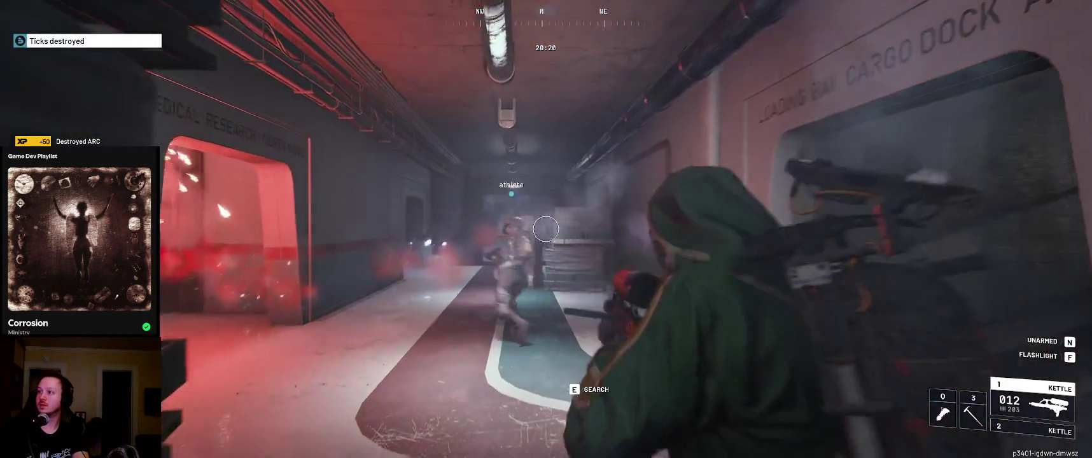
key(w)
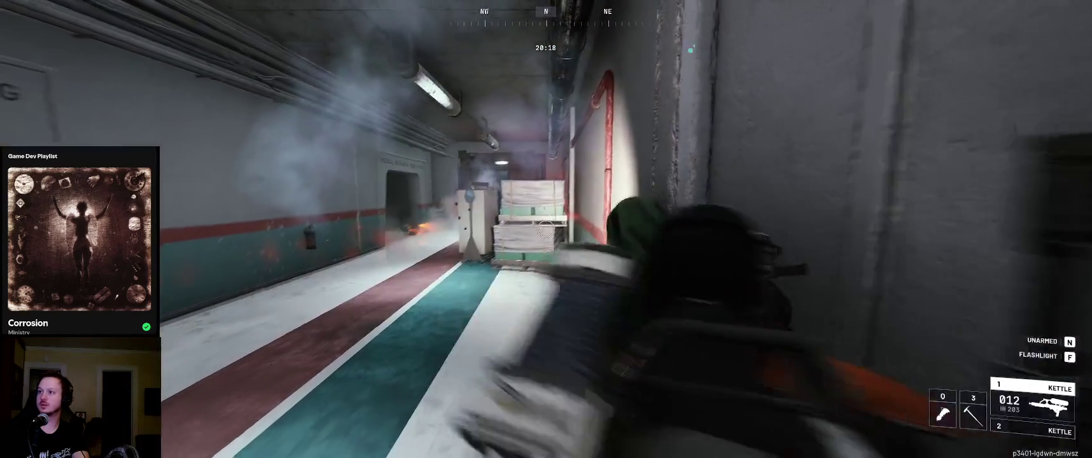
key(w)
click(546, 229)
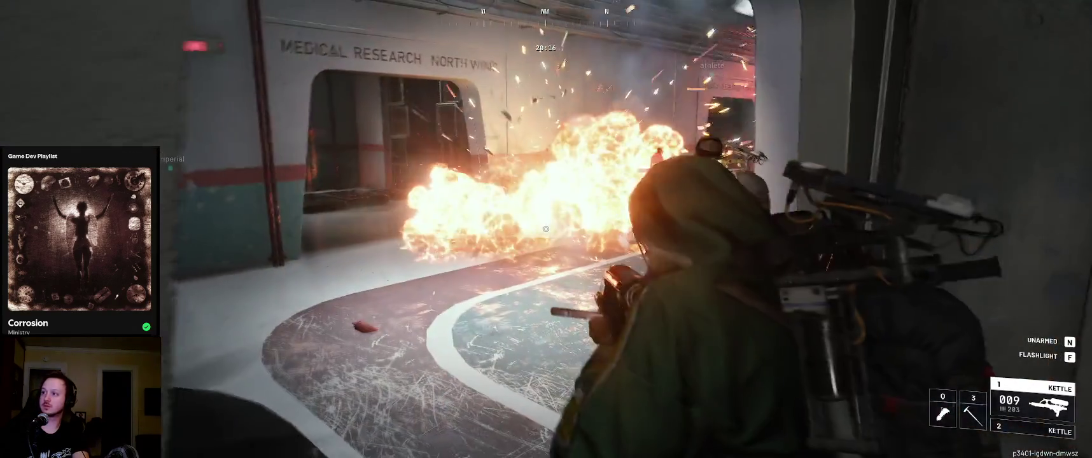
Push down the smoky corridor toward Medical Research, firing at an enemy near the teammate
key(w)
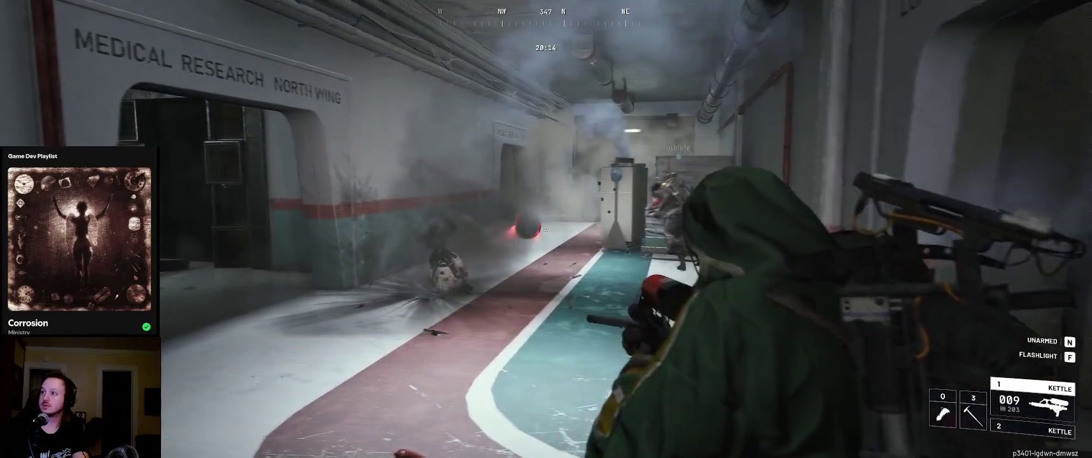
key(w)
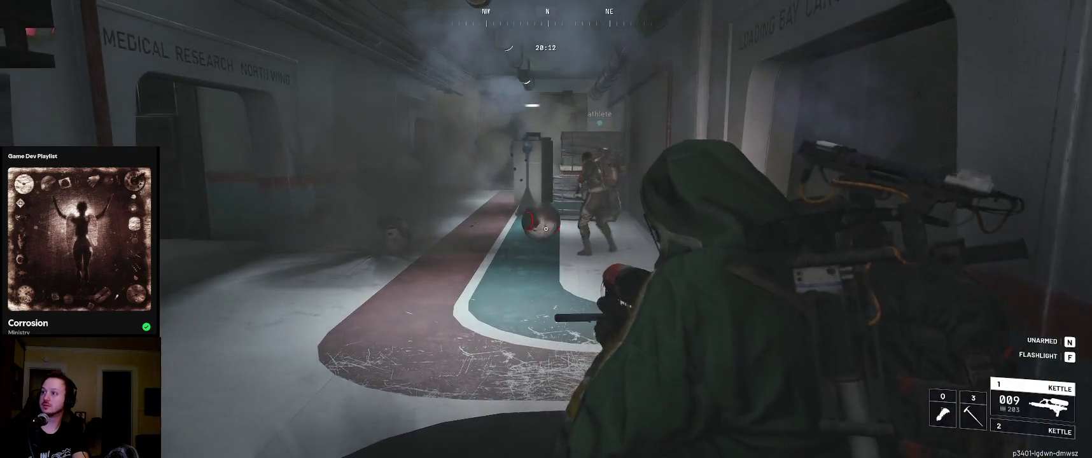
click(546, 229)
key(w)
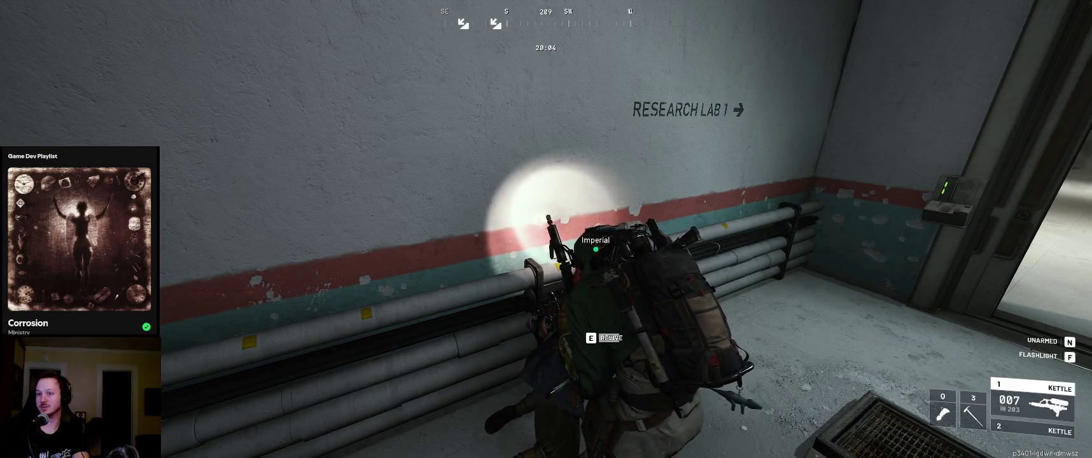
Cross the dark corridor to the lit hallway, emptying the magazine at an enemy in the loading bay
key(w)
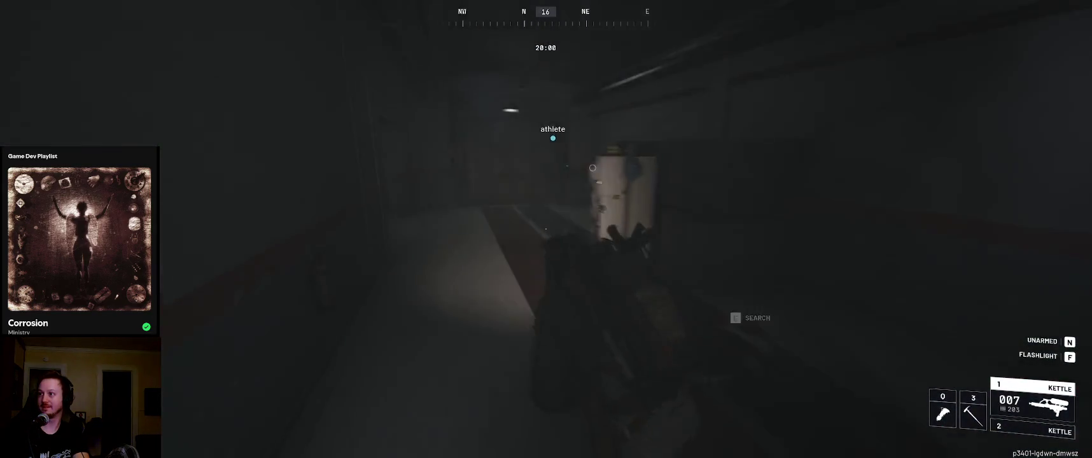
key(w)
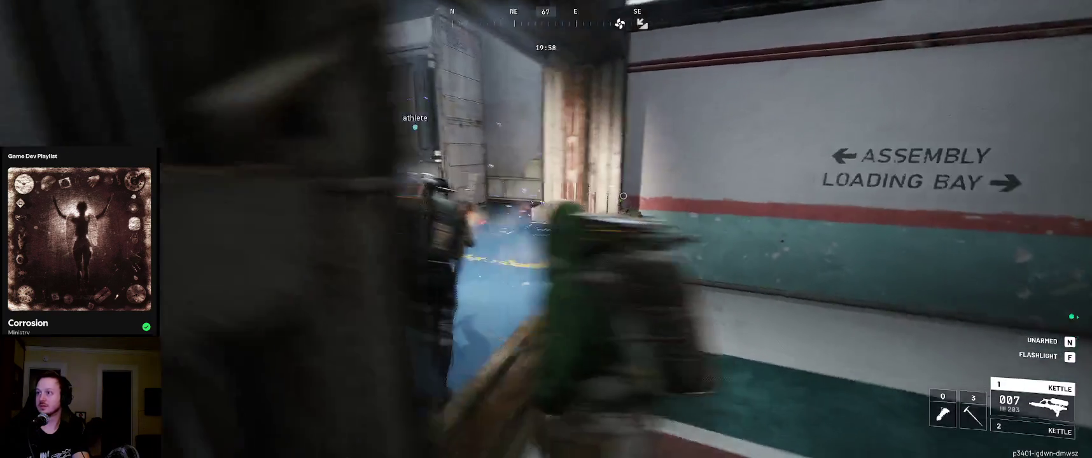
click(573, 216)
click(546, 229)
click(546, 228)
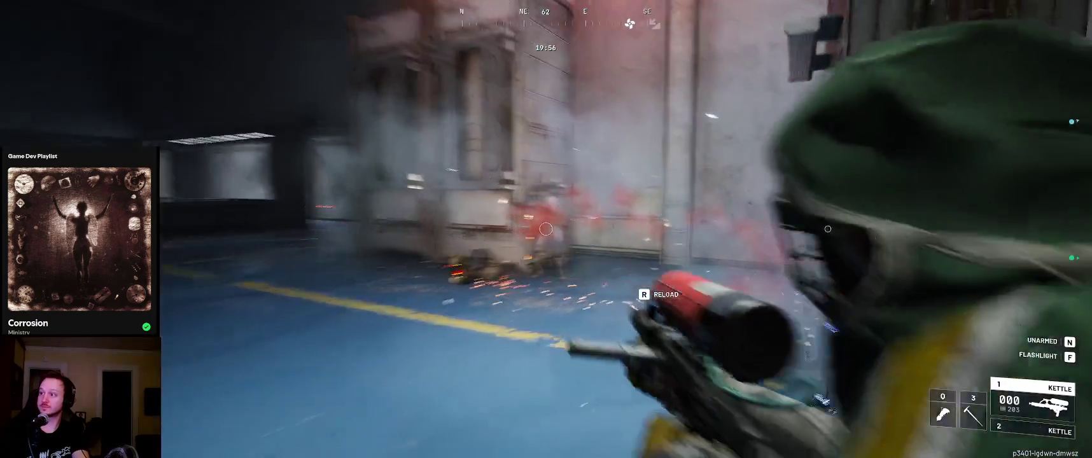
key(w)
key(w)
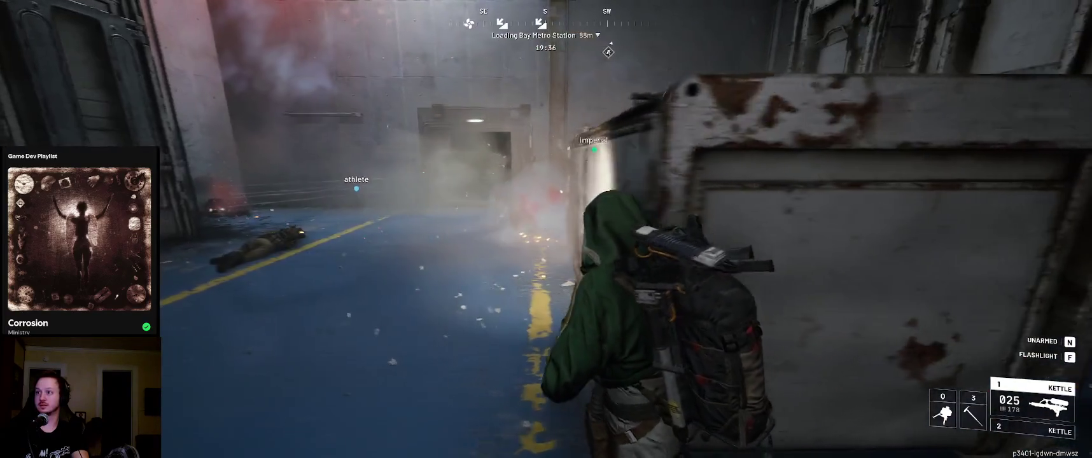
Fire toward the doorway, then run down the corridor past the vault door into the lit corridor
click(545, 229)
click(545, 229)
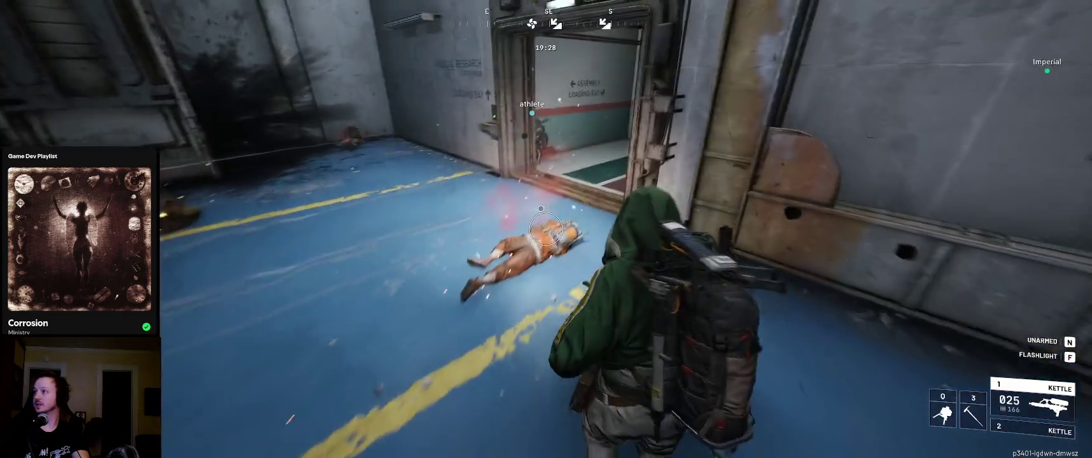
key(w)
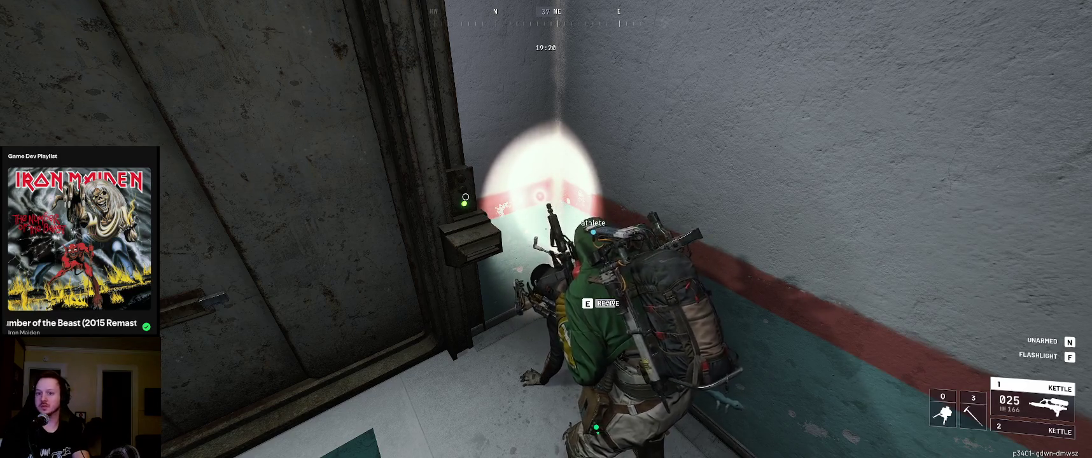
key(w)
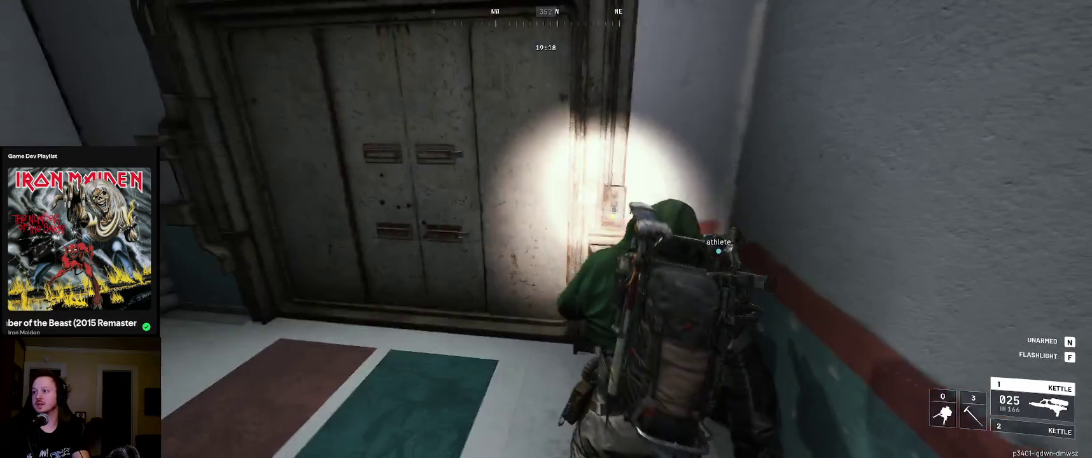
key(w)
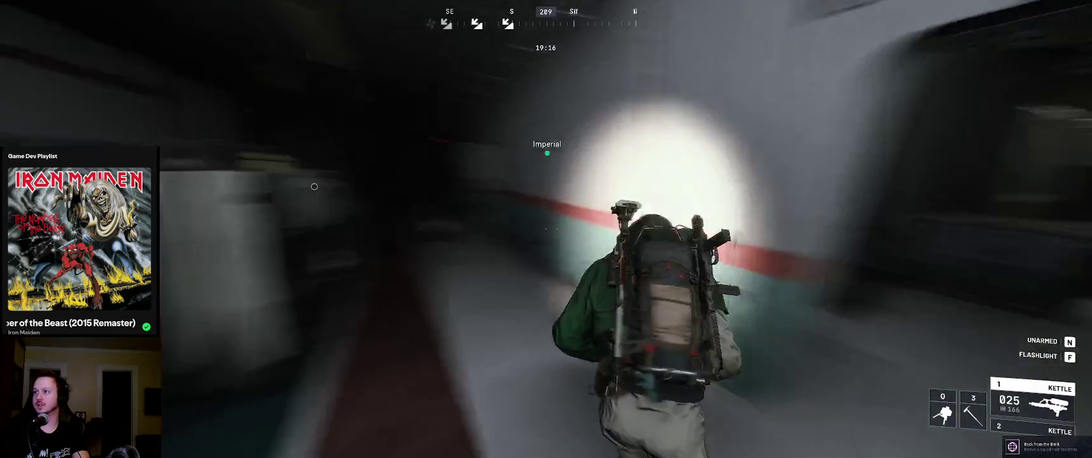
key(w)
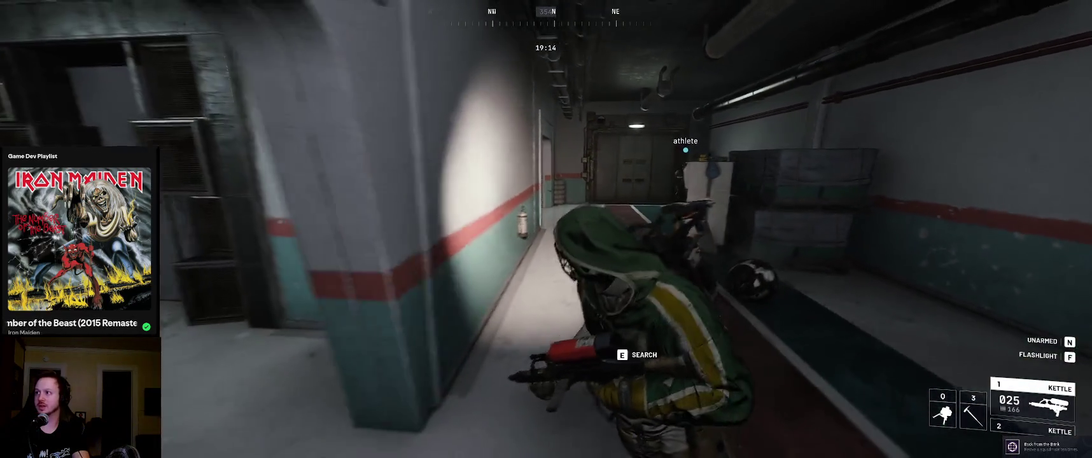
key(w)
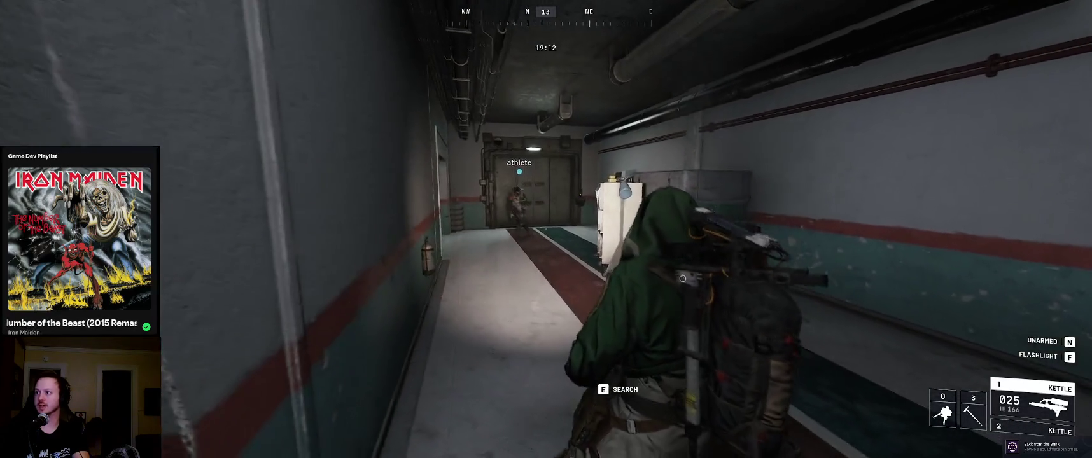
key(w)
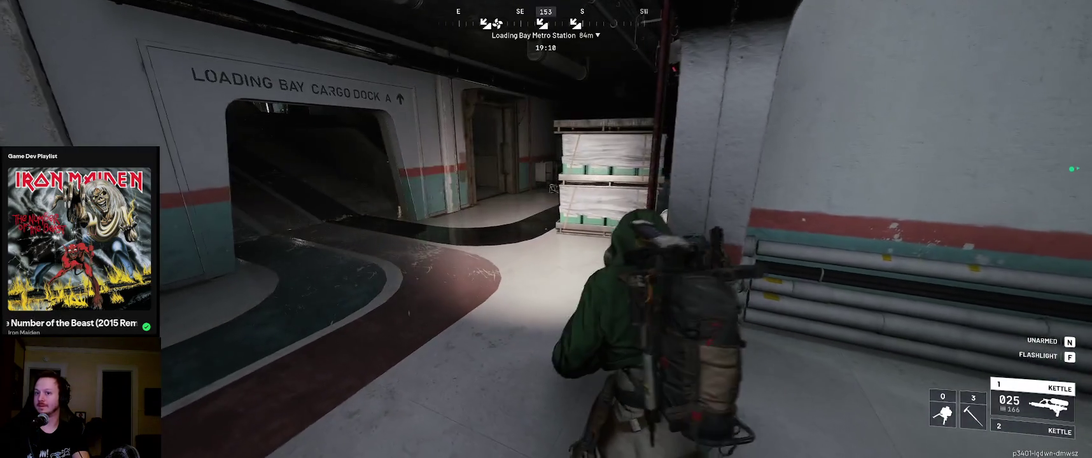
key(w)
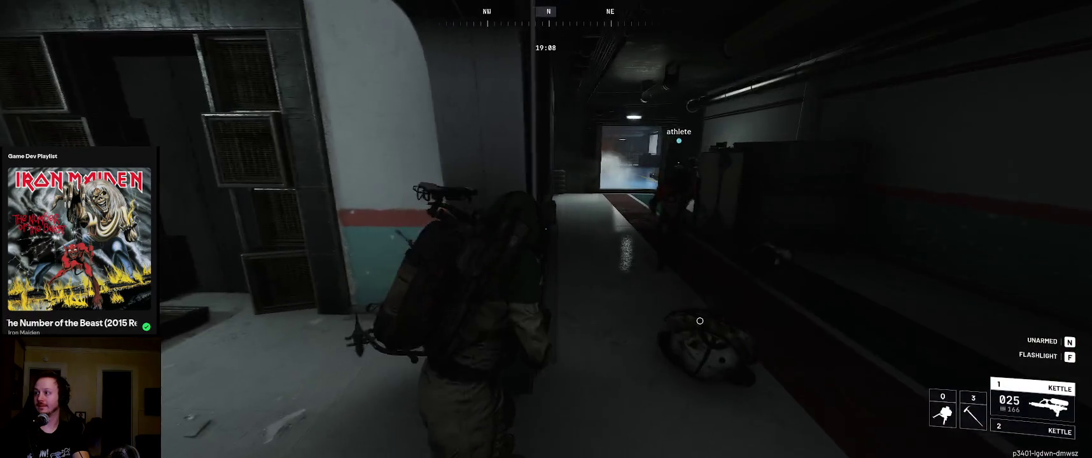
Search the nearby container and move one of its items into quick use
key(e)
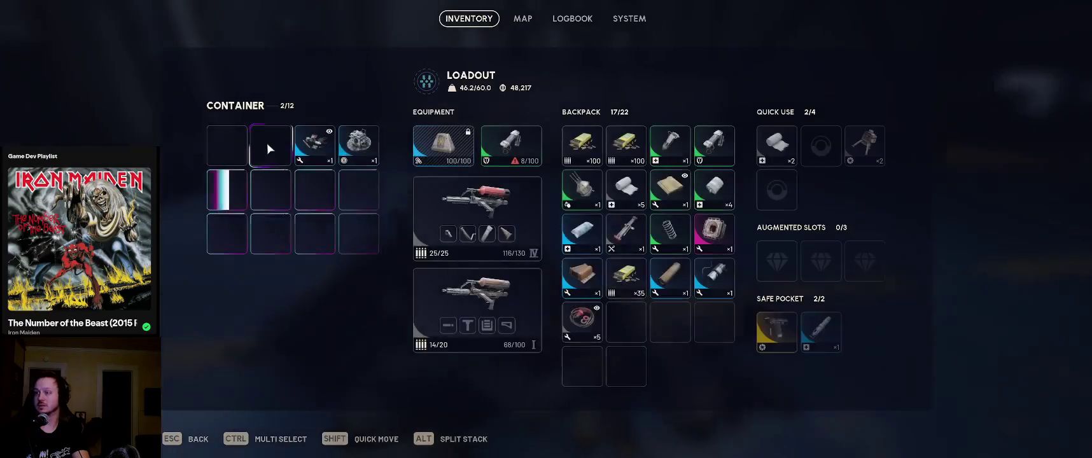
click(343, 147)
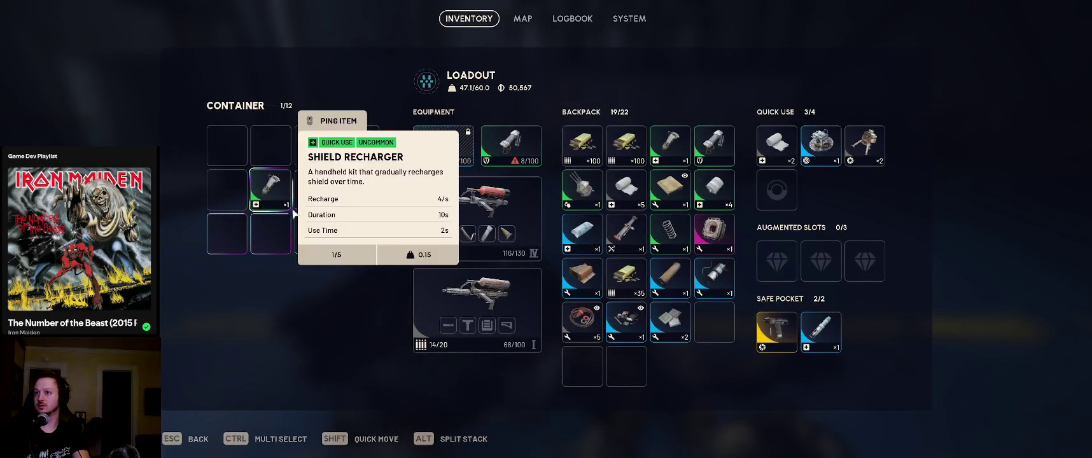
key(Escape)
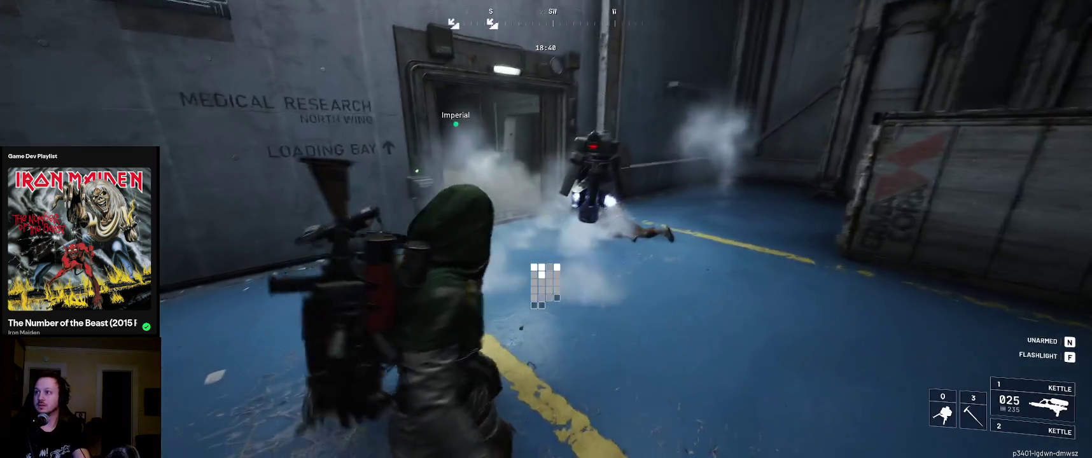
Run past the Assembly / Loading Bay sign into the loading bay, pick a quick-use item, and take cover behind a crate
key(w)
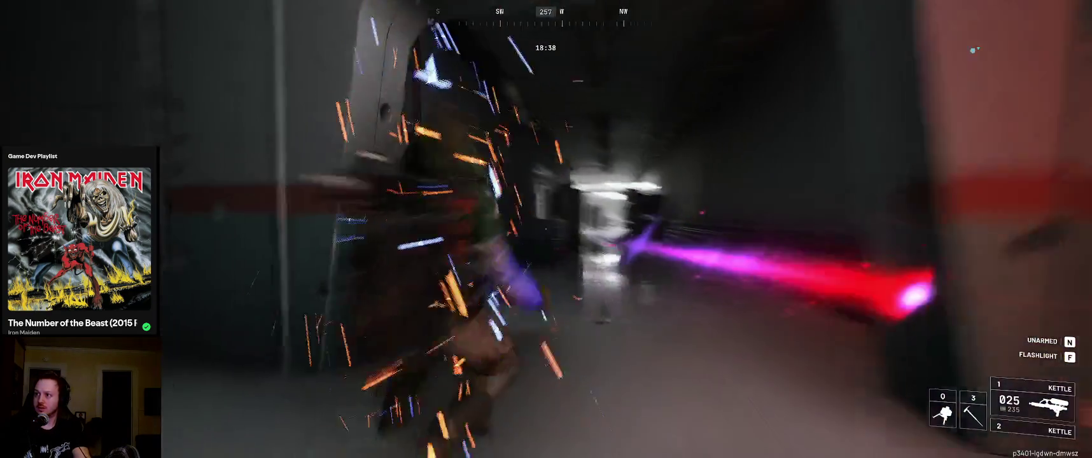
key(w)
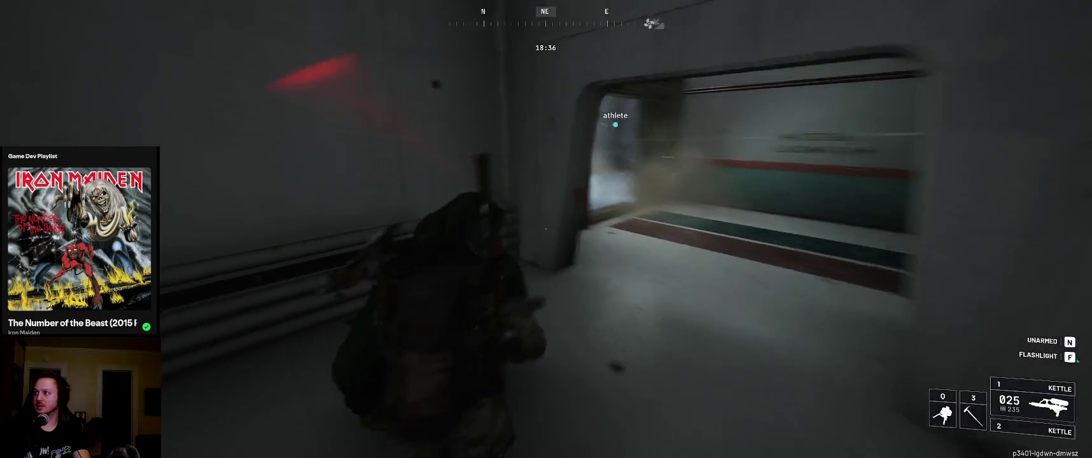
key(w)
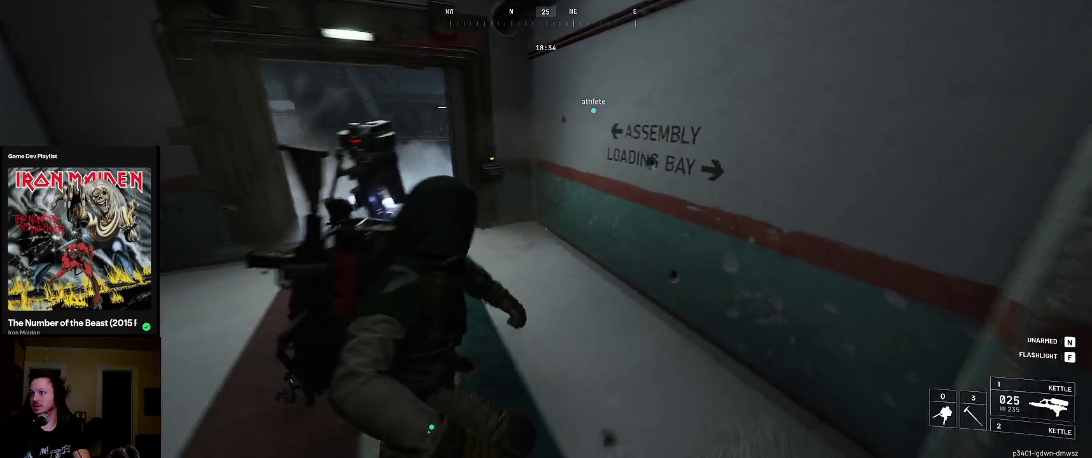
key(w)
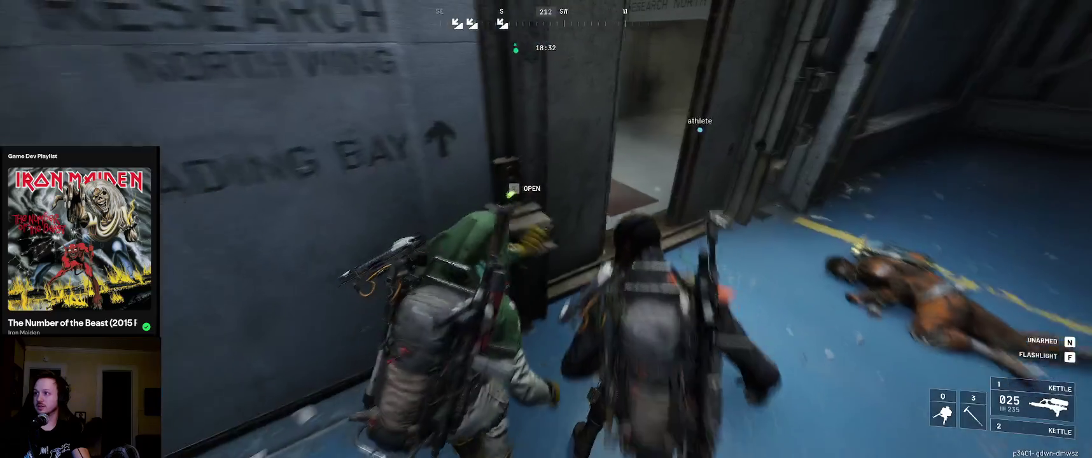
key(w)
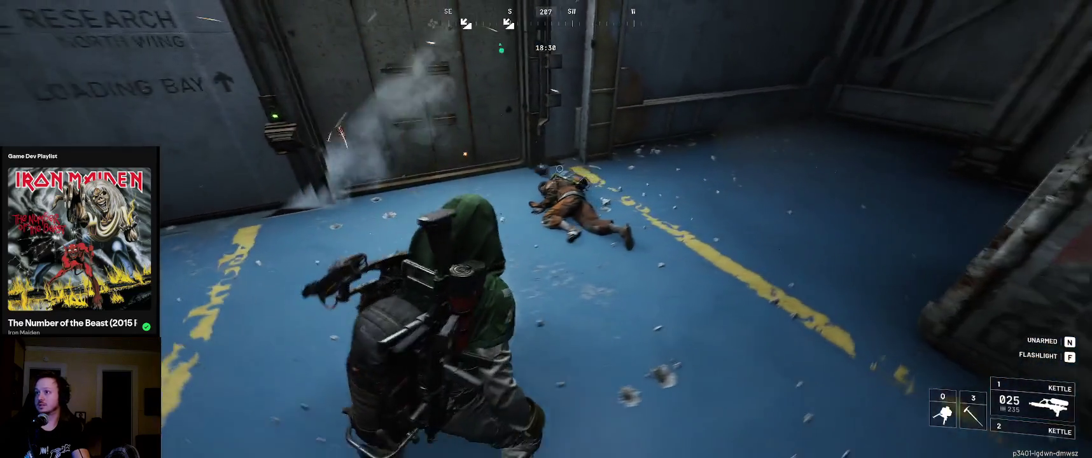
key(w)
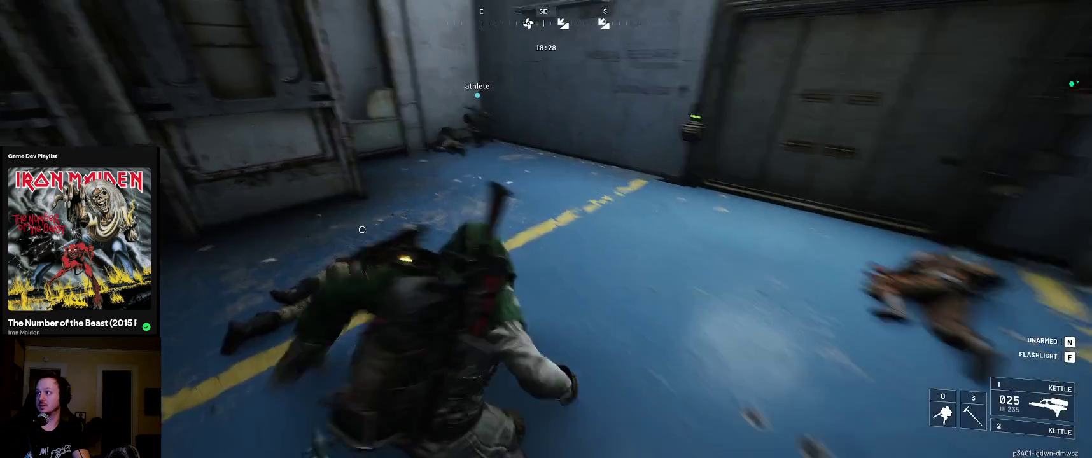
key(w)
key(q)
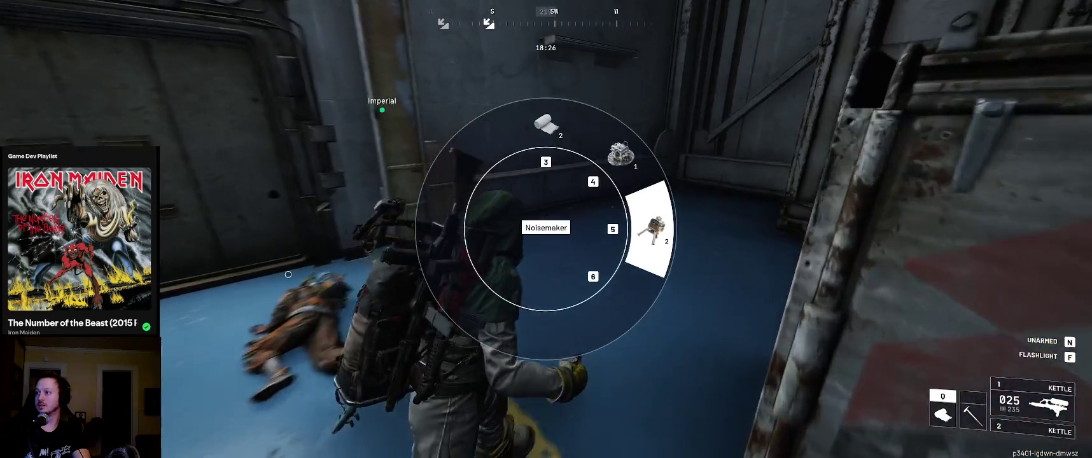
key(q)
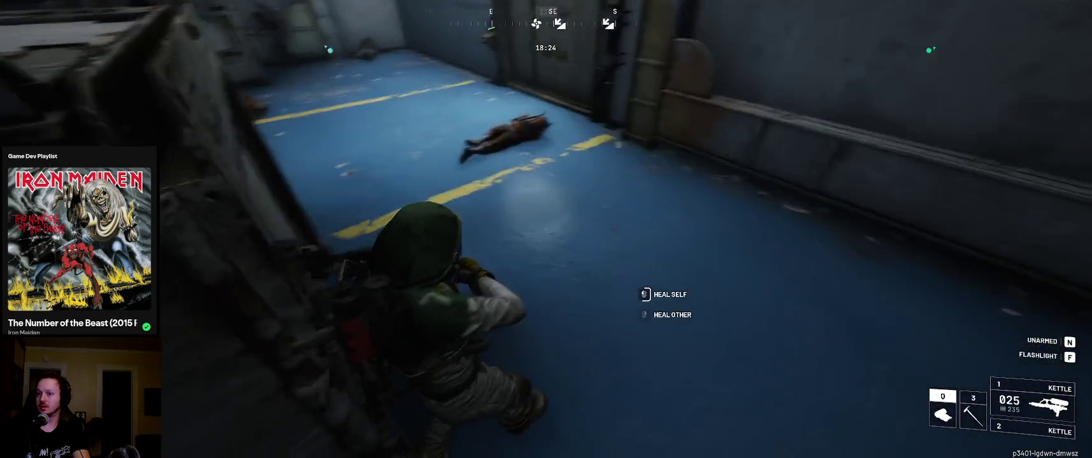
key(w)
Move the Shield Recharger from the backpack into quick use, then step out from cover
key(Tab)
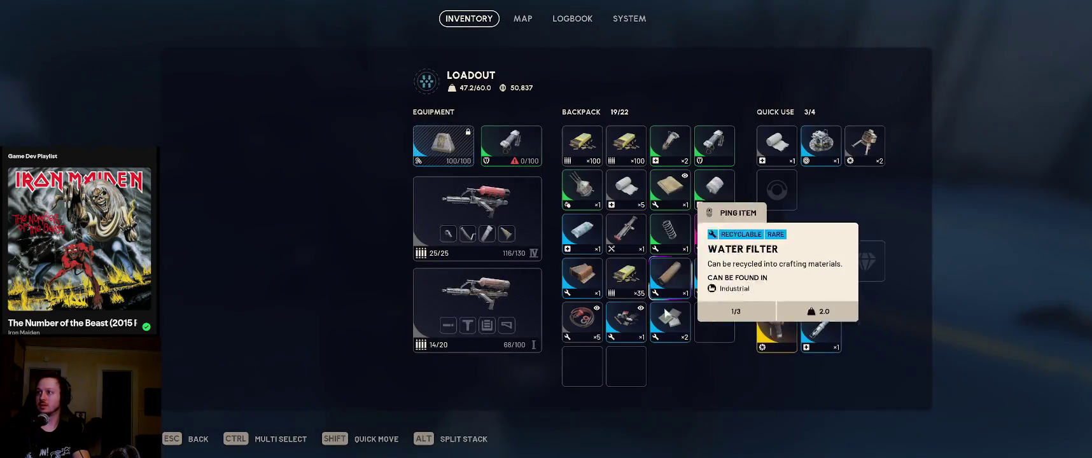
shift+click(670, 145)
drag(777, 145, 823, 156)
key(Tab)
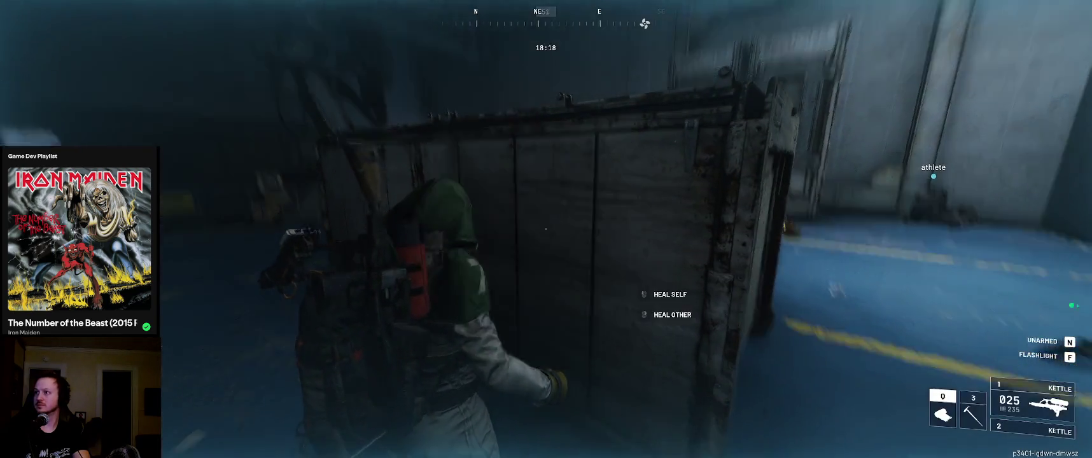
key(d)
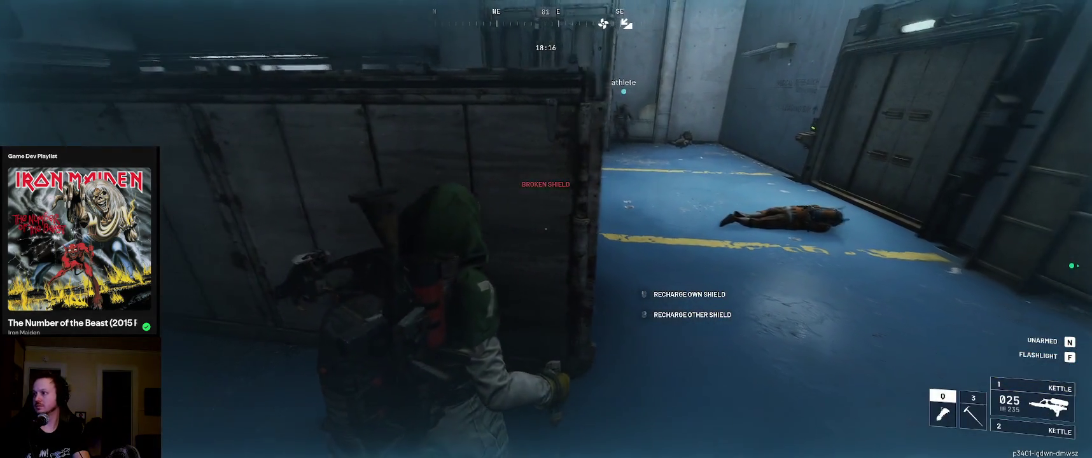
Search the downed body and equip its 50/100 shield in place of the broken one
key(Tab)
key(Tab)
key(w)
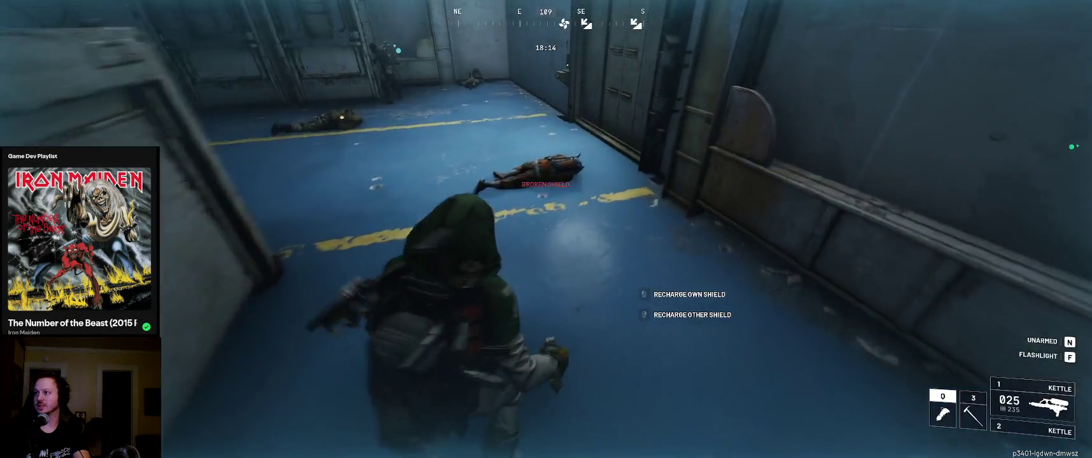
key(Tab)
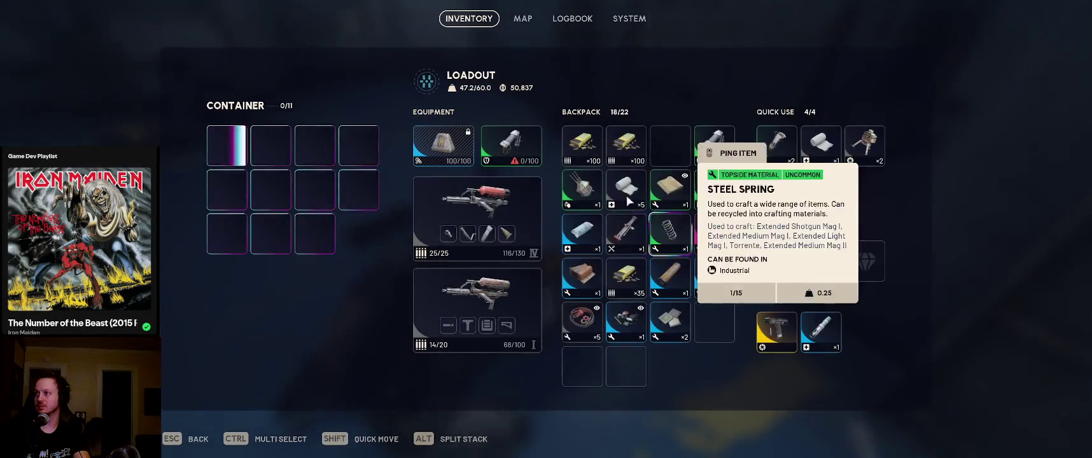
shift+click(627, 322)
shift+click(581, 188)
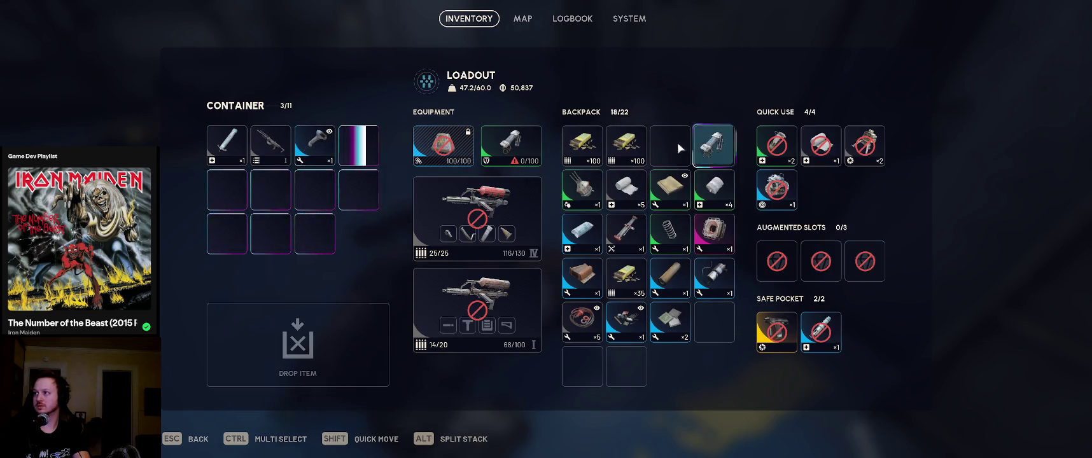
drag(714, 146, 511, 145)
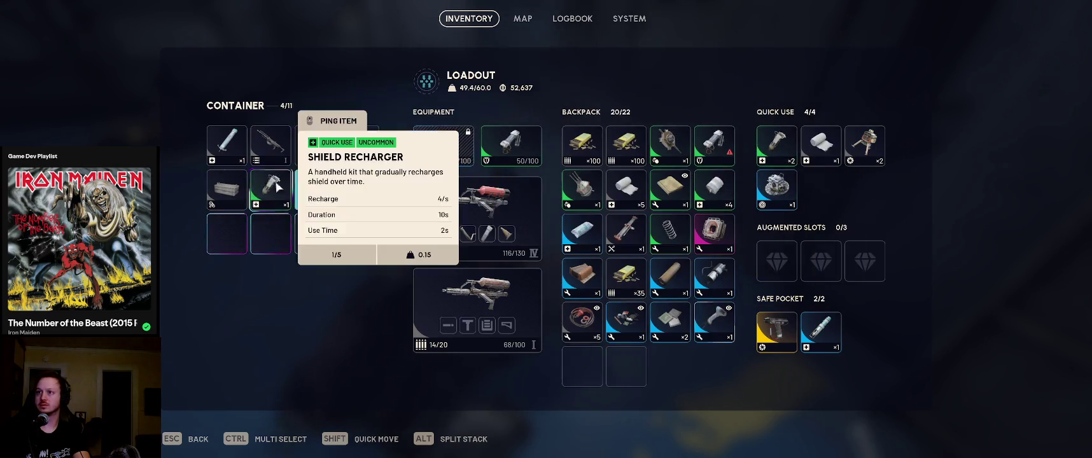
Take the Rattler I, Door Blocker and Light Shield from the body, and stack the bandage into quick use
shift+click(227, 145)
shift+click(278, 148)
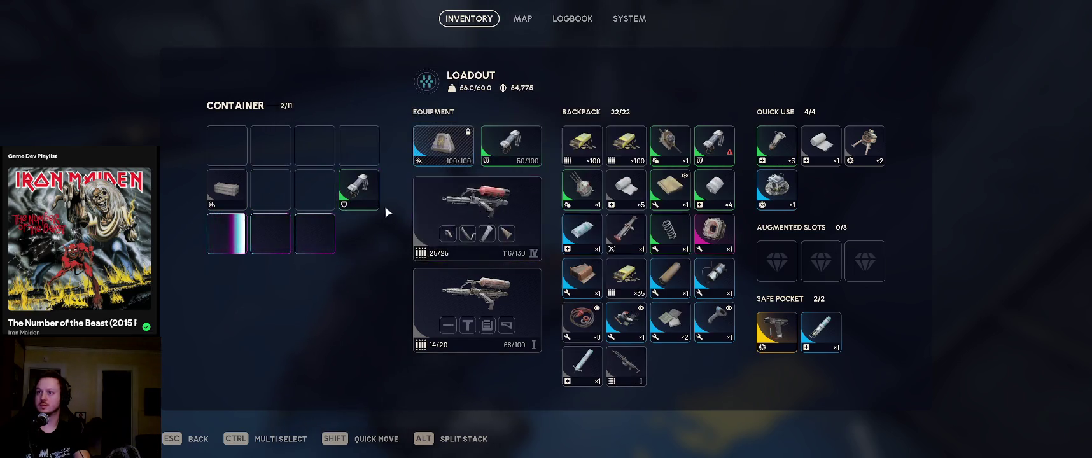
shift+click(227, 248)
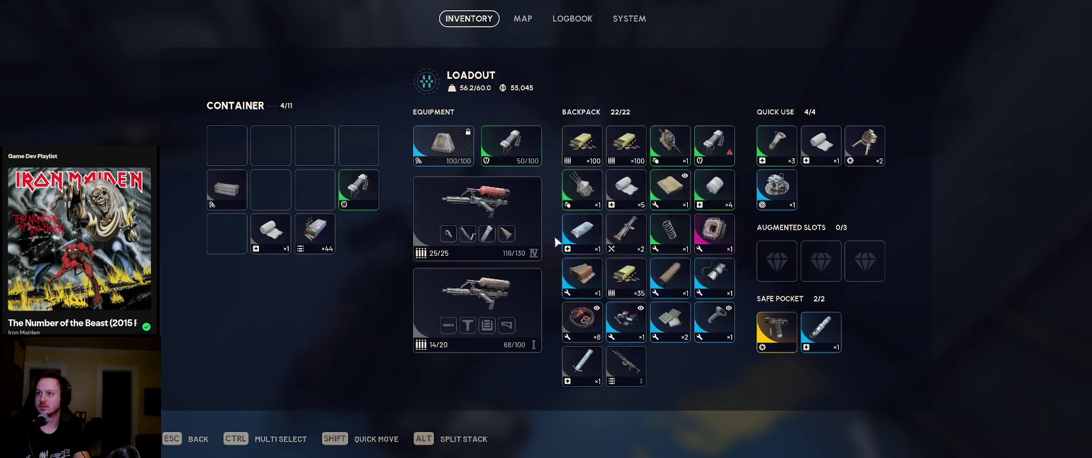
shift+click(359, 189)
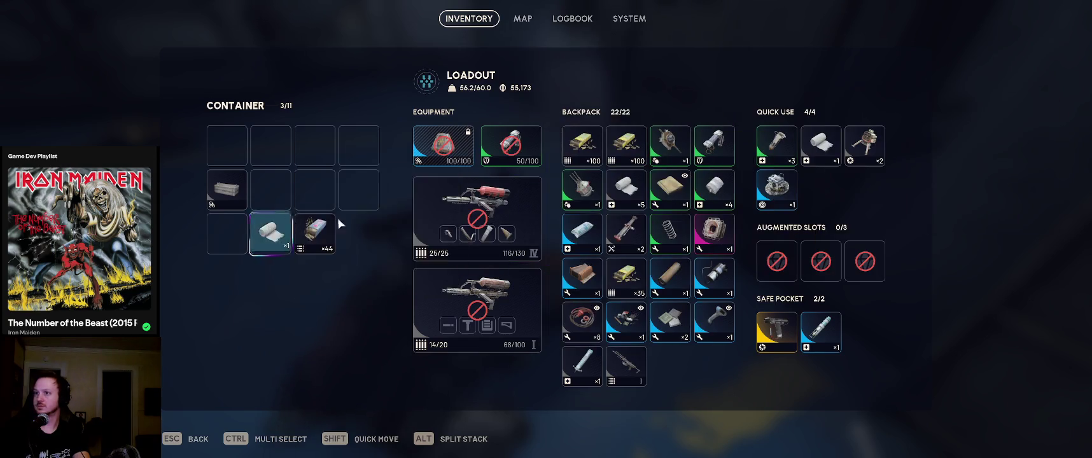
drag(825, 152, 826, 153)
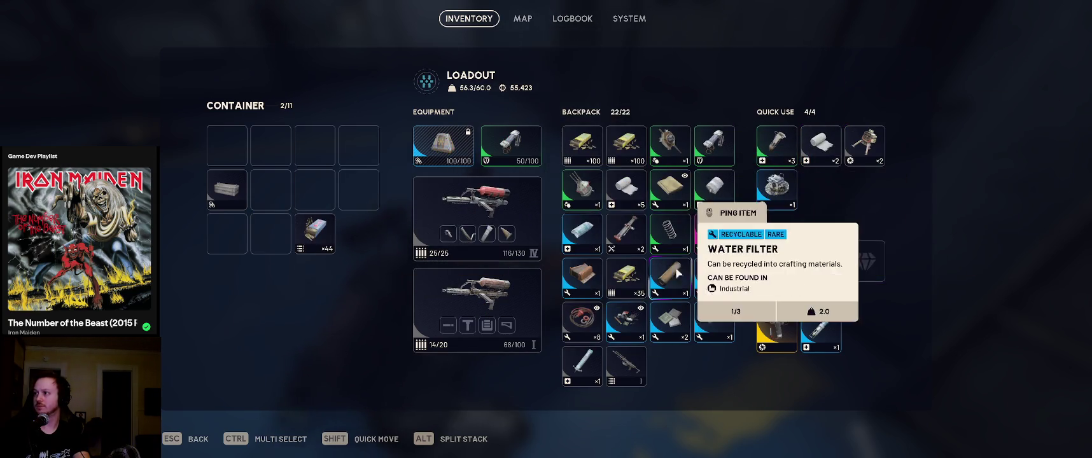
Salvage the Rattler I and Door Blocker, and take the ×44 ammo stack into the backpack
right_click(639, 381)
click(687, 366)
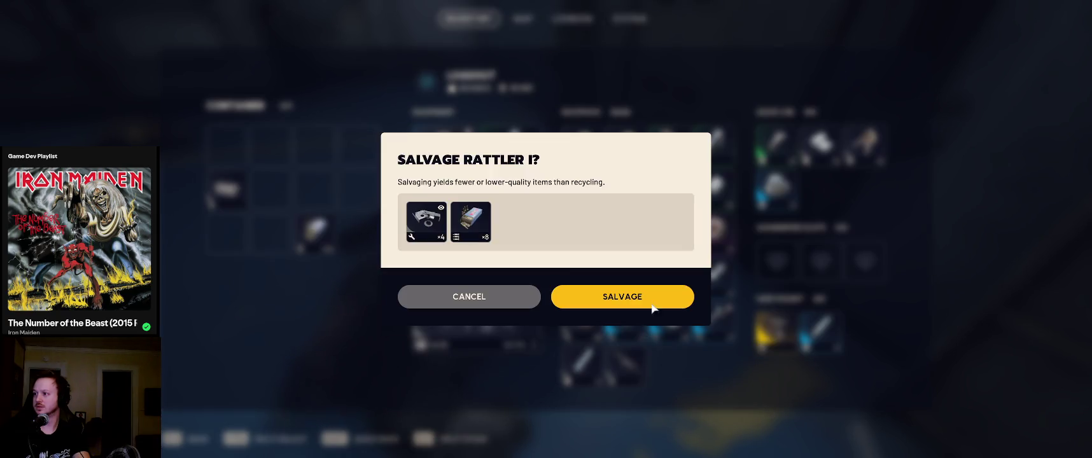
click(622, 297)
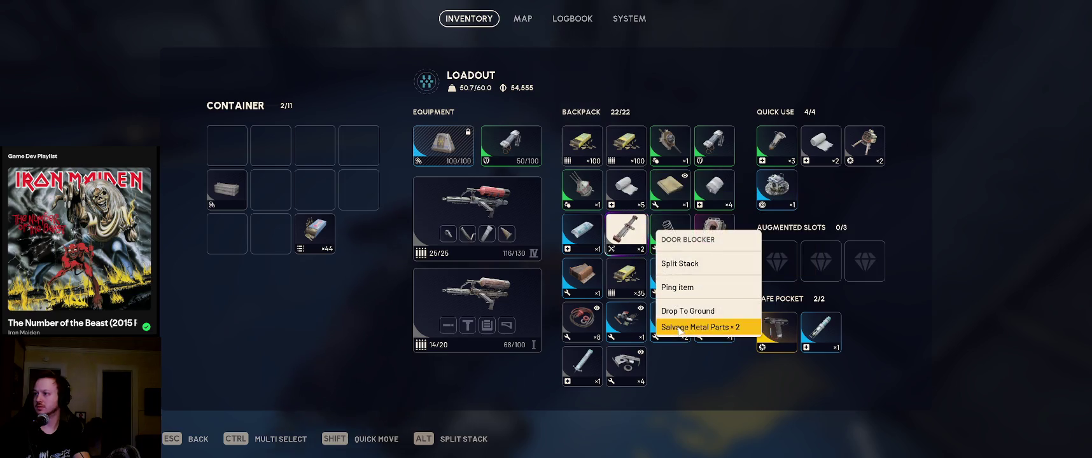
click(701, 328)
click(662, 296)
shift+click(314, 233)
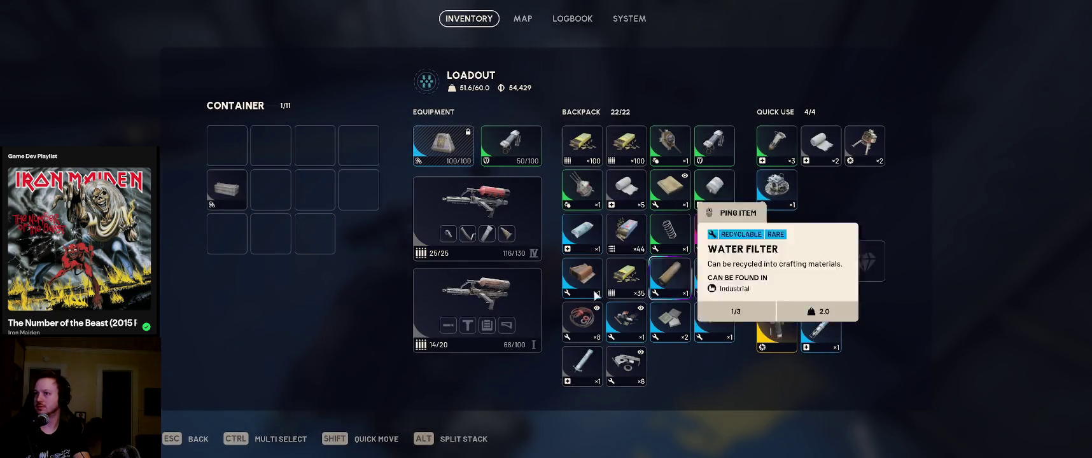
key(Escape)
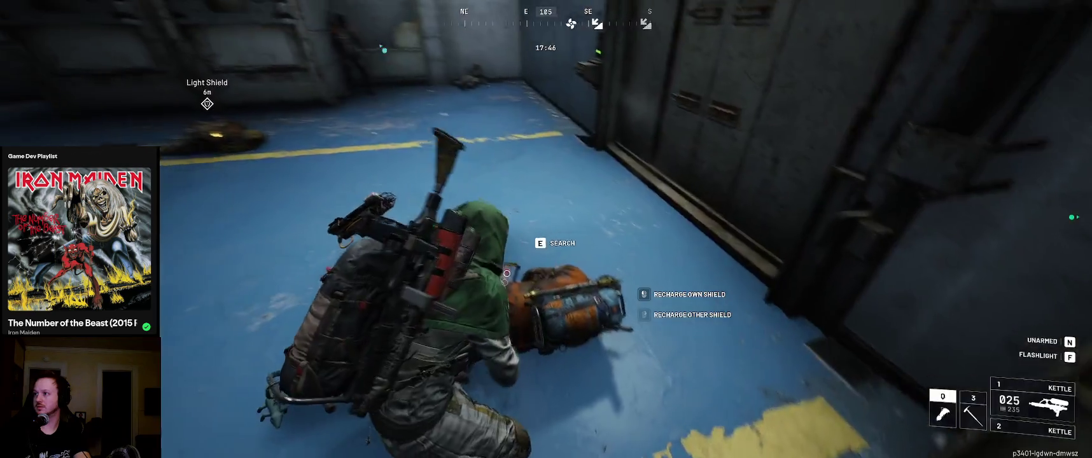
Run around the metal container past the downed bodies and search another body
key(w)
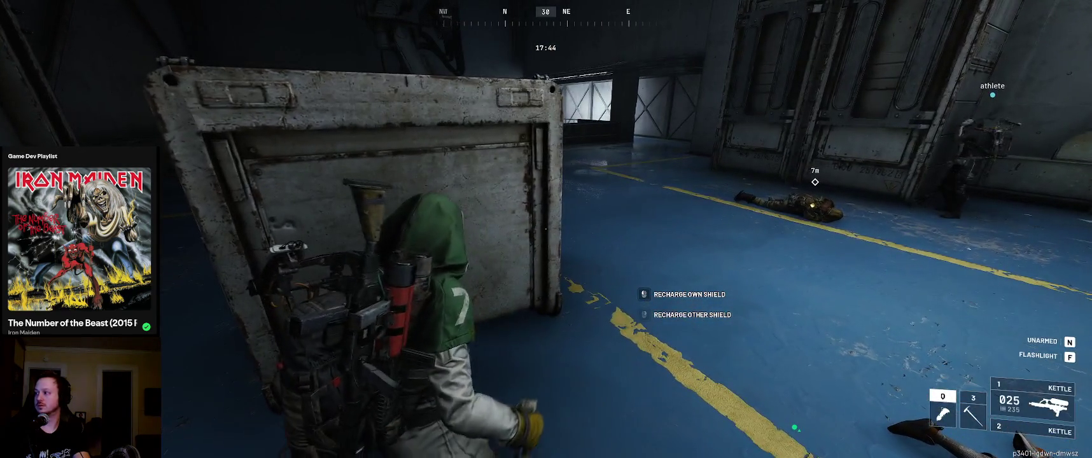
key(w)
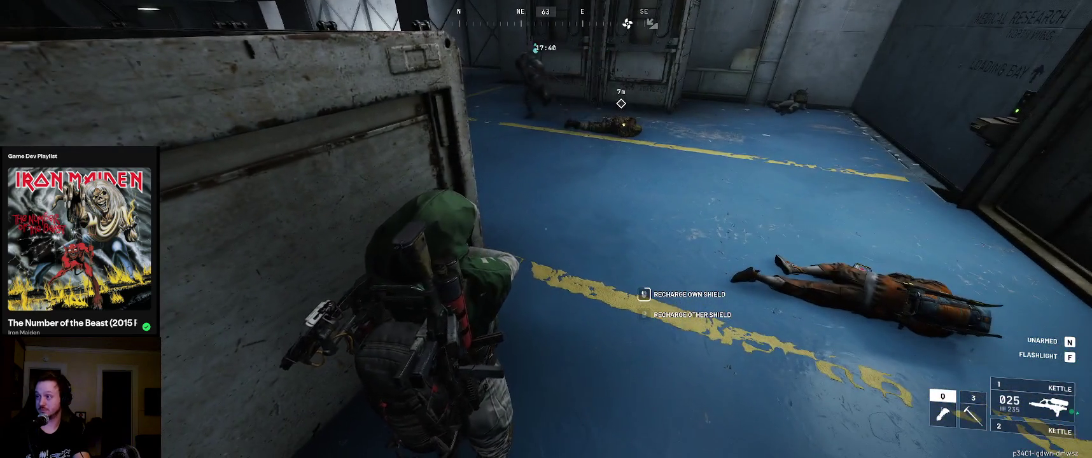
key(w)
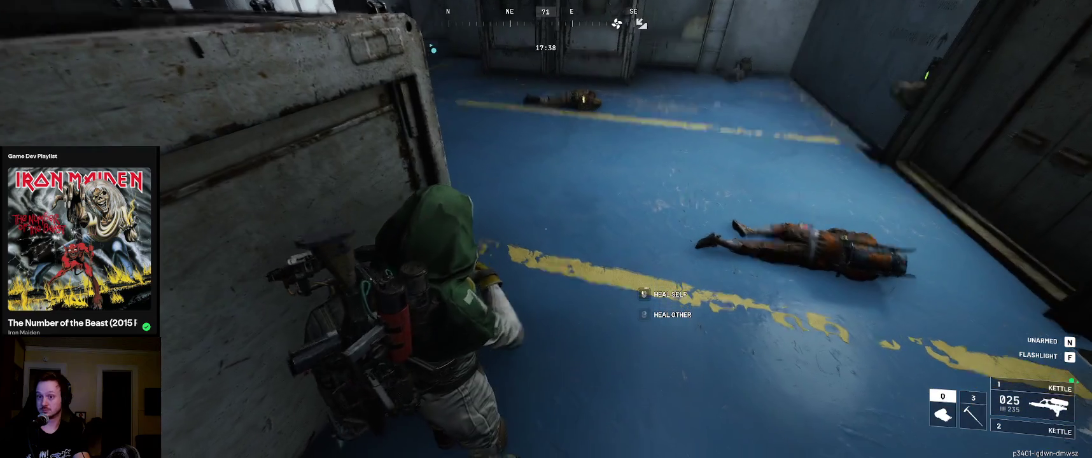
key(w)
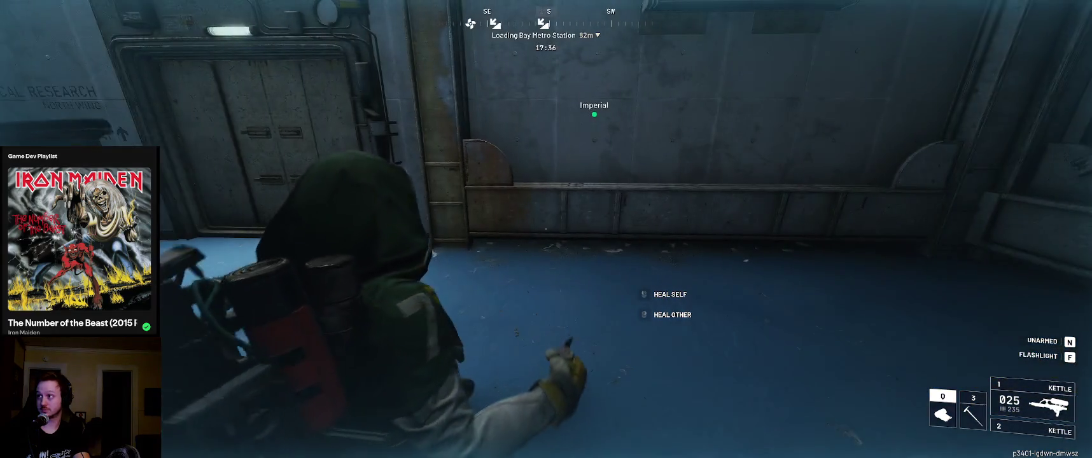
key(w)
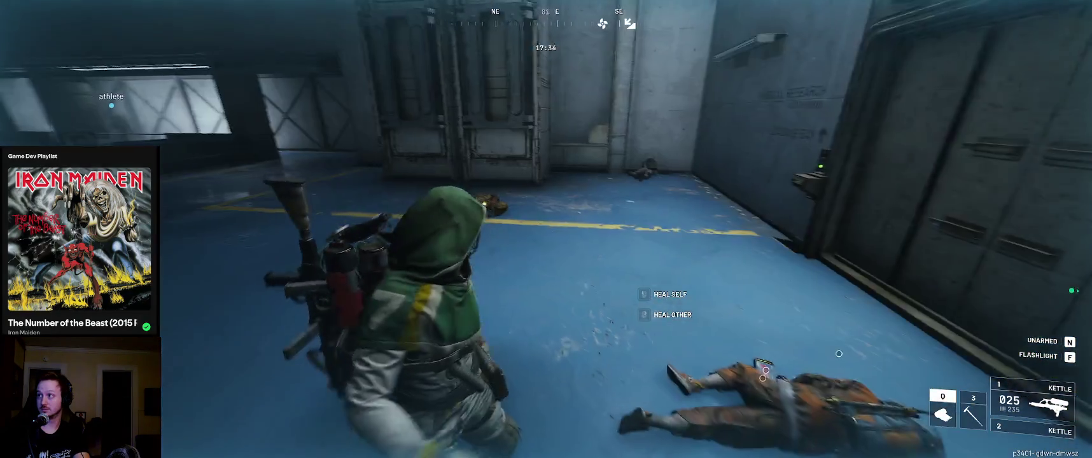
key(w)
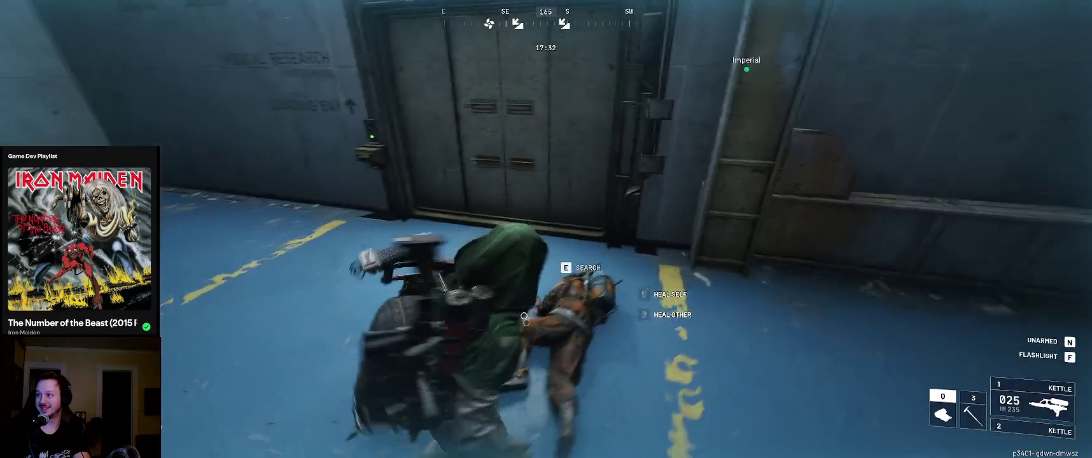
key(w)
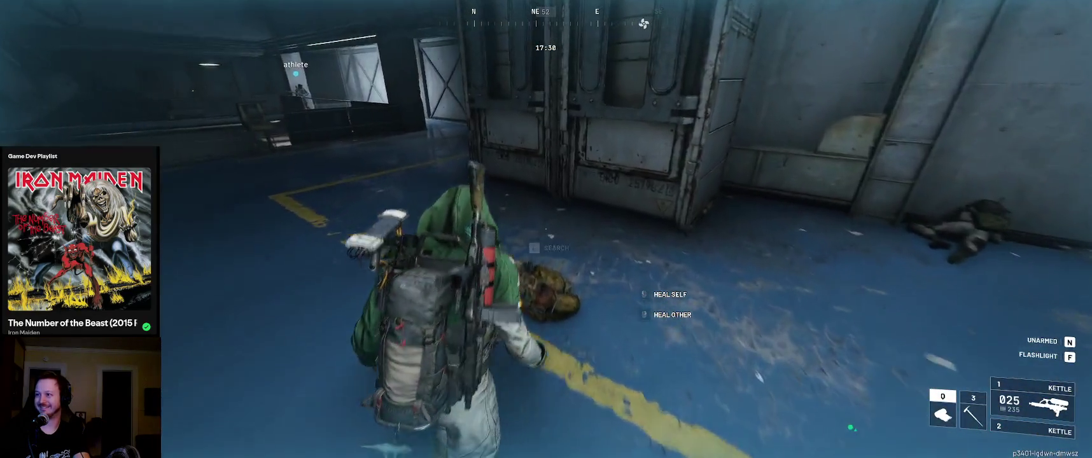
key(e)
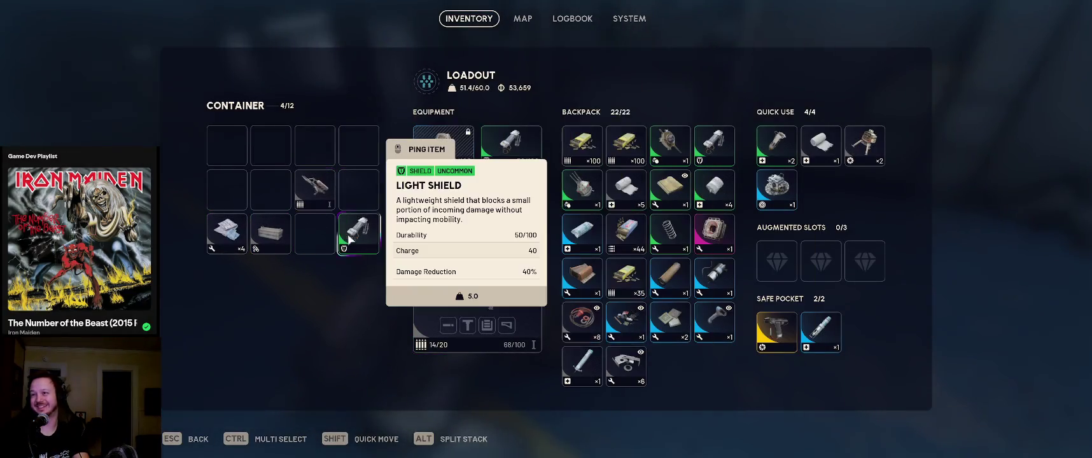
Salvage the body's Light Shield and Kettle
right_click(352, 232)
click(369, 309)
click(620, 296)
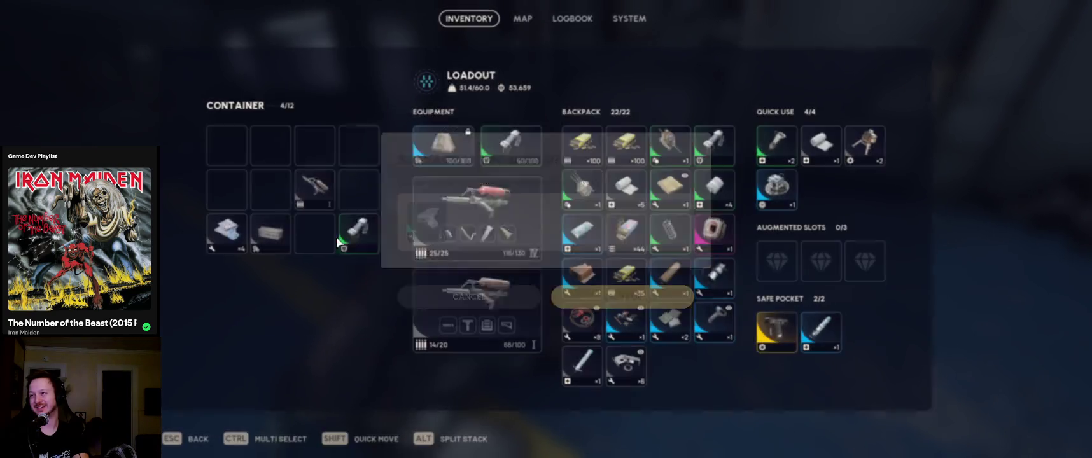
right_click(315, 189)
click(382, 303)
click(584, 295)
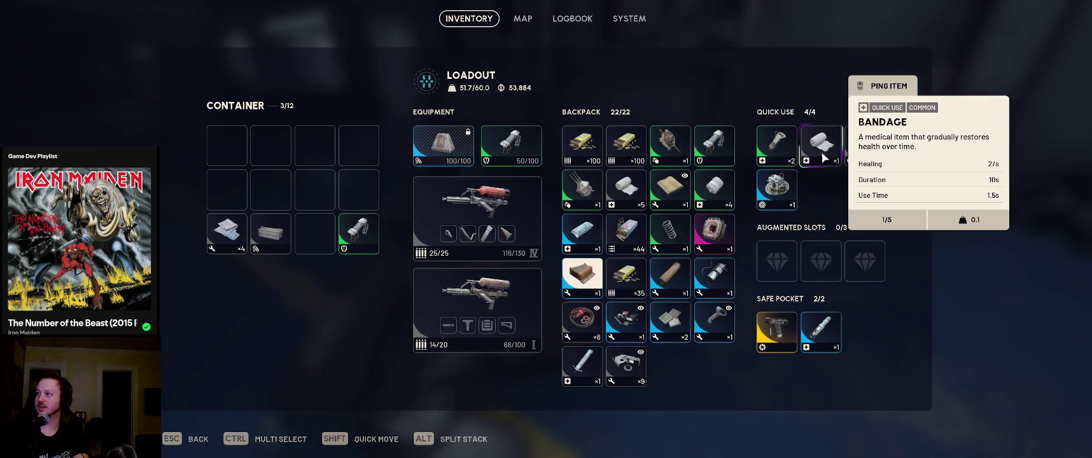
Put the ×4 bandage stack into quick use and move the container's shield into the backpack
drag(830, 160, 349, 379)
drag(714, 190, 821, 146)
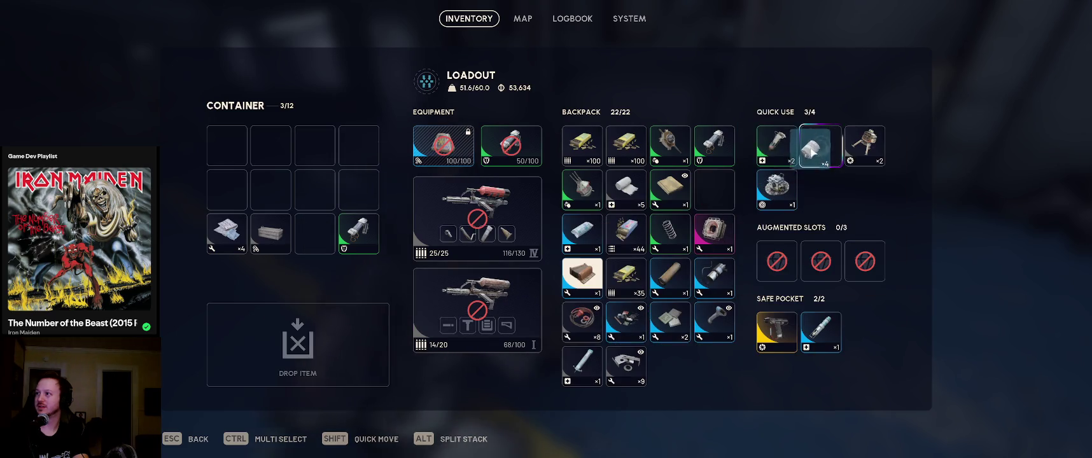
drag(359, 234, 443, 229)
drag(716, 191, 715, 190)
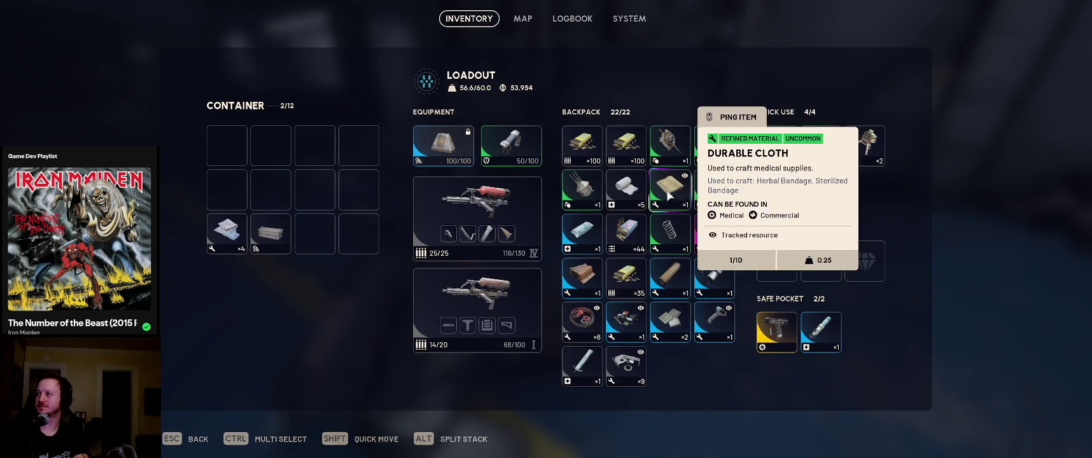
key(Tab)
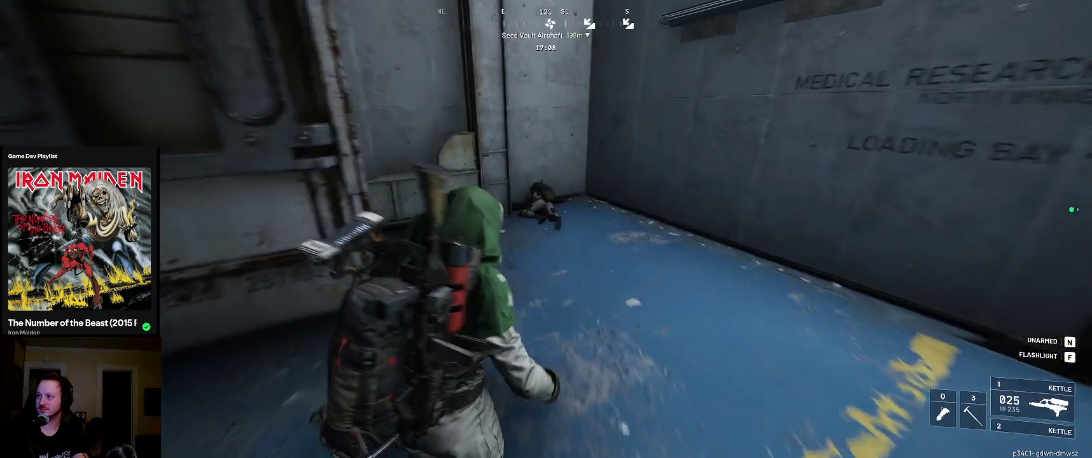
Salvage the Stitcher I and Hairpin I from the body into Metal Parts
key(e)
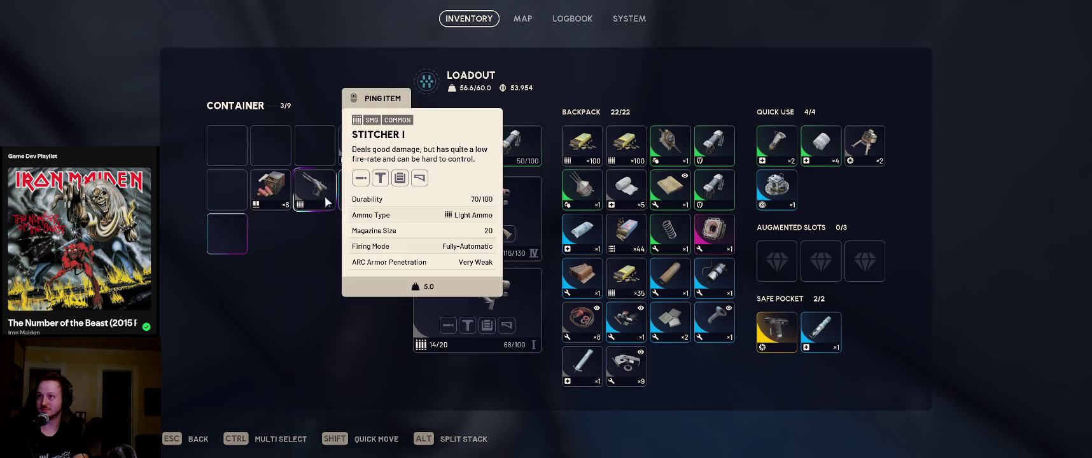
right_click(330, 187)
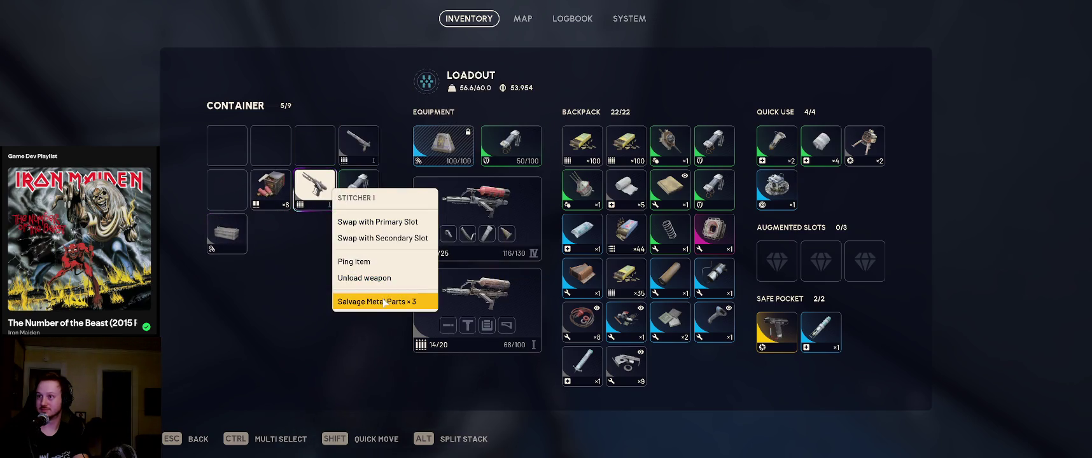
click(384, 302)
click(621, 294)
right_click(373, 142)
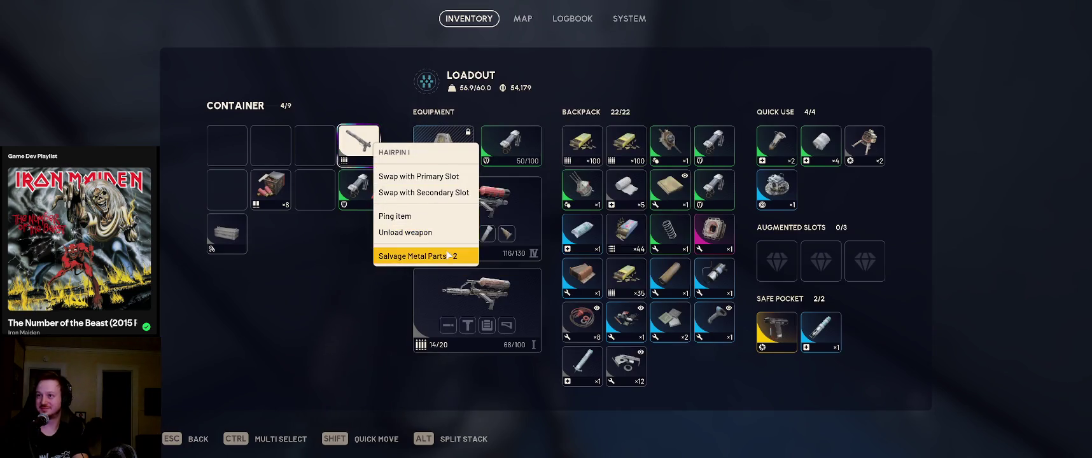
click(448, 255)
click(630, 294)
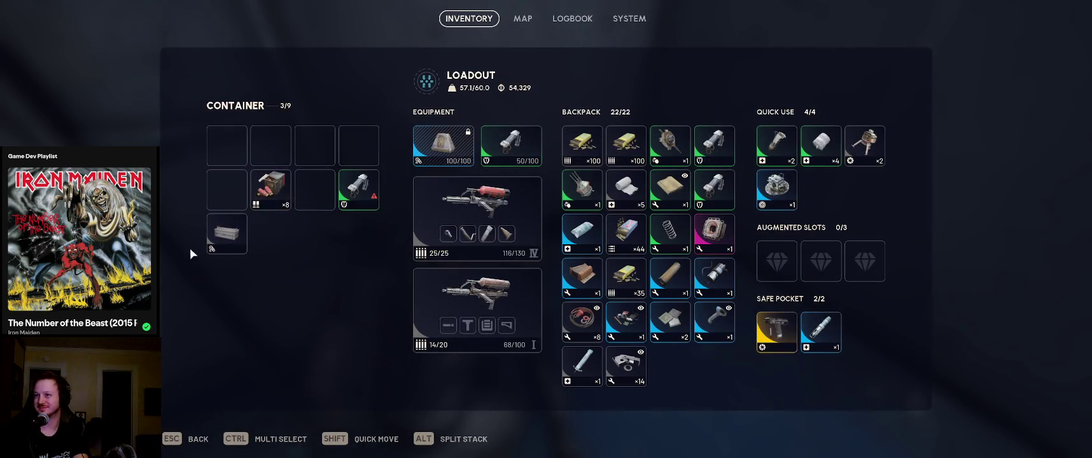
key(Escape)
key(Tab)
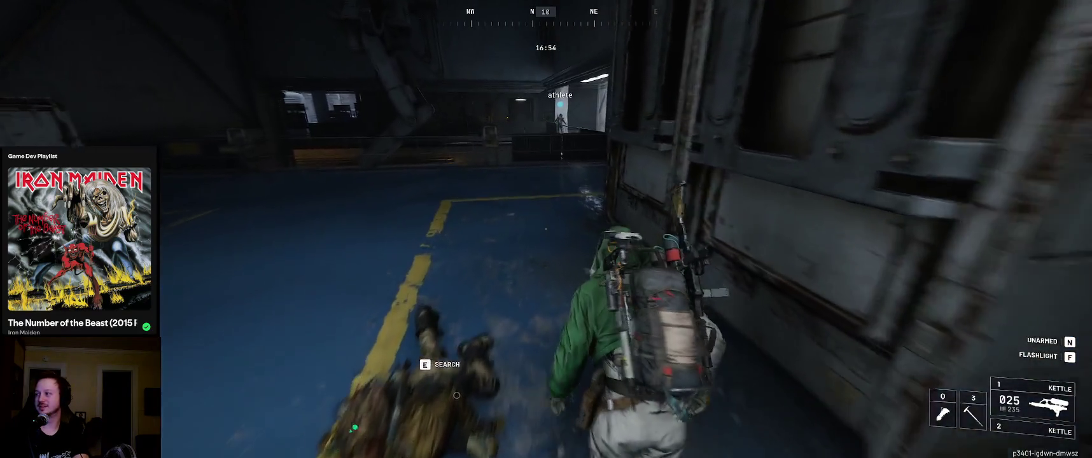
Switch to the Kettle, then the pickaxe, and run along the wall and blue walkway into the machine hall
key(2)
key(w)
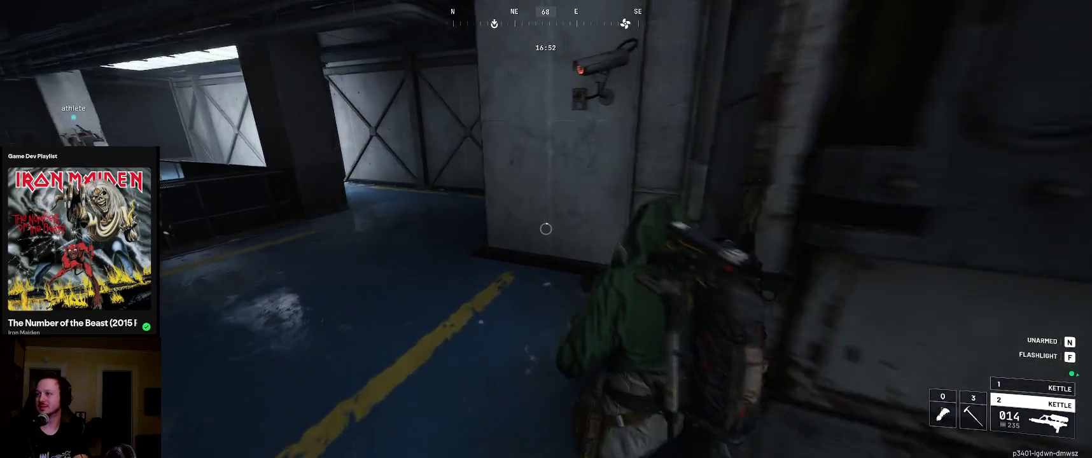
key(w)
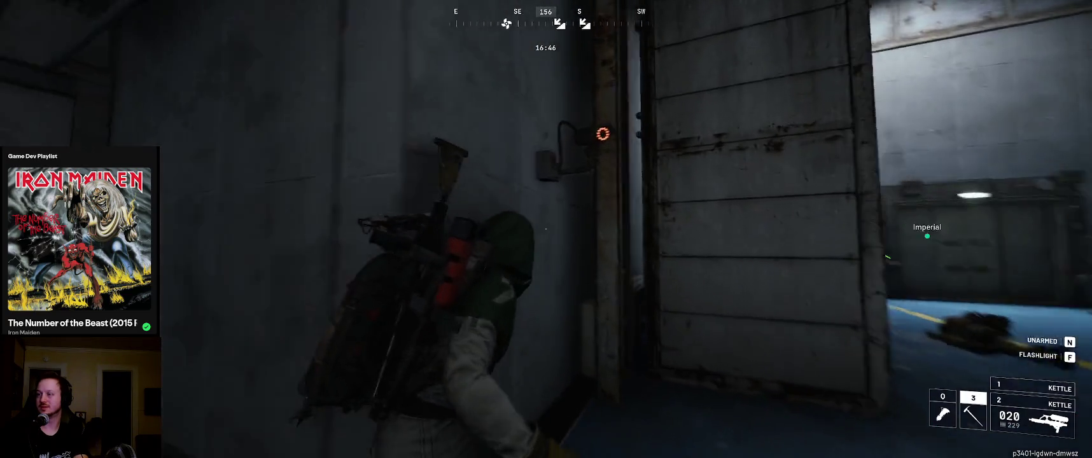
key(3)
key(w)
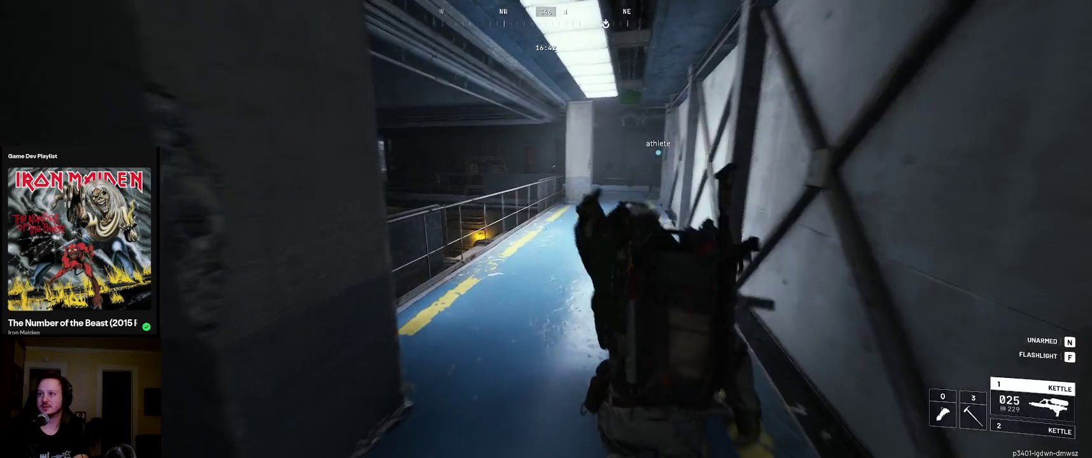
key(w)
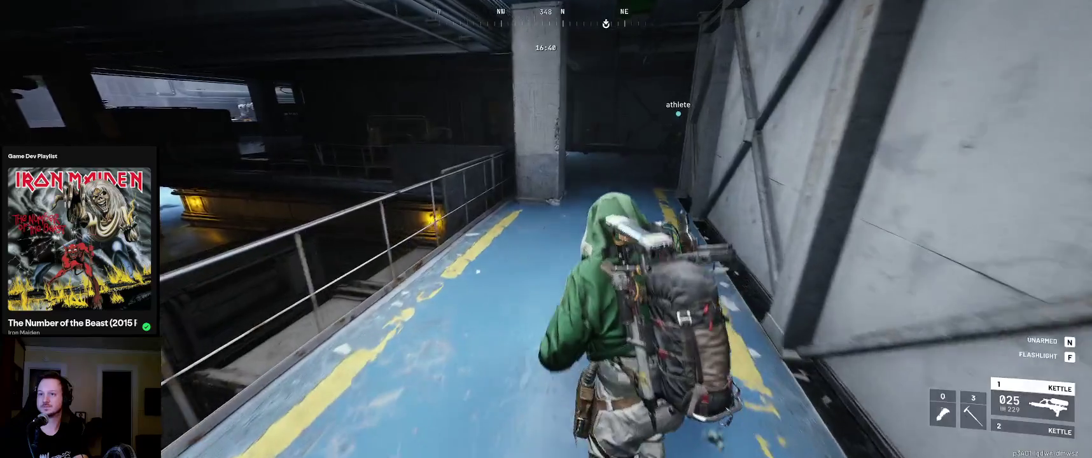
key(w)
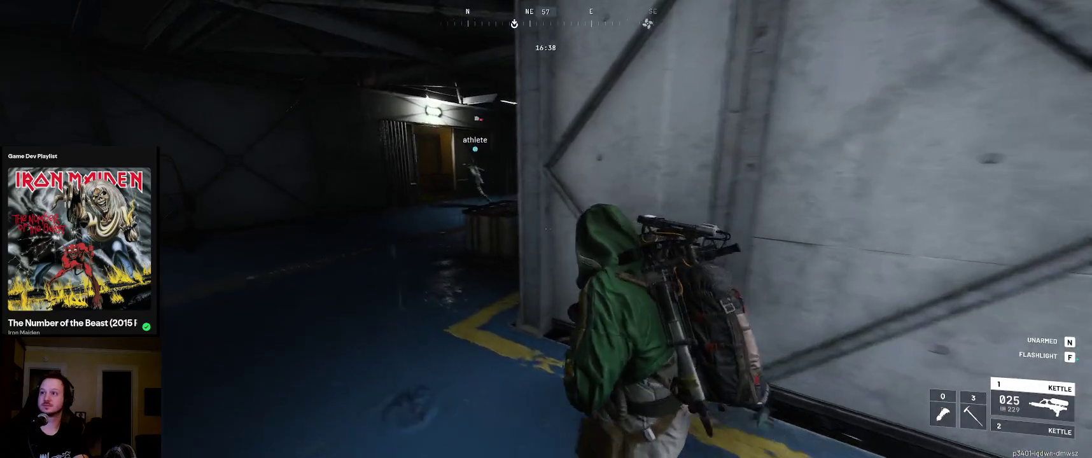
key(w)
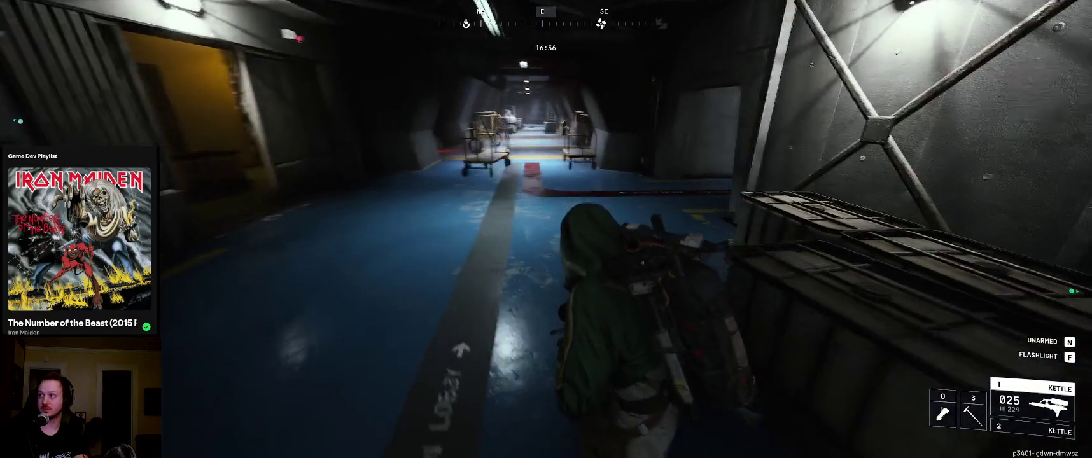
key(w)
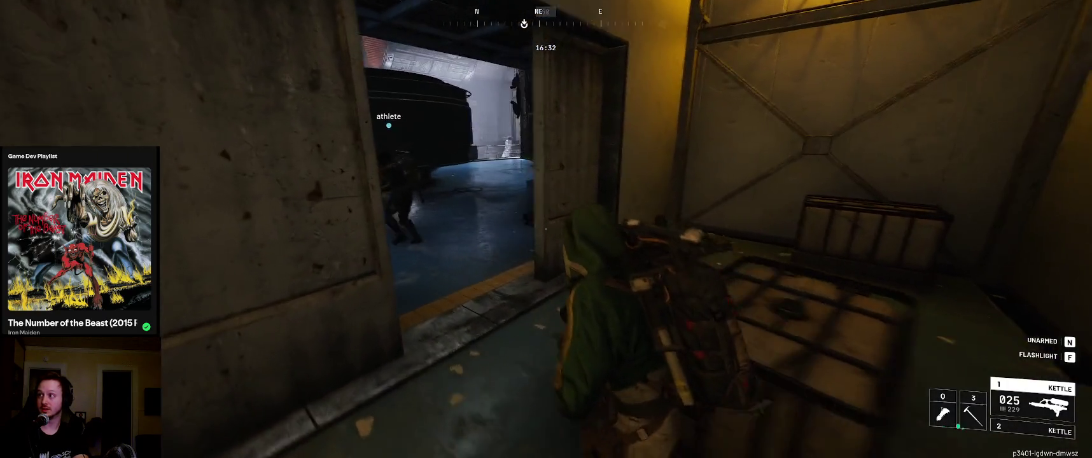
key(w)
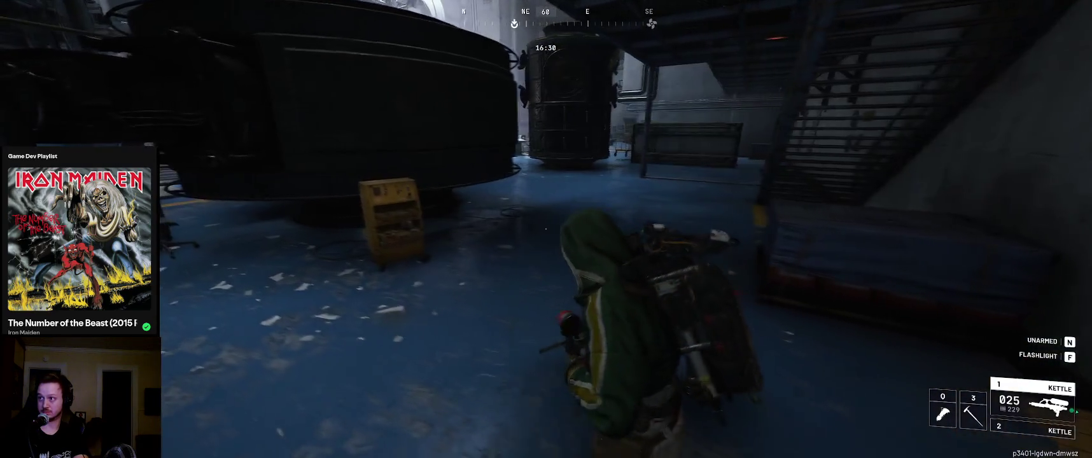
Cross the machine hall, follow the corridor northeast, and take the stairs onward
key(w)
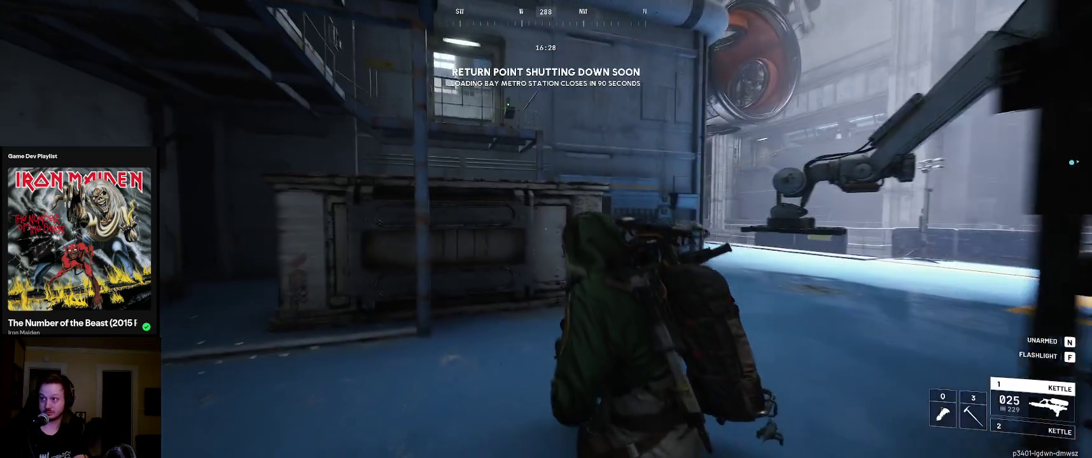
key(w)
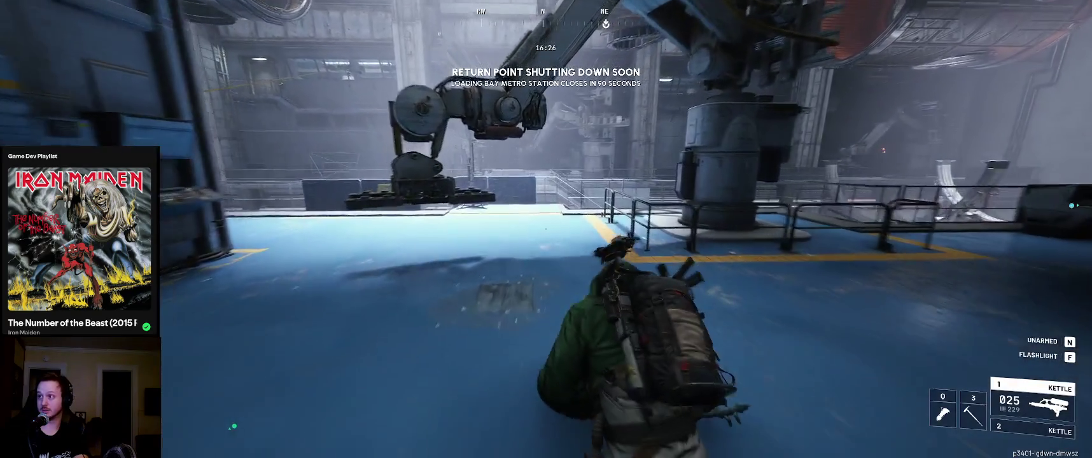
key(w)
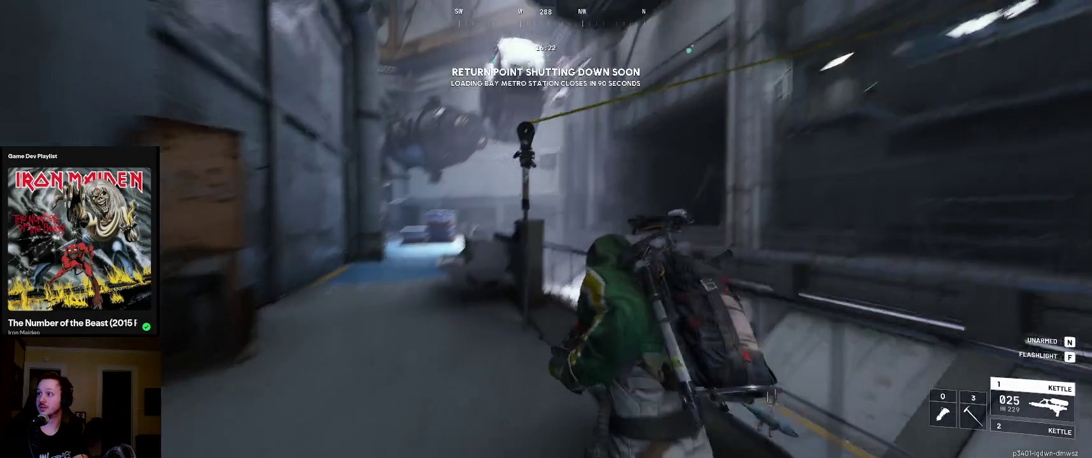
key(w)
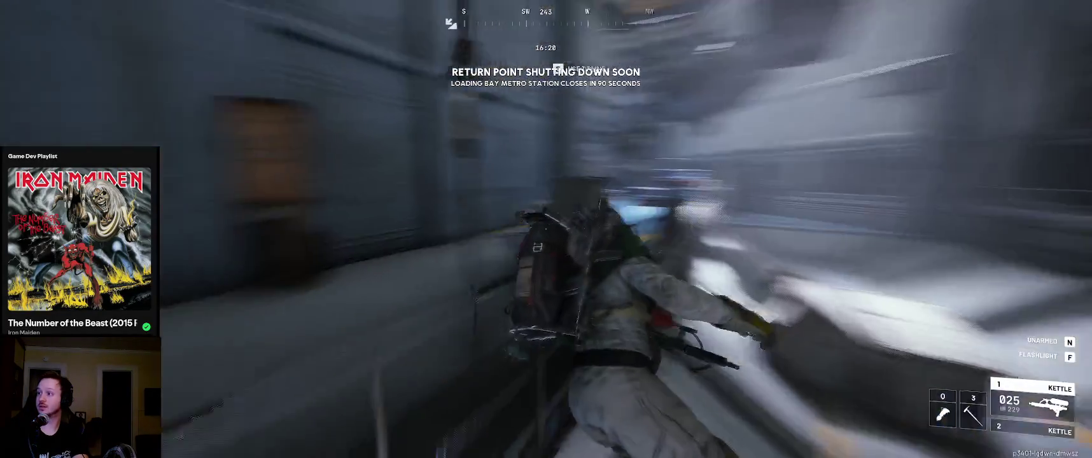
key(w)
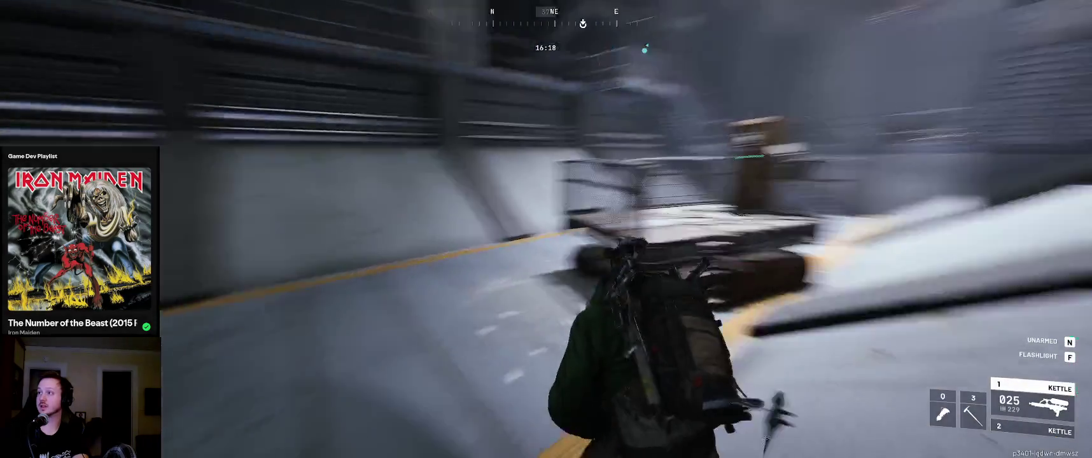
key(w)
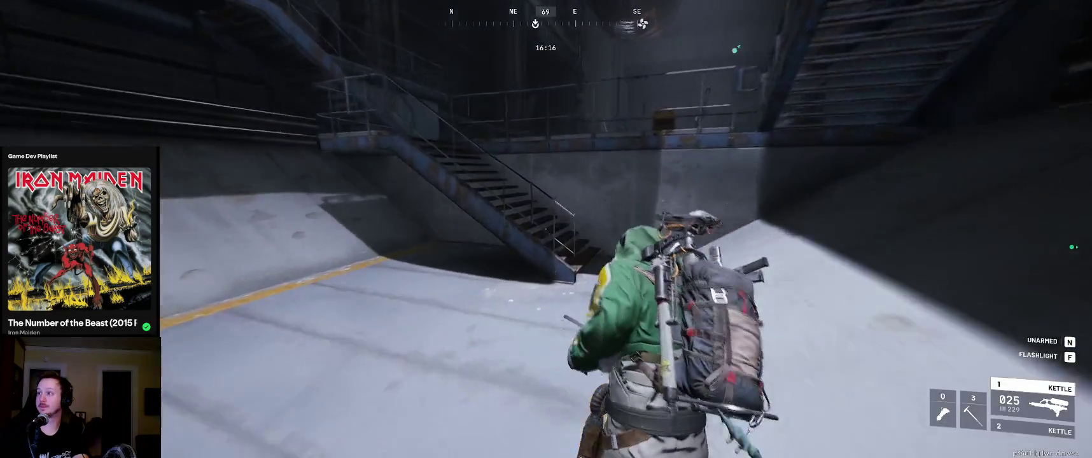
key(w)
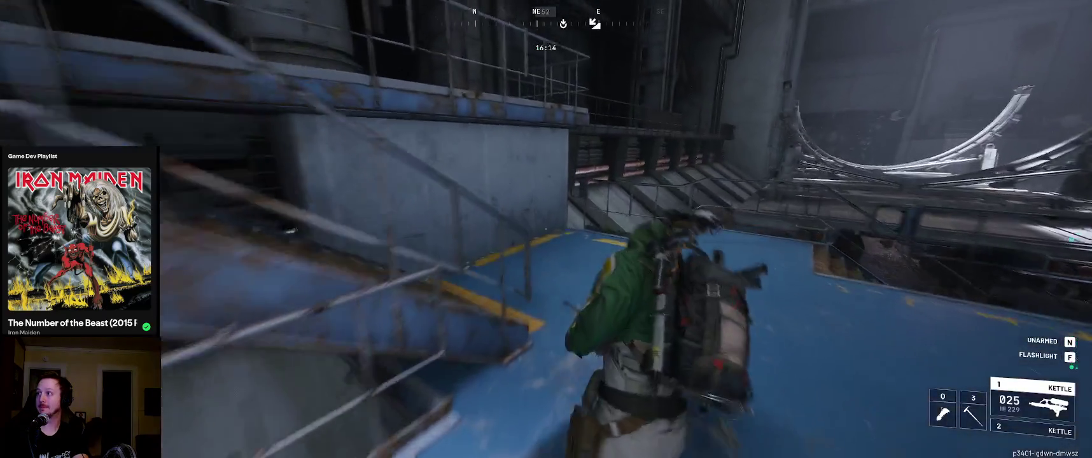
key(w)
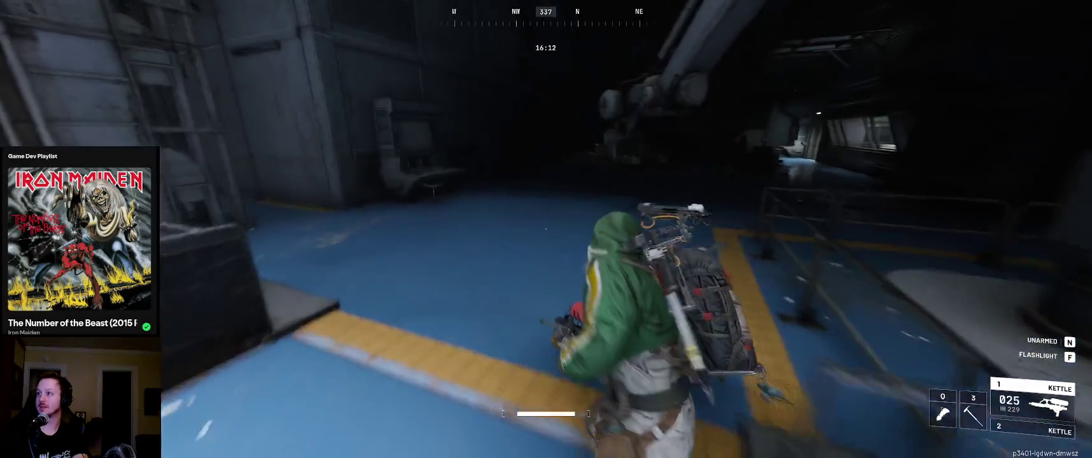
key(w)
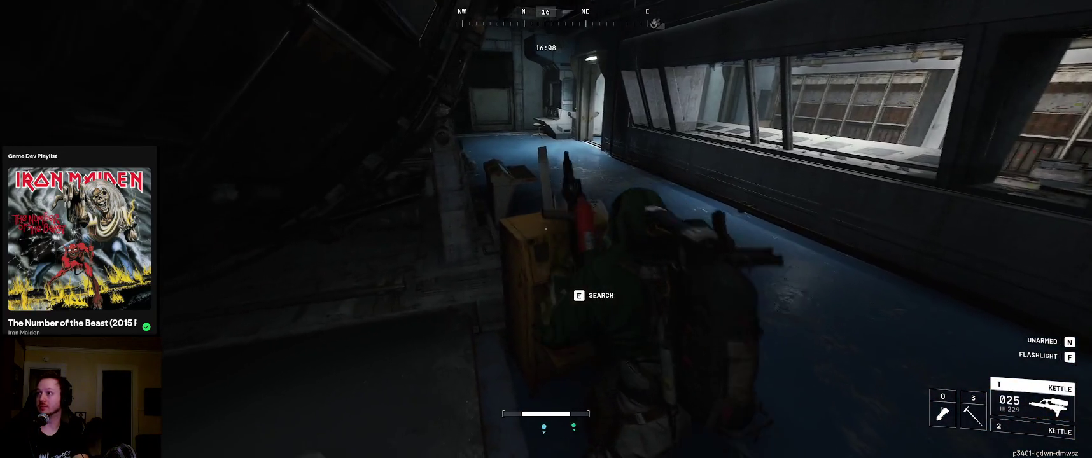
Search the yellow cabinet and look over its contents
key(e)
key(Escape)
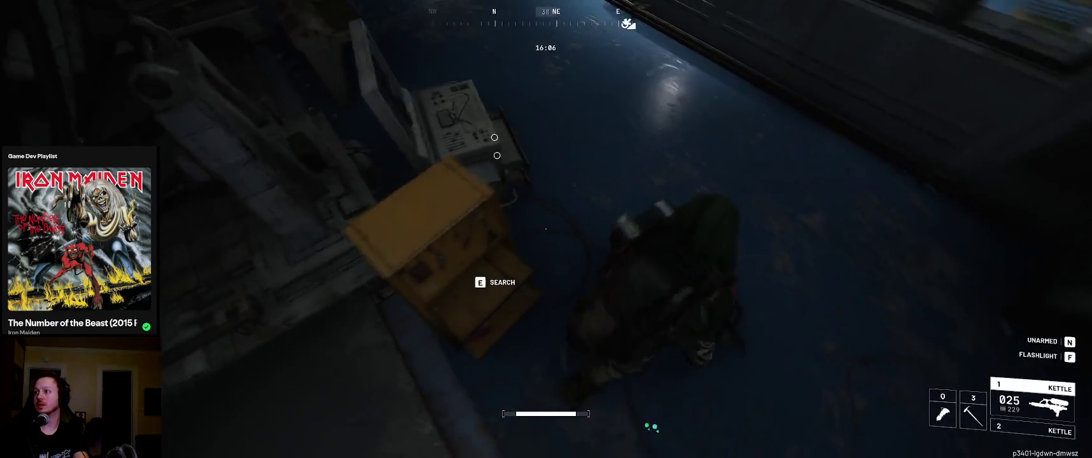
key(e)
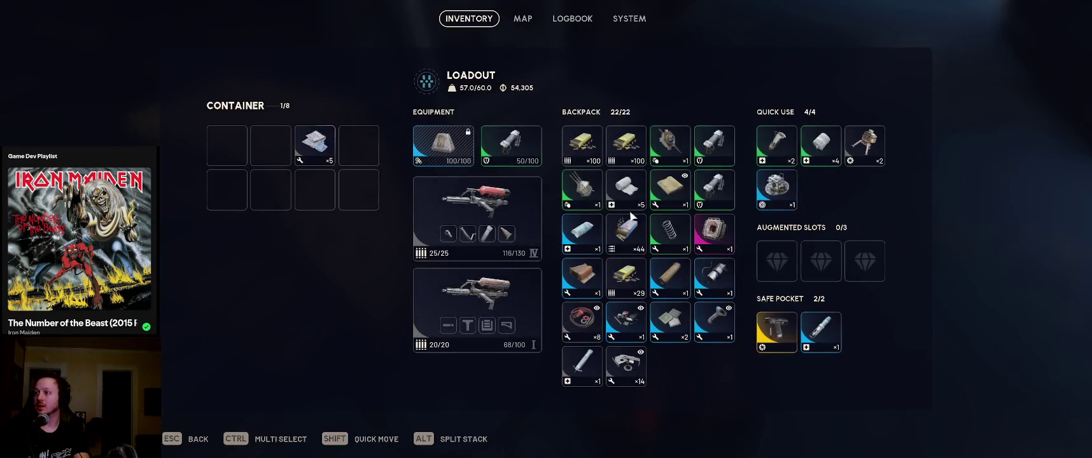
key(Escape)
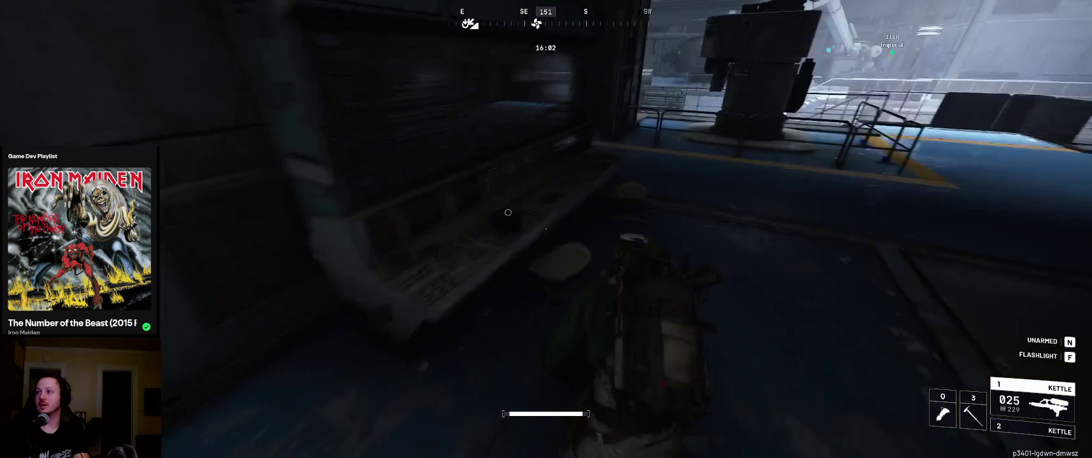
Salvage the Water Filter to free a backpack slot, then run across the hangar to search the console
mouse_move(546, 230)
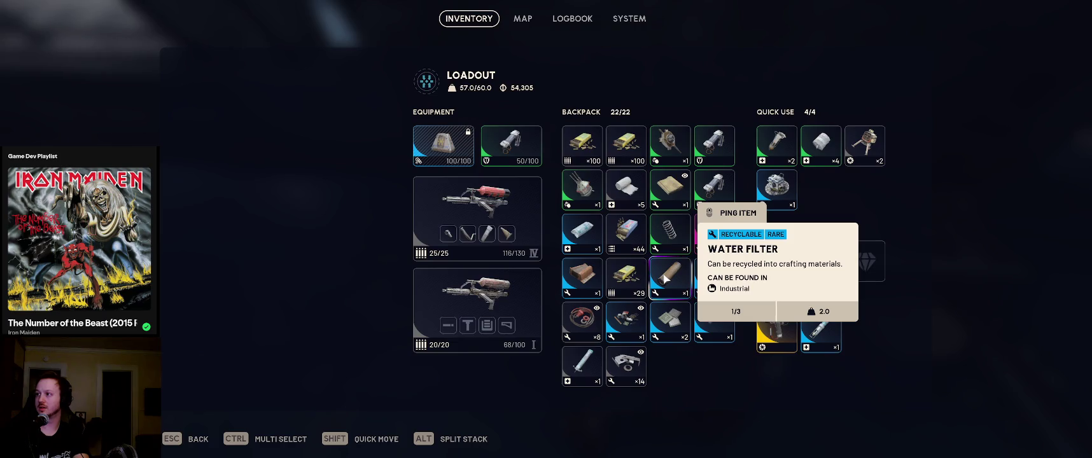
right_click(665, 278)
click(735, 347)
key(Escape)
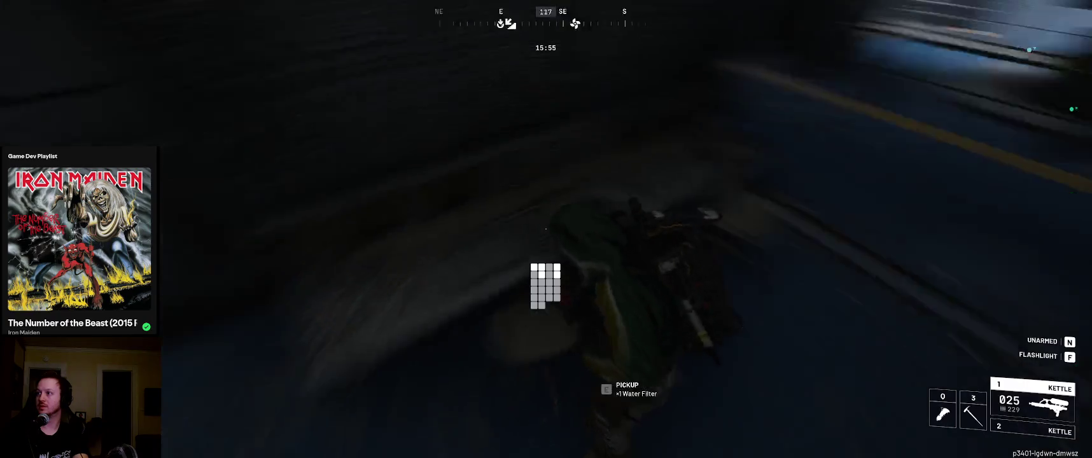
key(w)
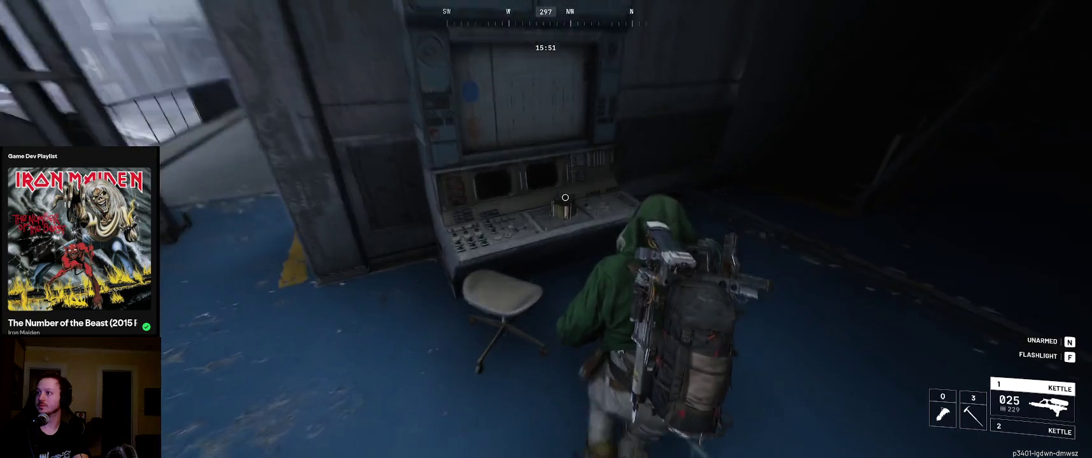
key(Tab)
key(Tab)
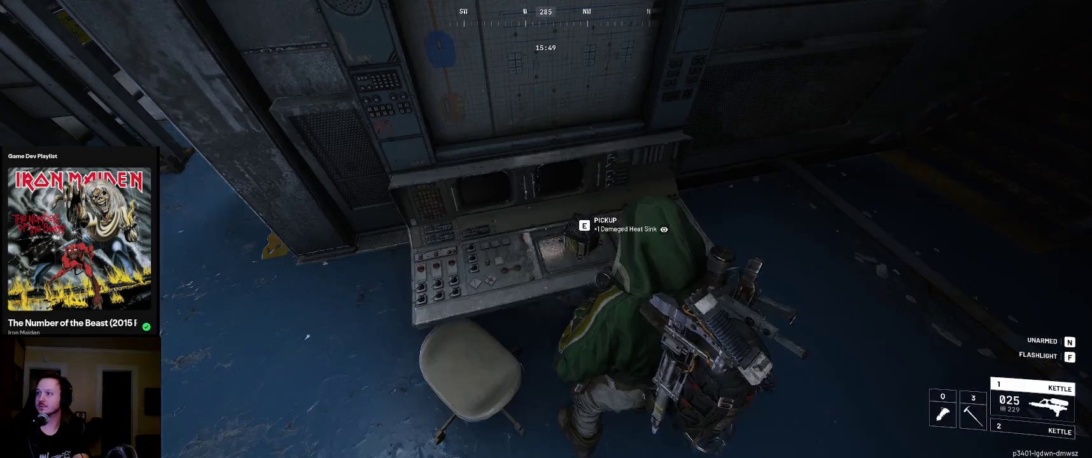
Move onto the railed walkway, shoot the ARC robot below, descend the stairs and reload
key(w)
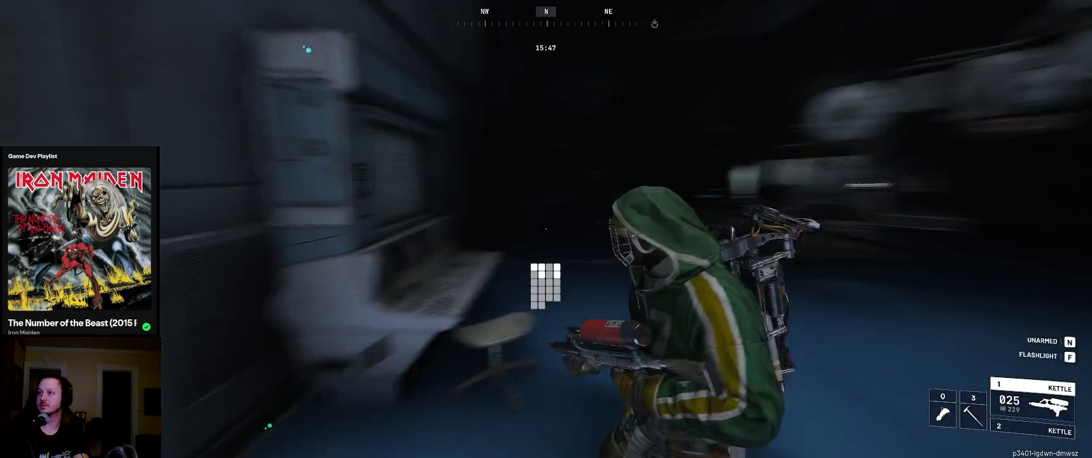
key(w)
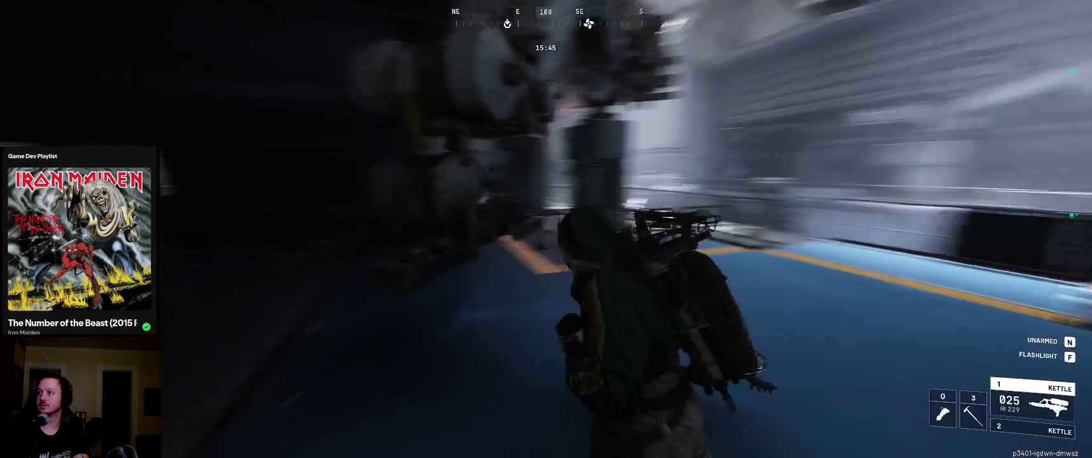
key(w)
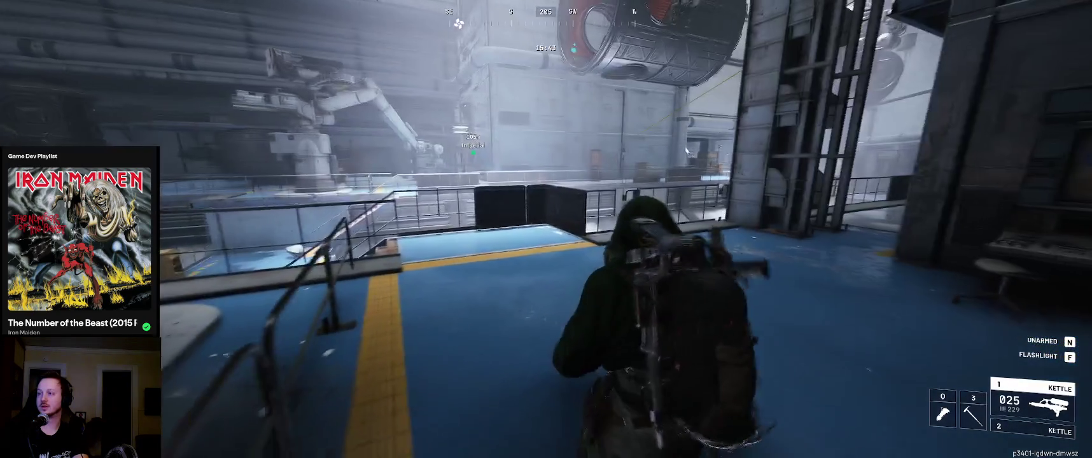
key(w)
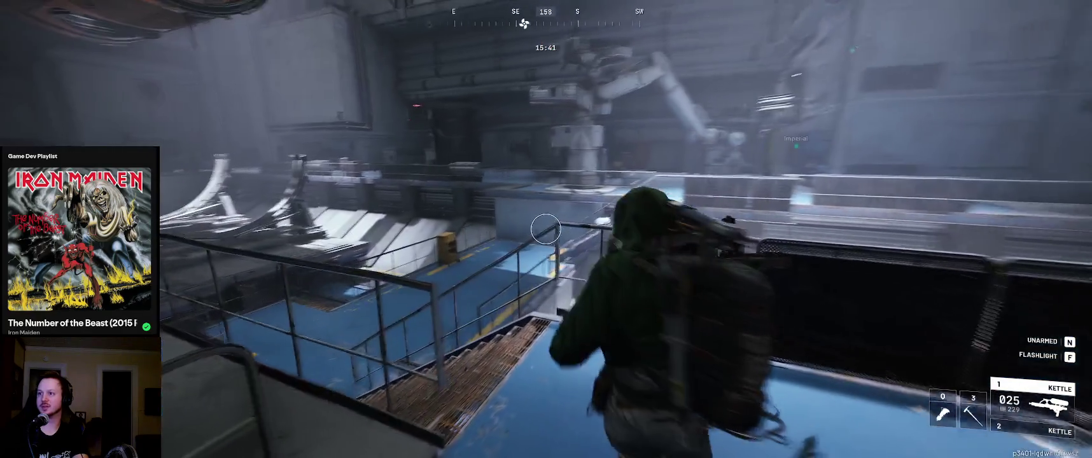
key(w)
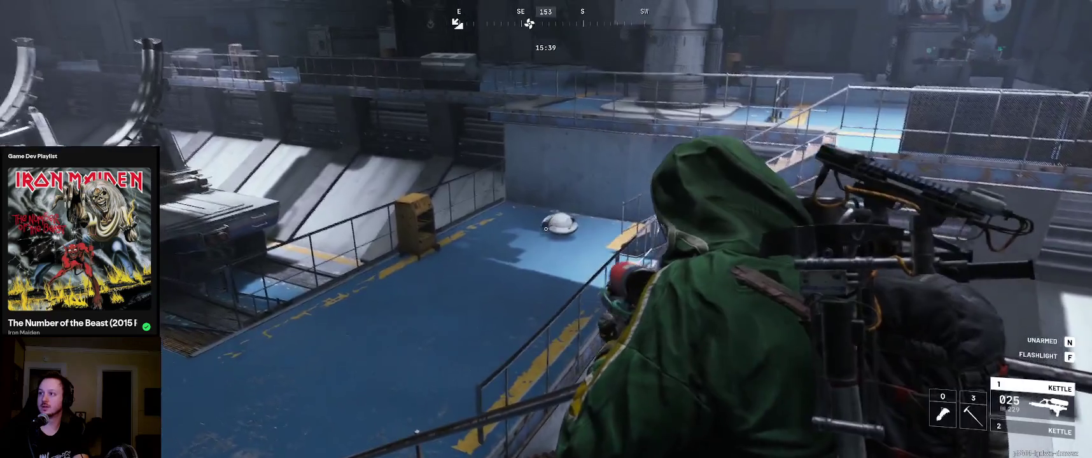
click(546, 228)
key(w)
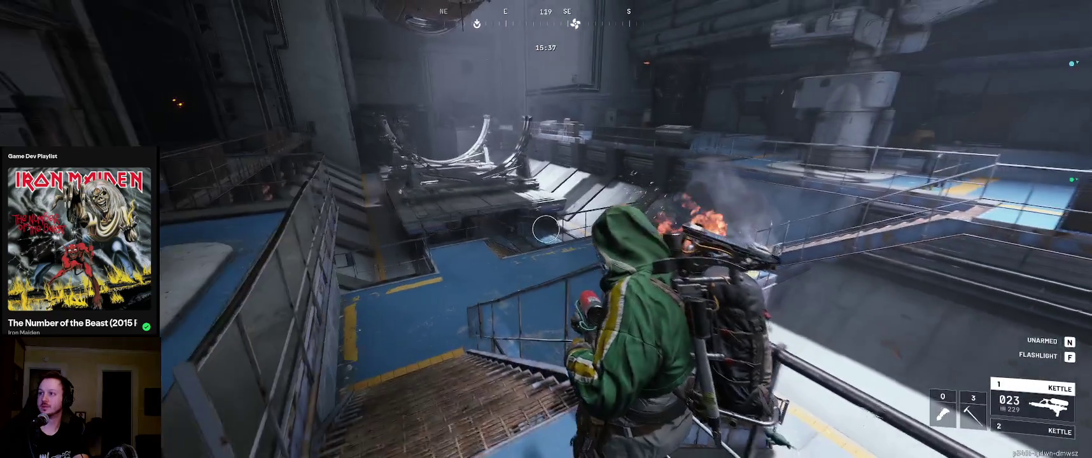
key(w)
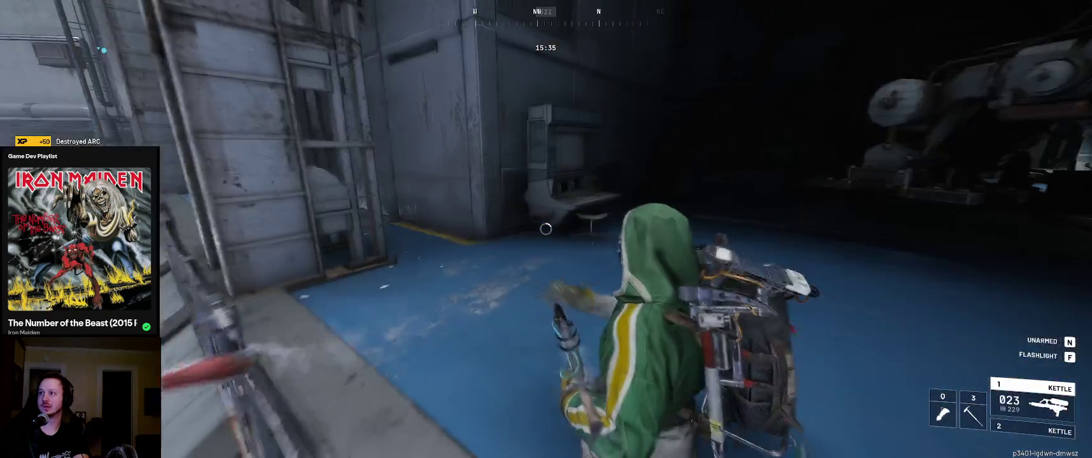
key(w)
key(r)
key(w)
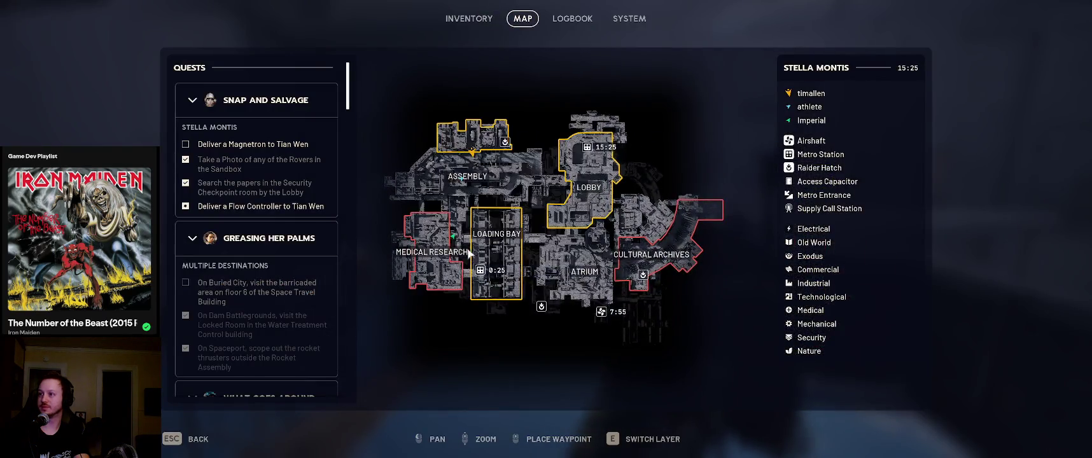
Shoot the black sphere enemy until it explodes, then head toward the stairs
key(Escape)
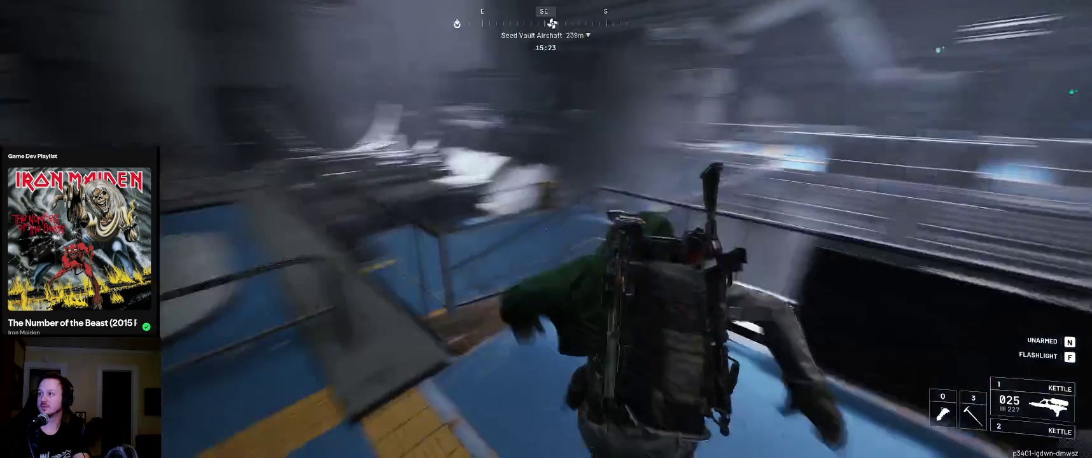
key(w)
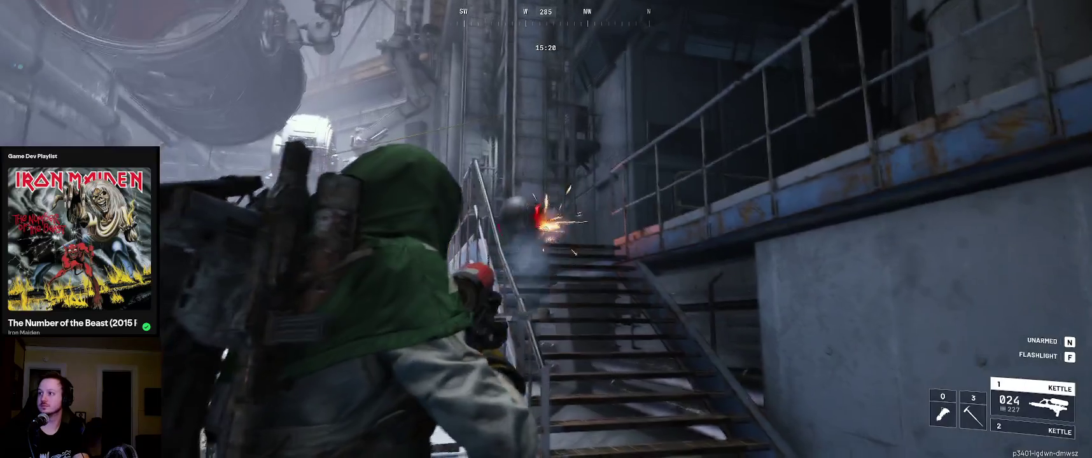
click(546, 229)
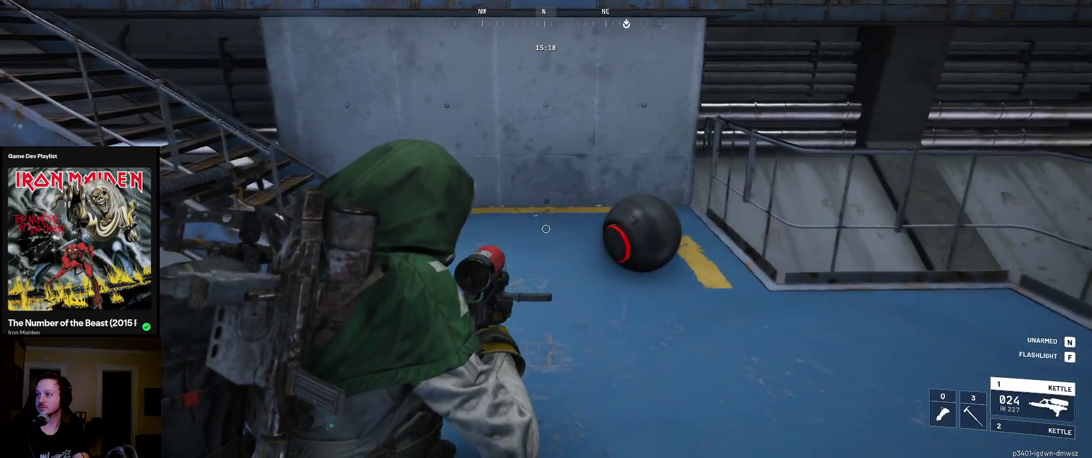
click(545, 229)
click(546, 229)
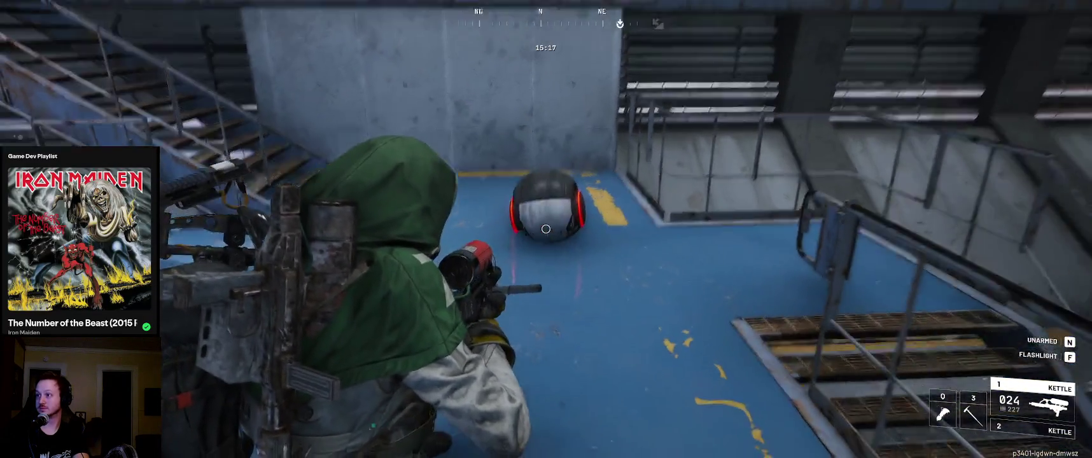
key(w)
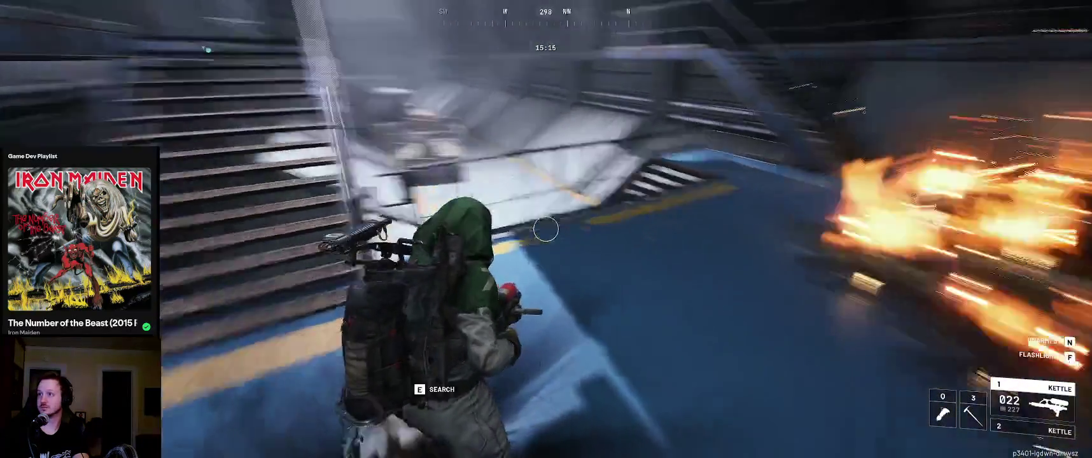
key(w)
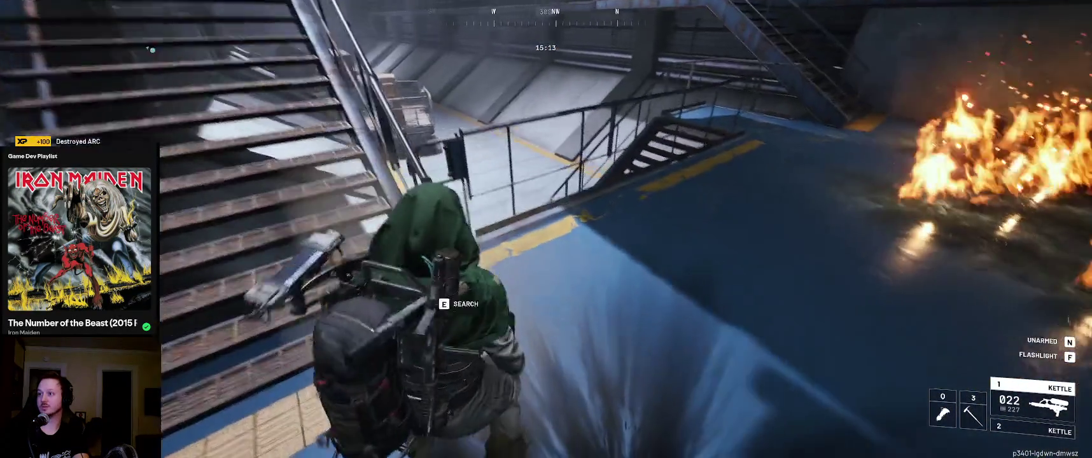
key(Tab)
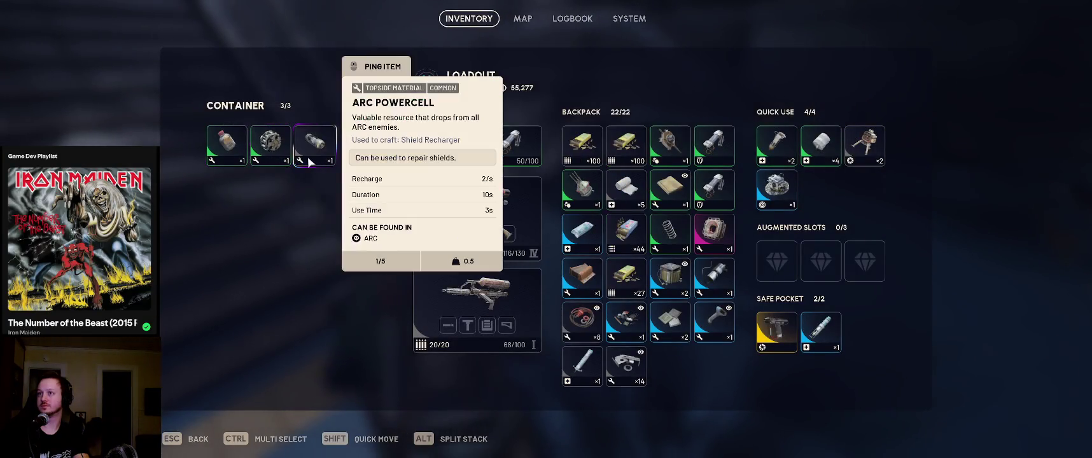
Review the loadout and backpack, returning one backpack item to its slot before resuming the run
key(Tab)
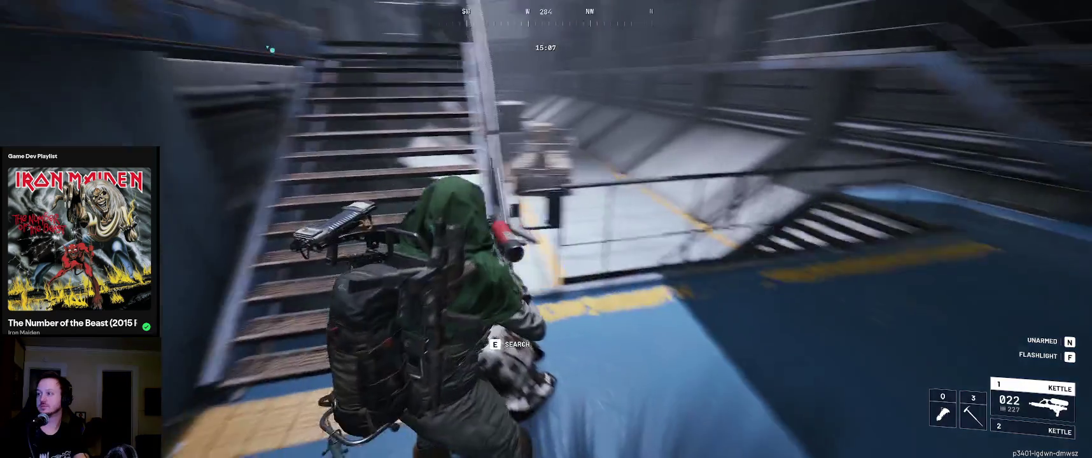
key(Tab)
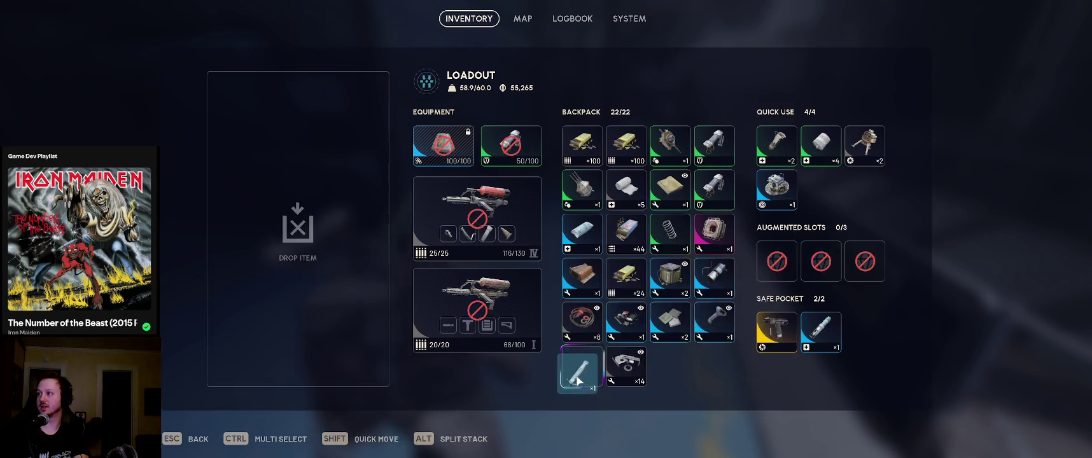
drag(578, 380, 582, 369)
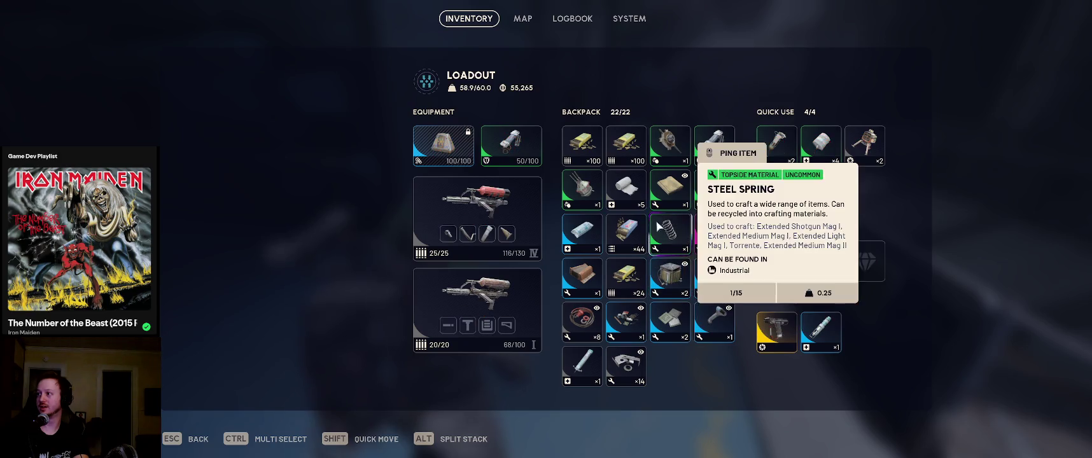
key(Tab)
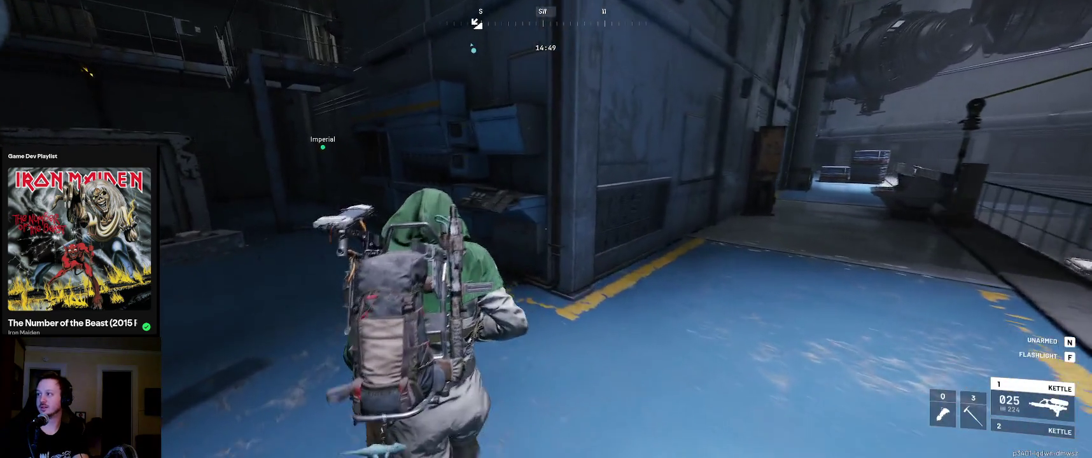
Vault the railing, open the door, and check the breached container's loot in the inventory
key(Escape)
key(Escape)
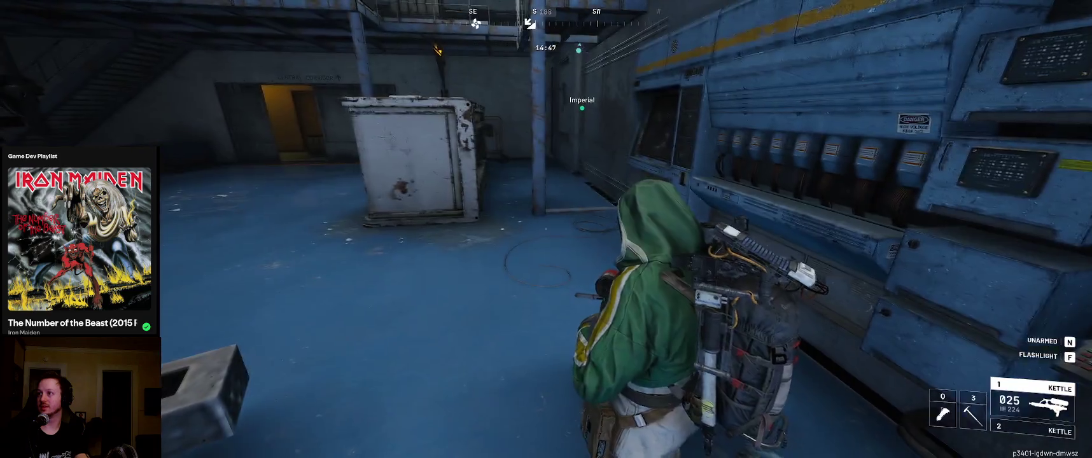
key(Tab)
key(Tab)
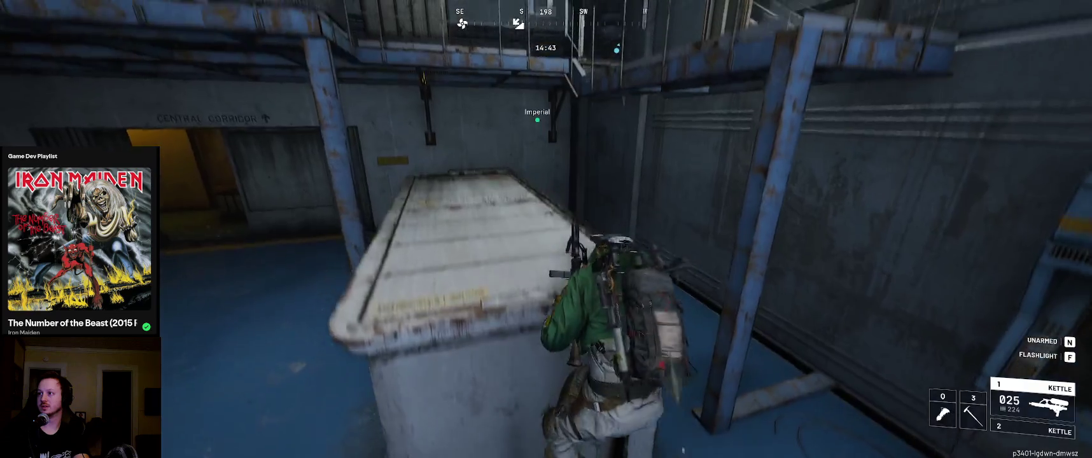
key(space)
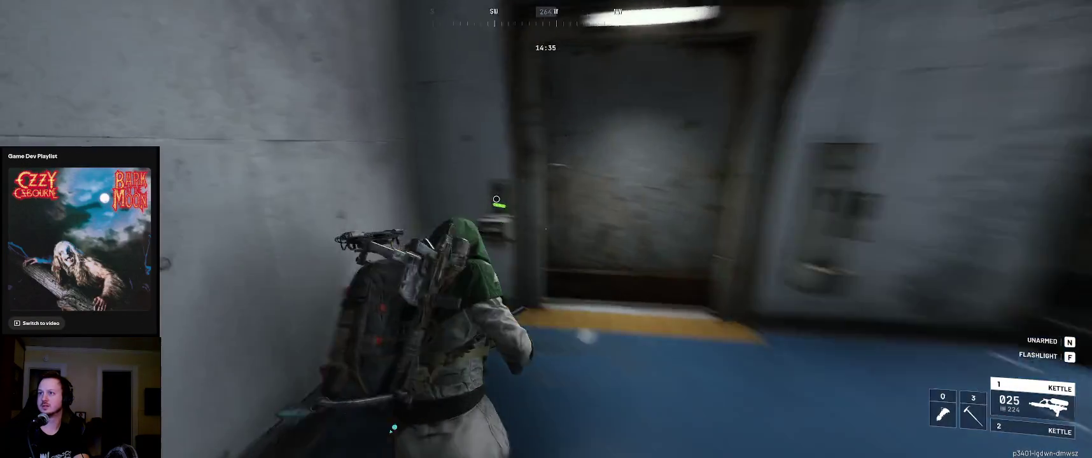
key(e)
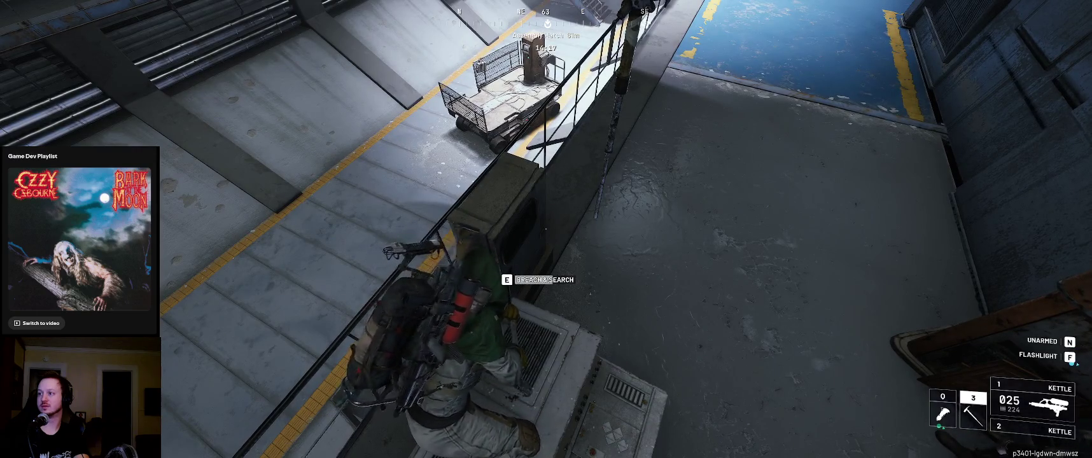
key(Tab)
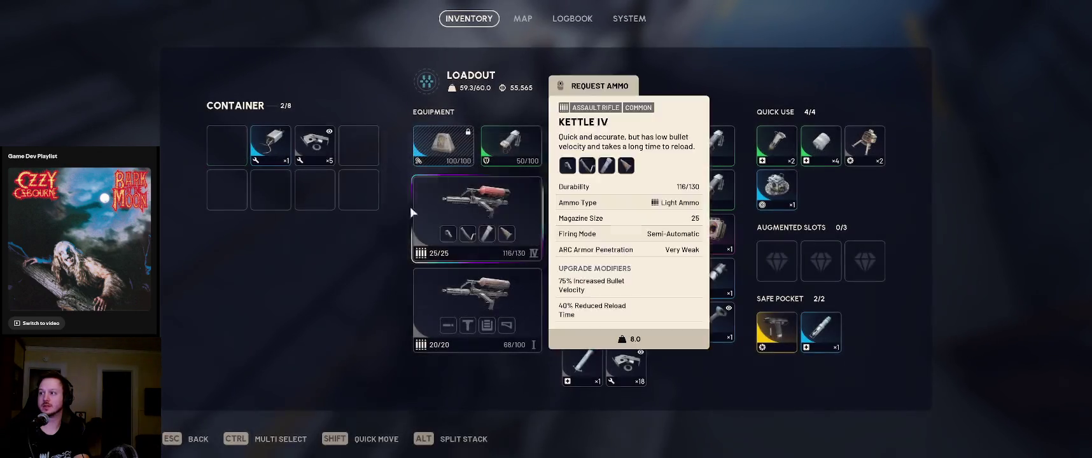
key(Tab)
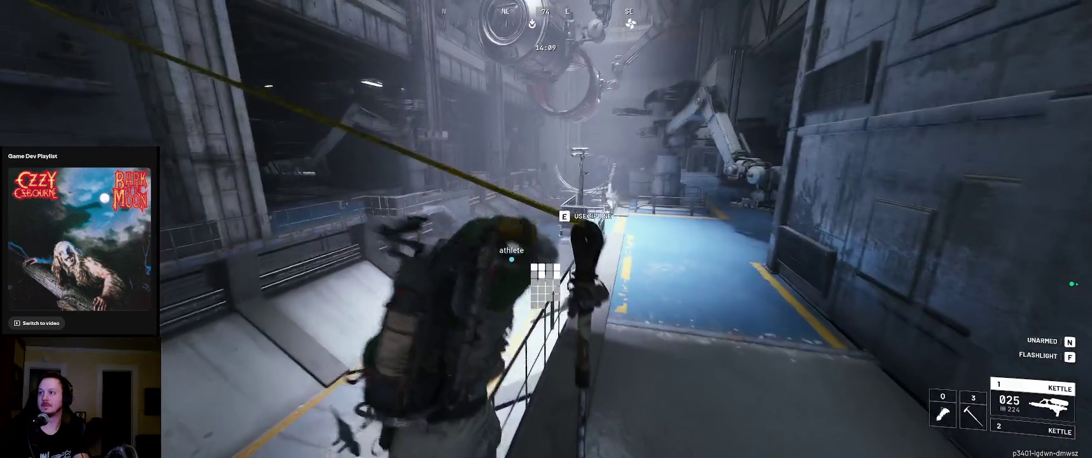
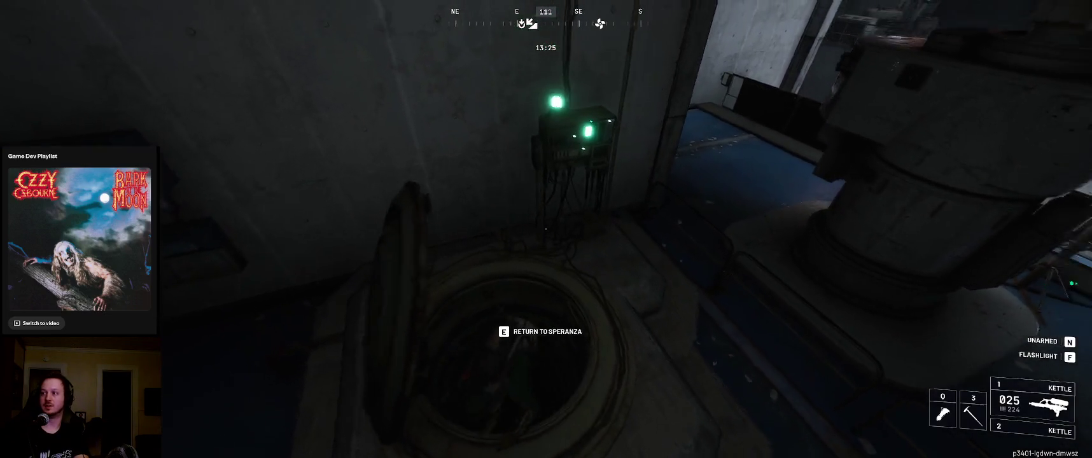
Extract through the Assembly Hatch and return safely to Speranza
key(e)
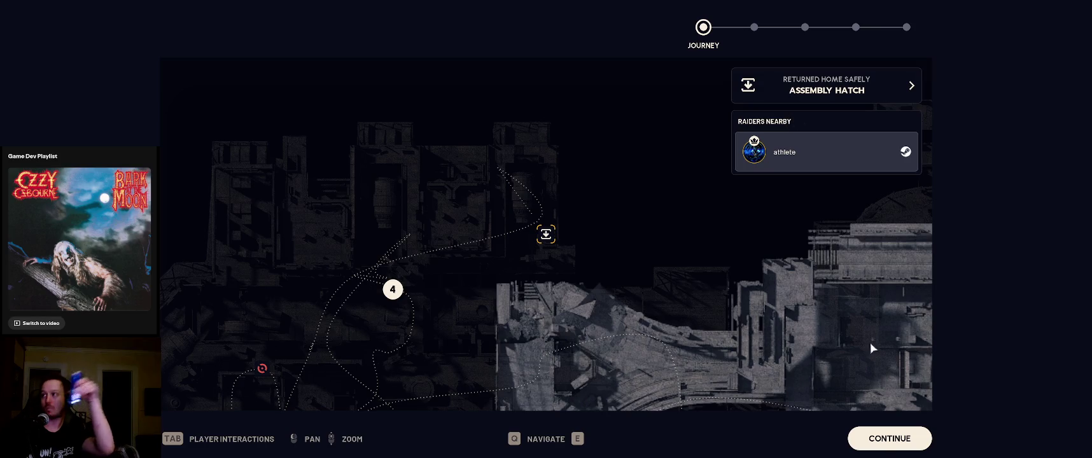
Advance through the Journey, Findings, XP, creds and Quests recap pages to load into Speranza
click(887, 445)
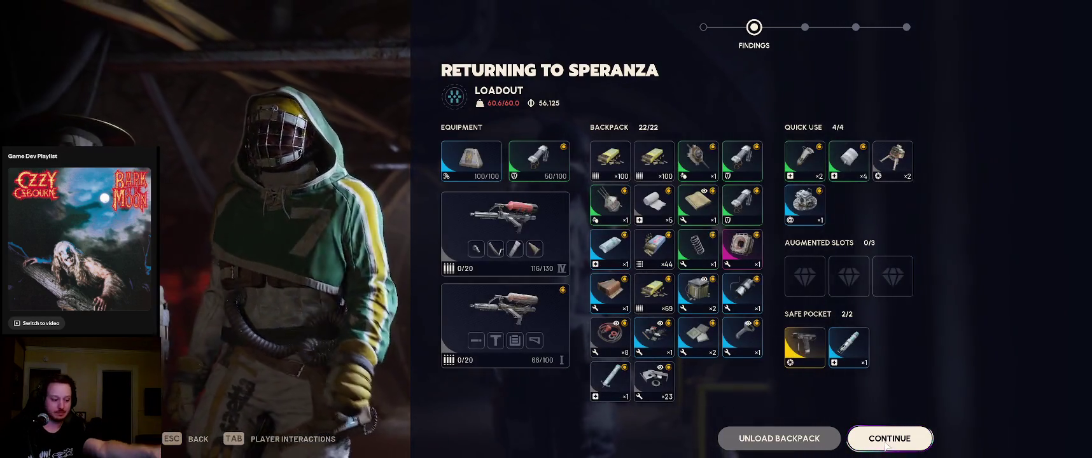
click(896, 442)
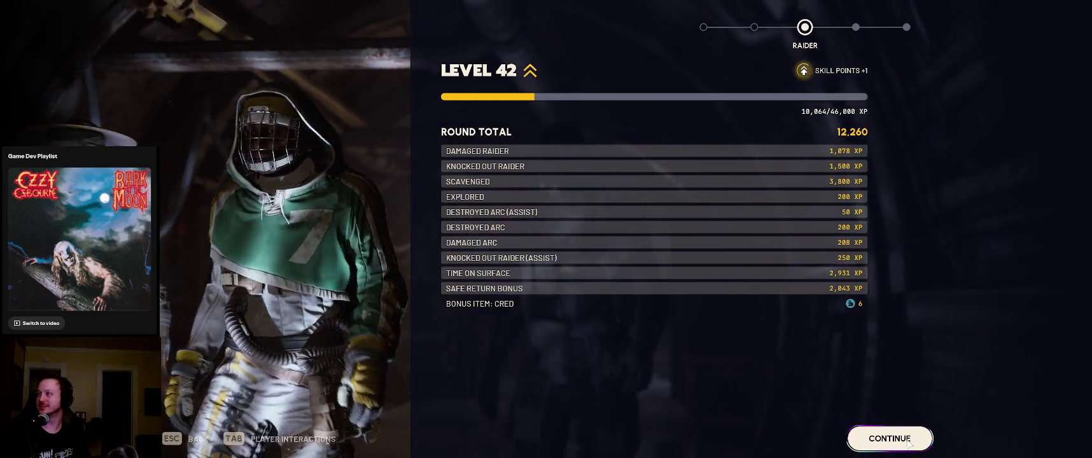
click(909, 444)
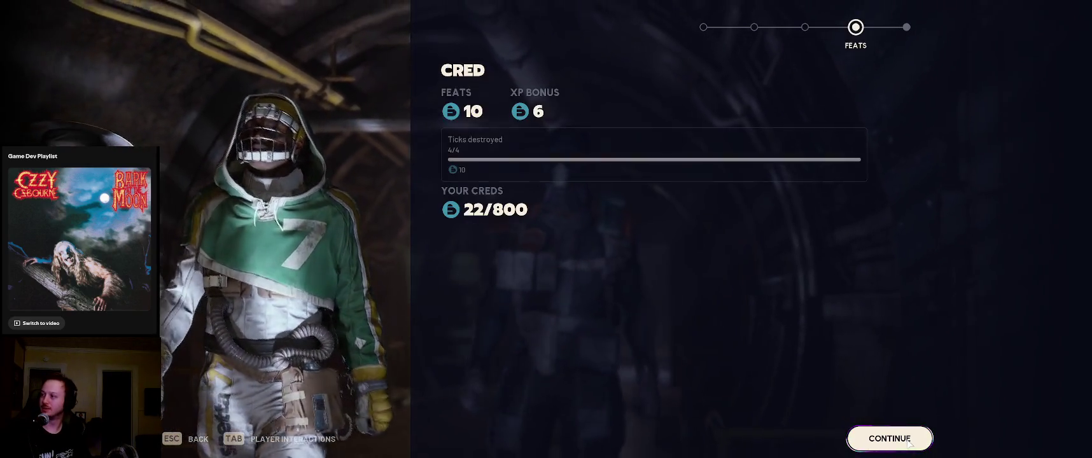
click(910, 443)
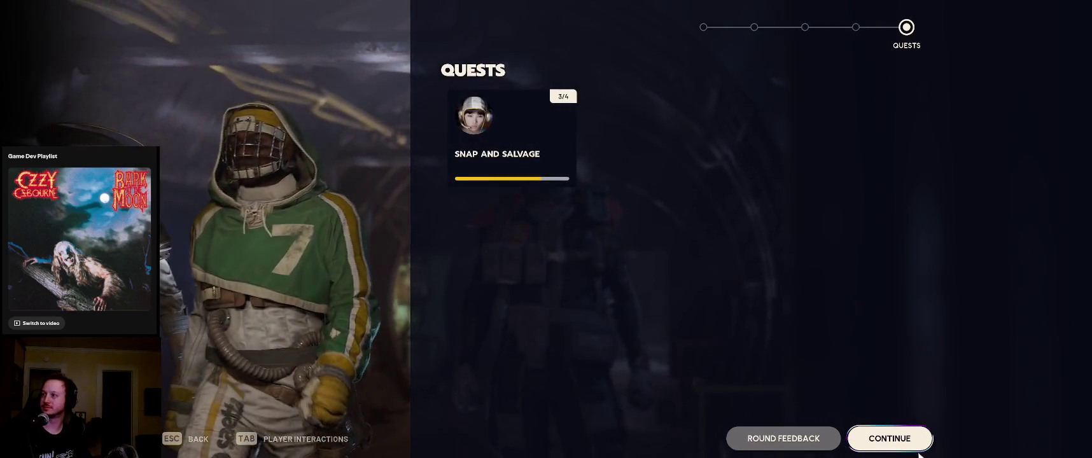
click(918, 449)
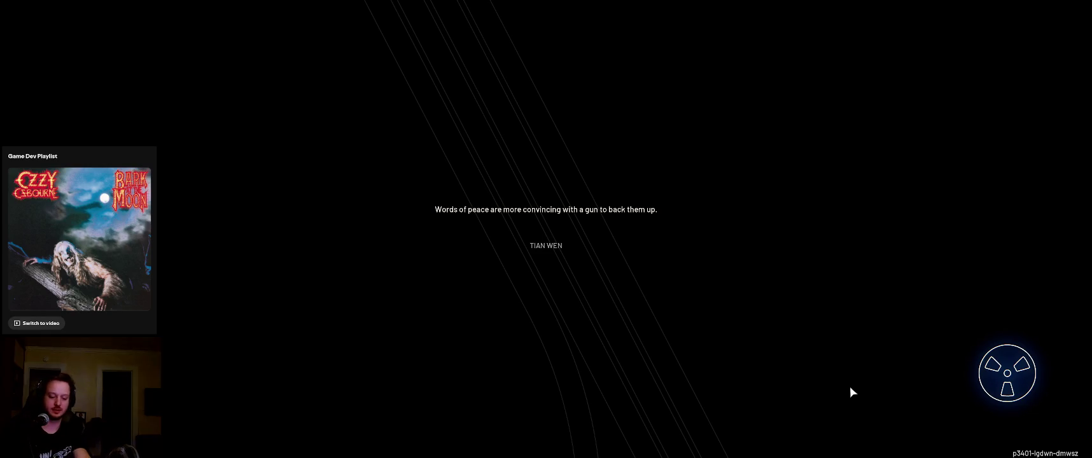
In Godot, reload the externally modified scene from disk and test-run the project with F5
key(alt+Tab)
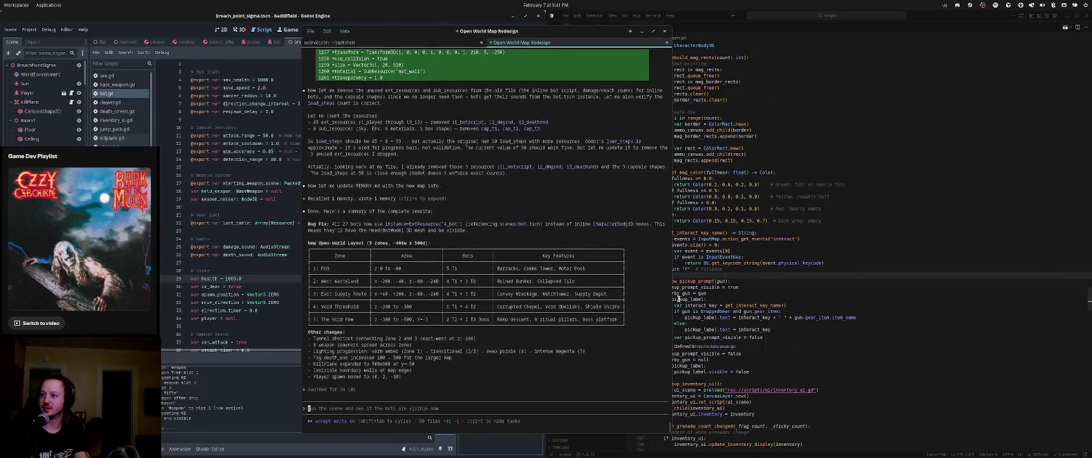
scroll(286, 240, down, 3)
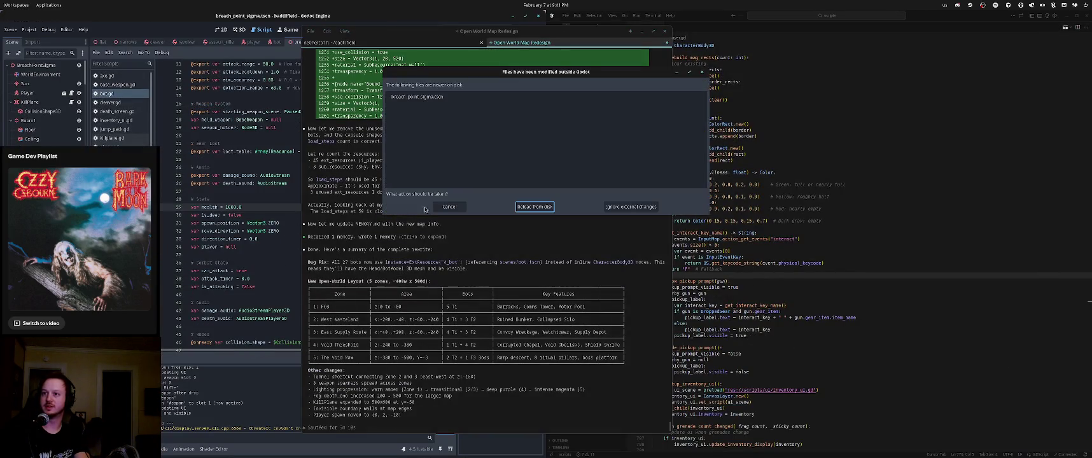
click(535, 207)
click(302, 223)
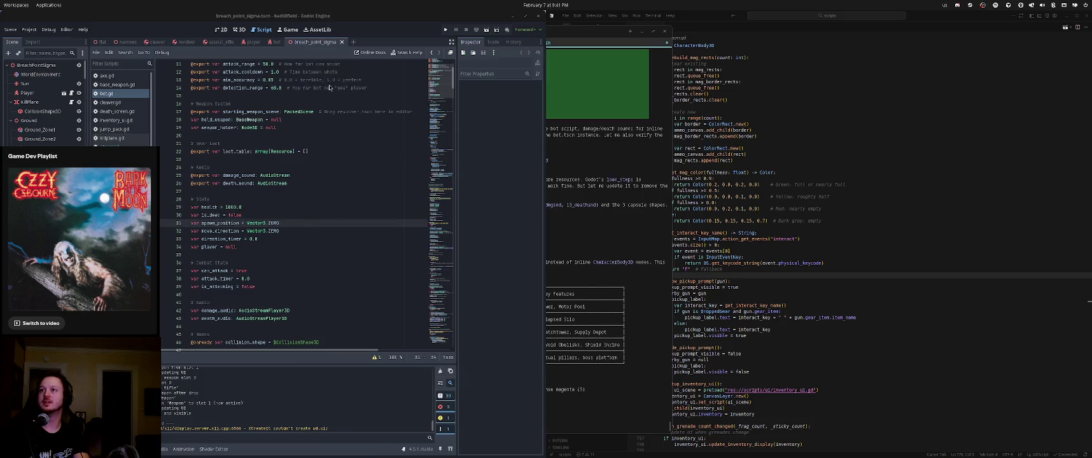
key(F5)
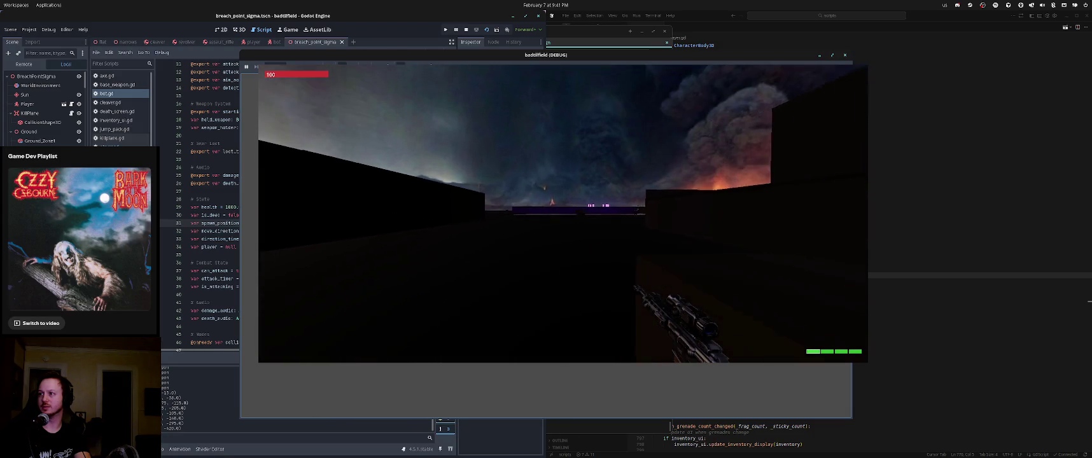
key(F8)
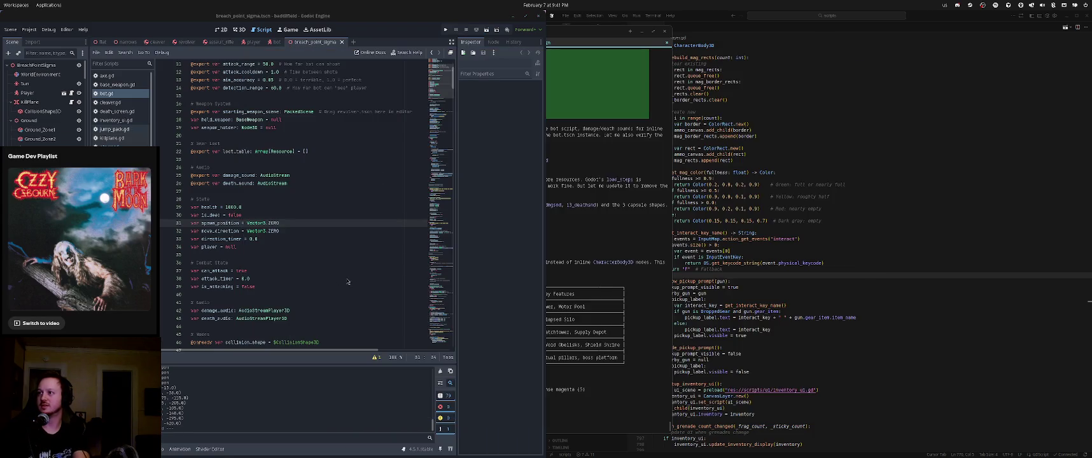
Ask the coding assistant to 'Improve the lighting', then return to the game lobby
text(In)
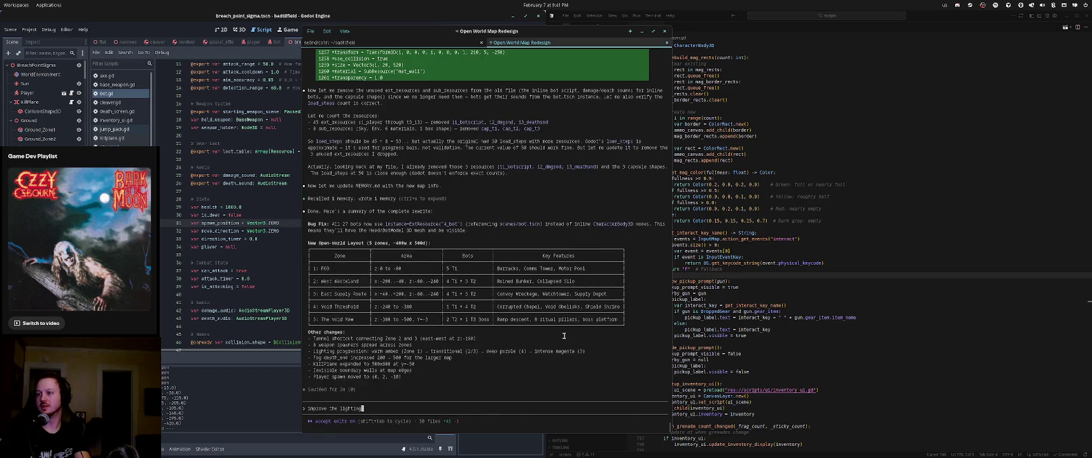
key(Return)
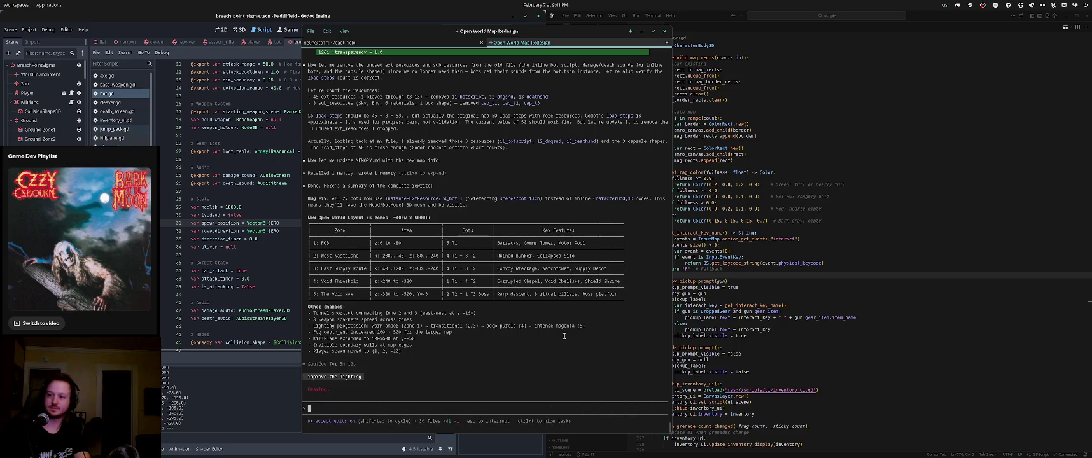
key(alt+Tab)
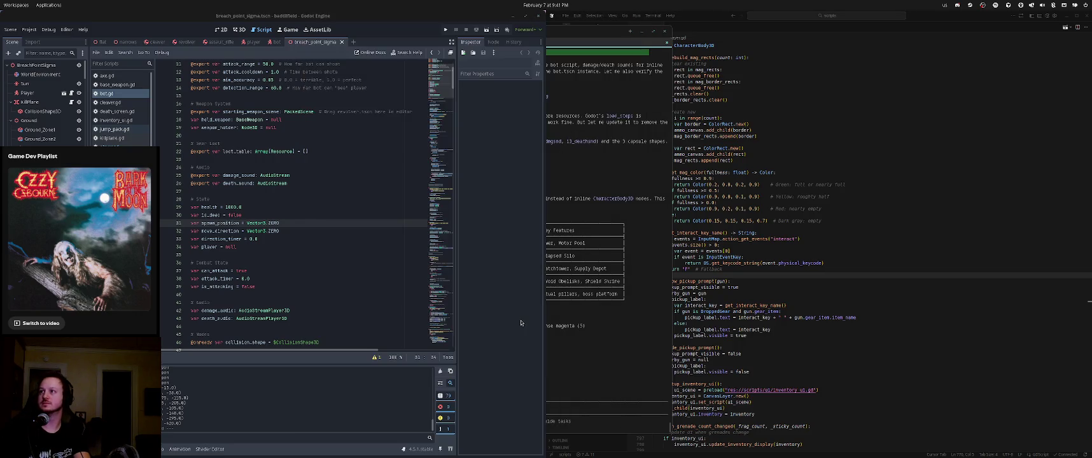
click(640, 313)
key(alt+Tab)
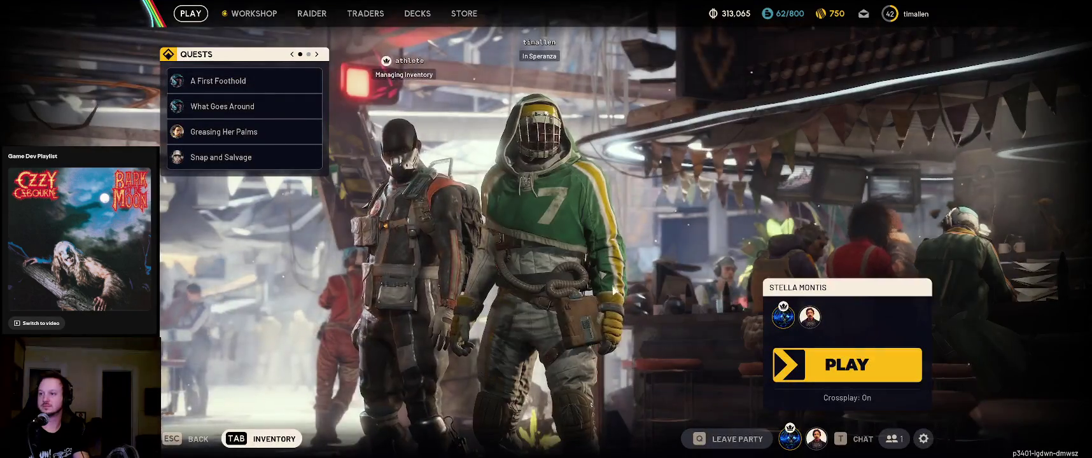
Stash the Sensors, processor and Cracked Bioscanner, and recycle the Water Pump
key(Tab)
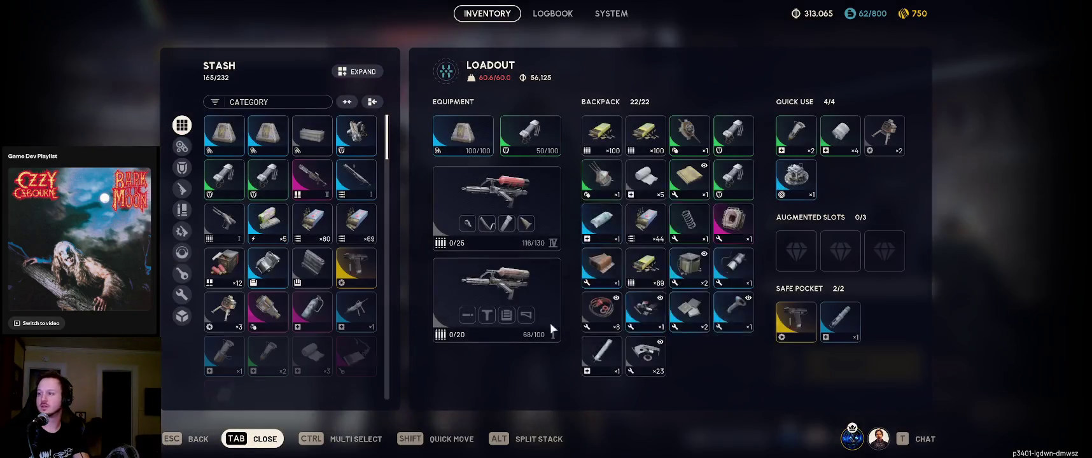
shift+click(641, 318)
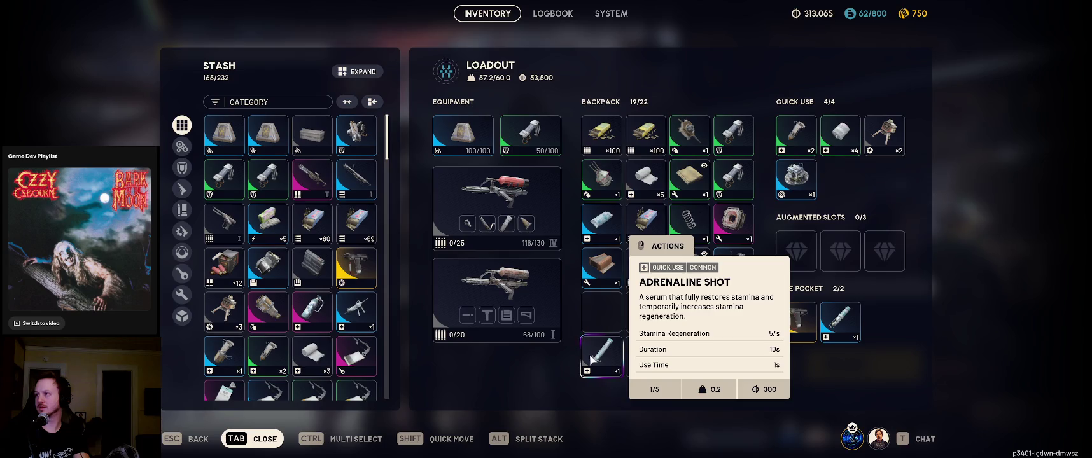
shift+click(698, 312)
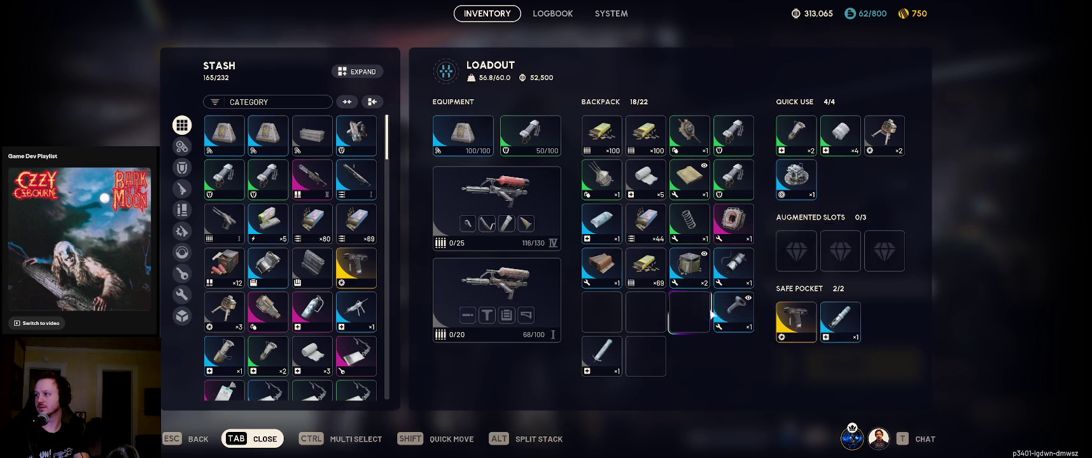
shift+click(729, 313)
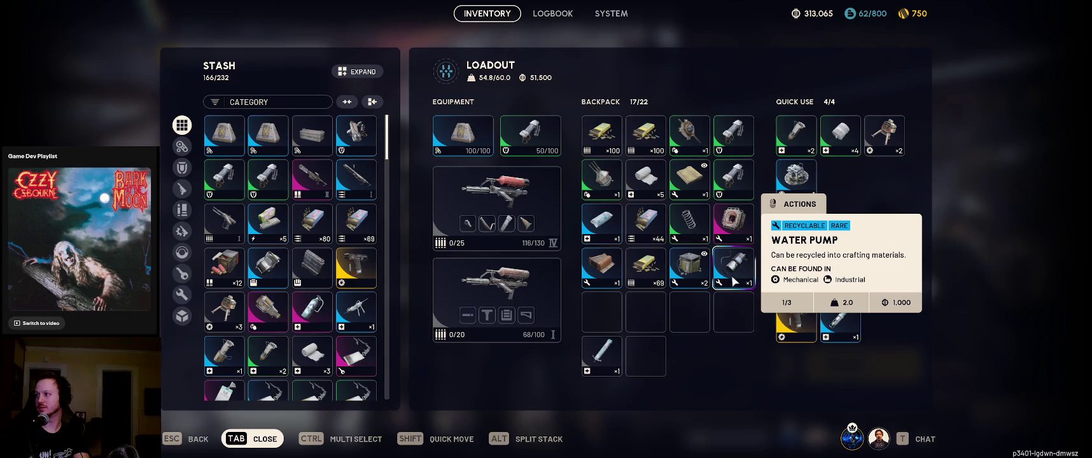
right_click(736, 281)
click(779, 393)
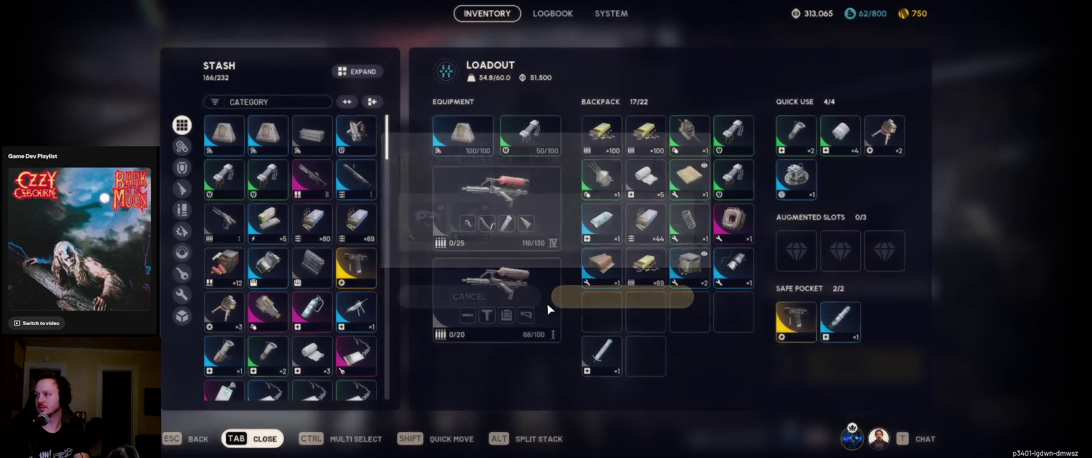
click(559, 297)
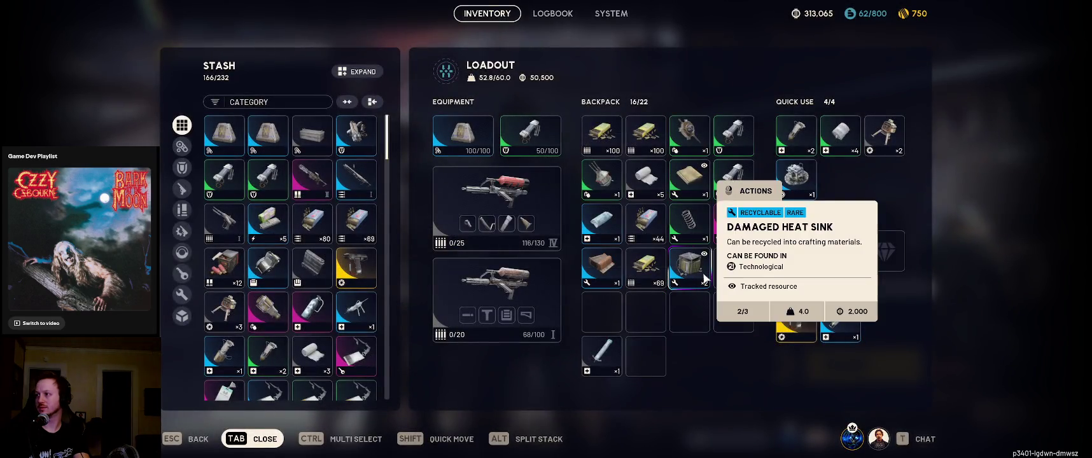
Sell the Ruined Accordion and start selling the Magnetic Accelerator for 5,500
mouse_move(653, 271)
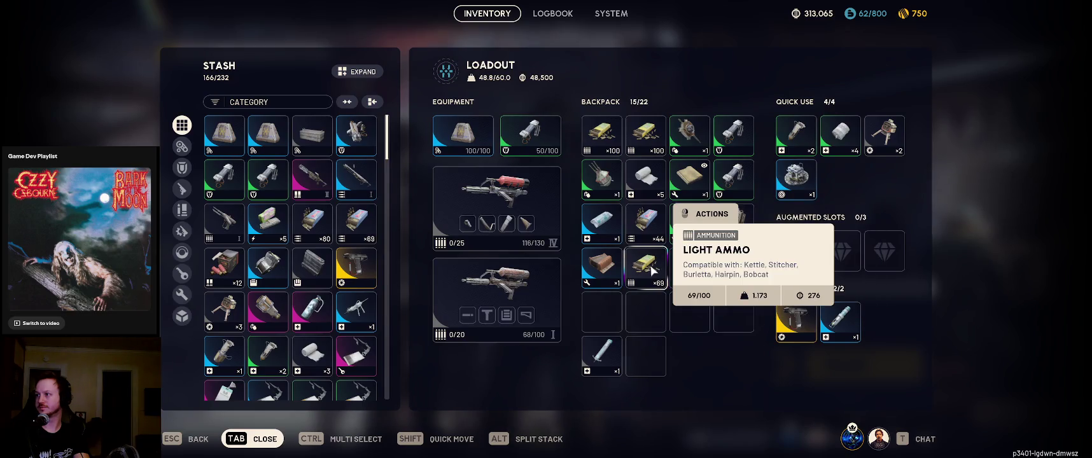
right_click(610, 274)
click(658, 359)
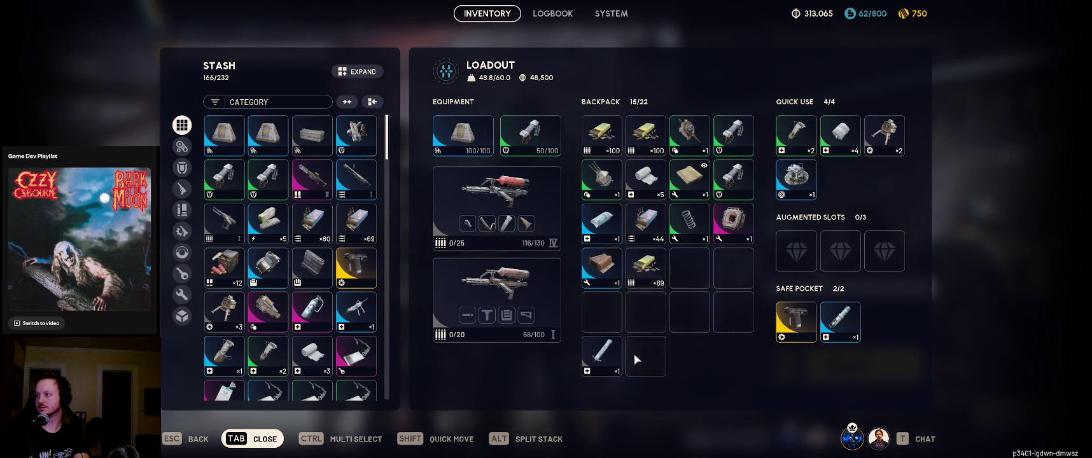
click(654, 331)
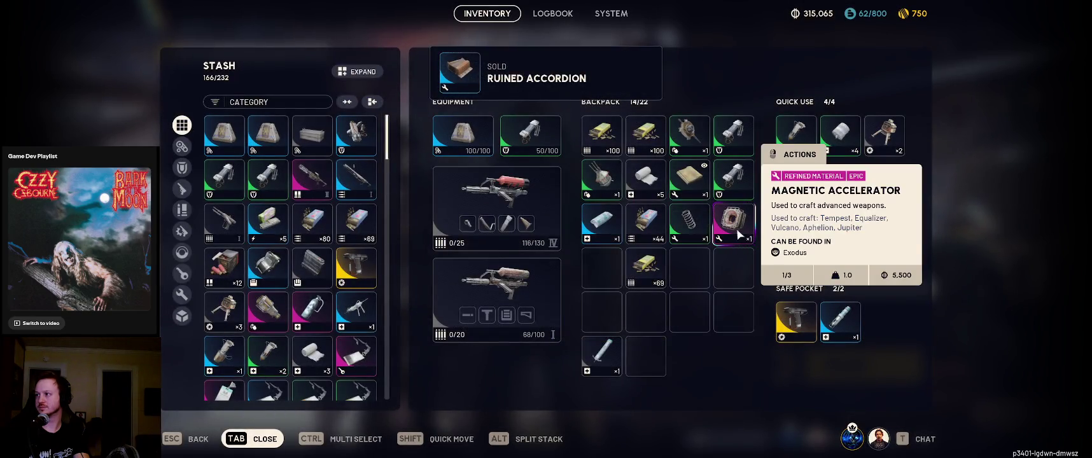
right_click(739, 236)
click(803, 310)
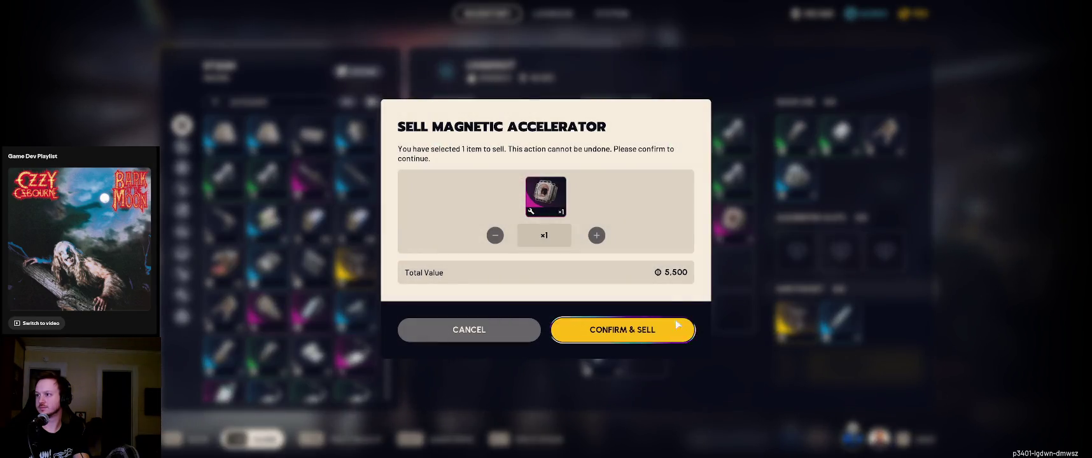
Confirm the Magnetic Accelerator sale, stash two items, and fully repair the Light Shield
click(676, 325)
shift+click(733, 179)
shift+click(726, 145)
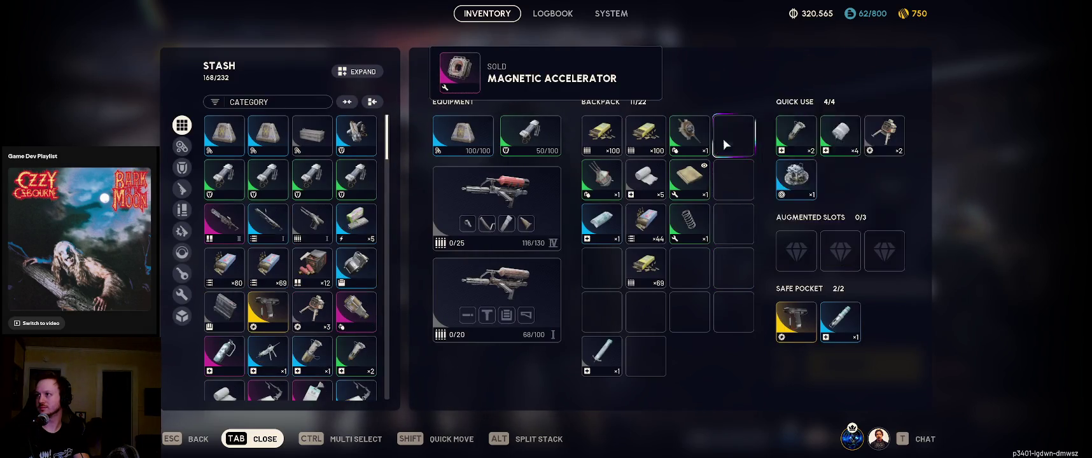
right_click(538, 135)
click(592, 217)
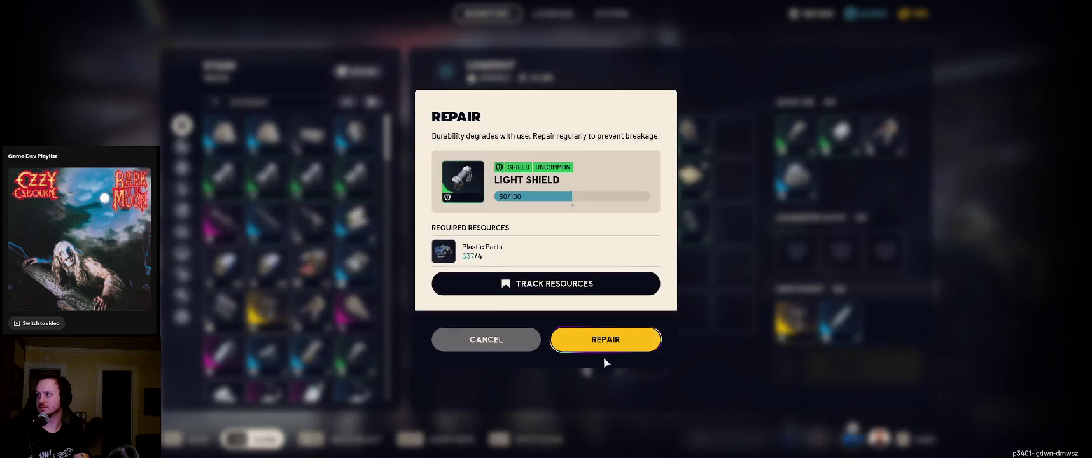
click(615, 344)
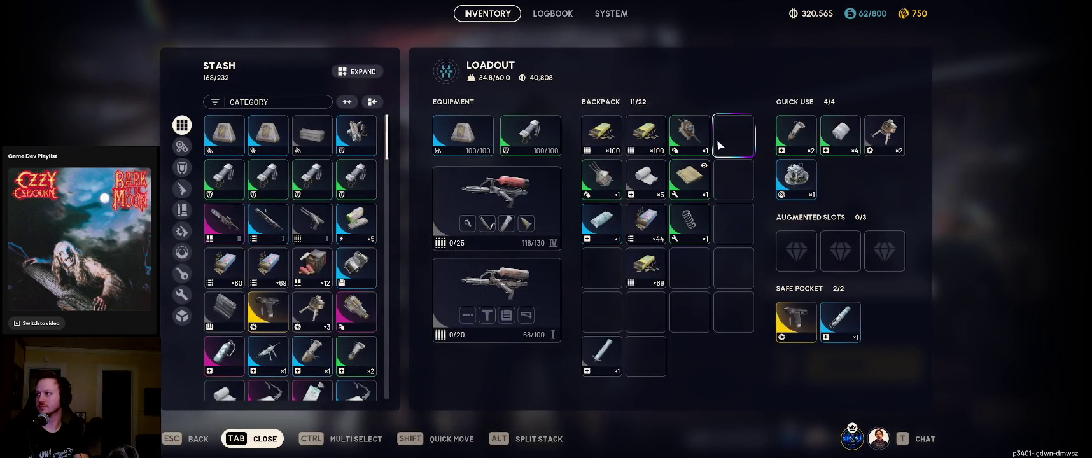
Stash the bandages, Steel Spring, Medium Ammo and Kettle I; move Light Ammo into the backpack
drag(735, 178, 744, 145)
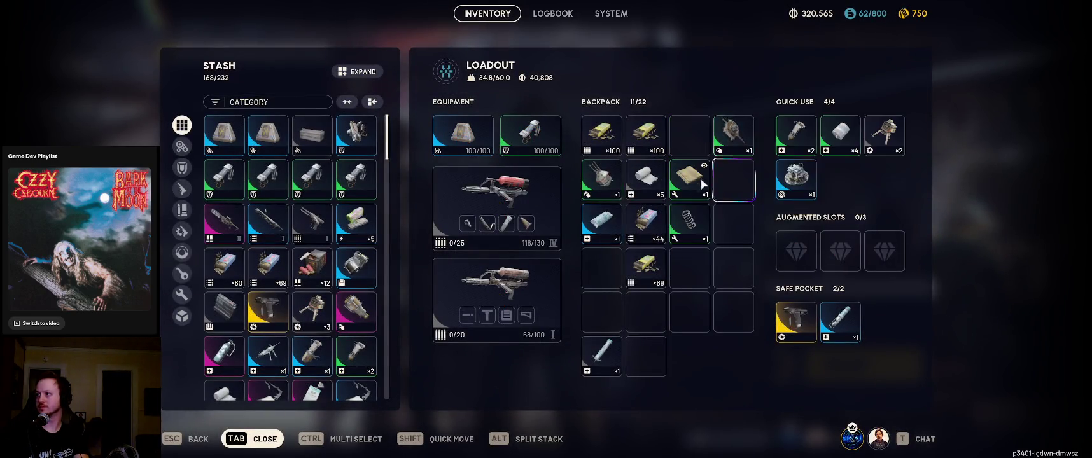
shift+click(659, 176)
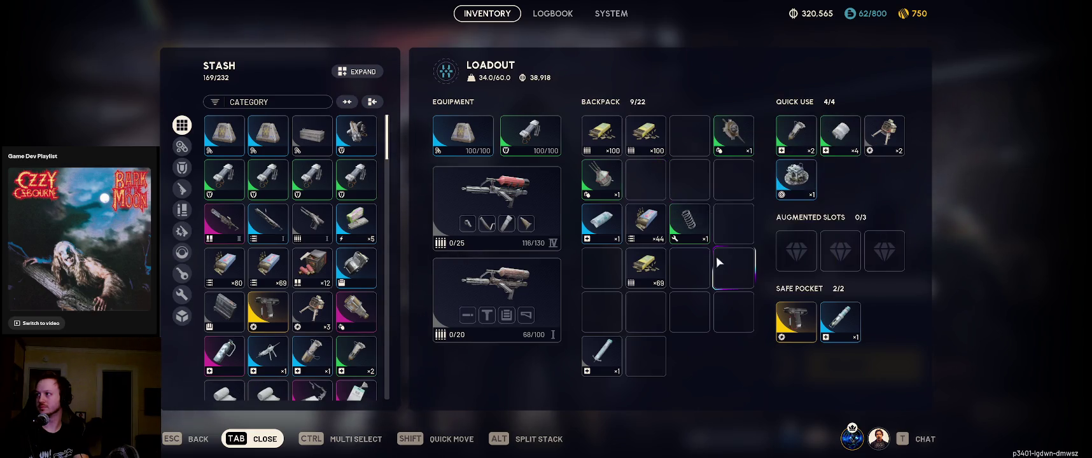
shift+click(699, 238)
shift+click(652, 229)
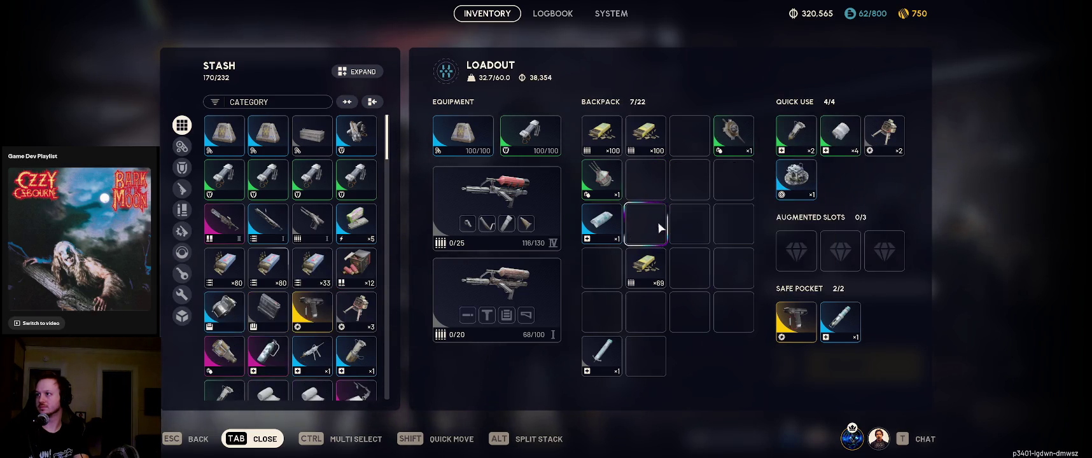
shift+click(506, 294)
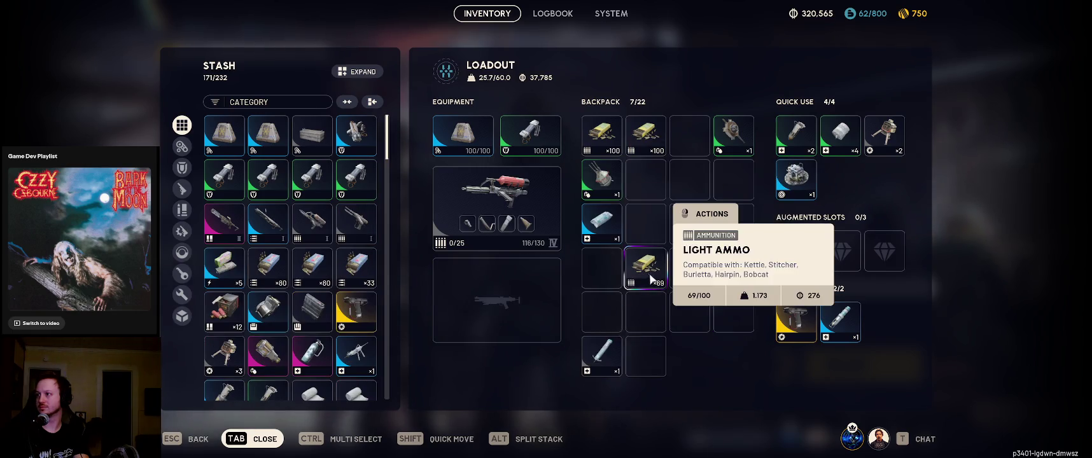
mouse_move(646, 268)
mouse_down()
mouse_move(707, 128)
mouse_move(690, 135)
mouse_up()
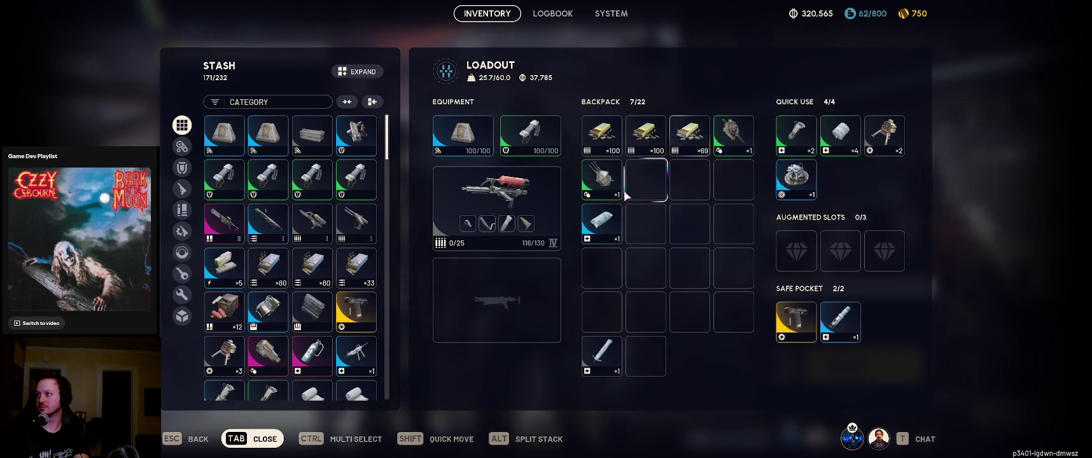
shift+click(601, 239)
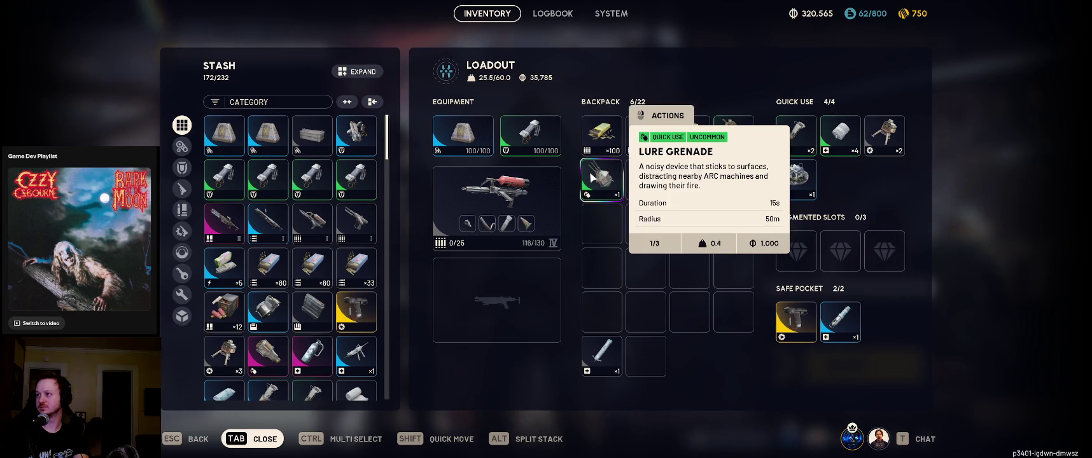
Sell the Lure Grenade for 1,000 instead of recycling it
right_click(606, 178)
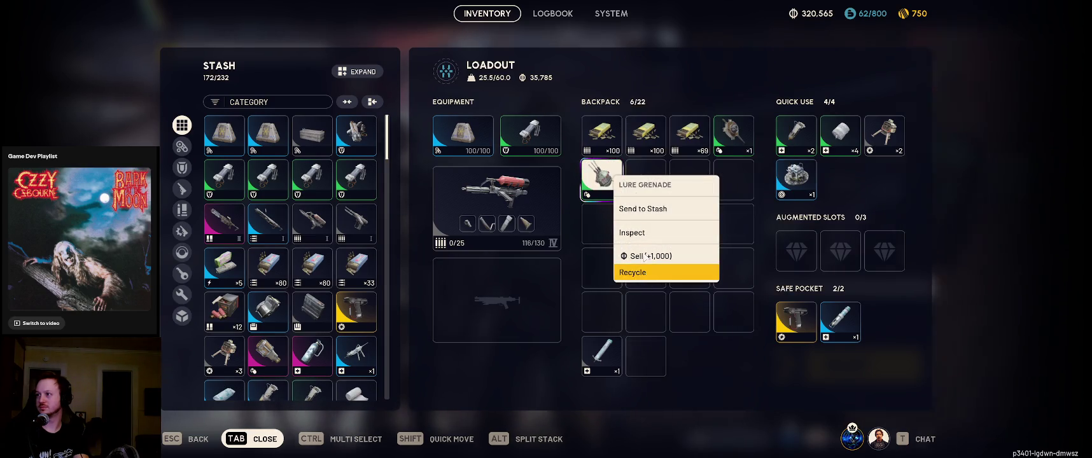
click(645, 274)
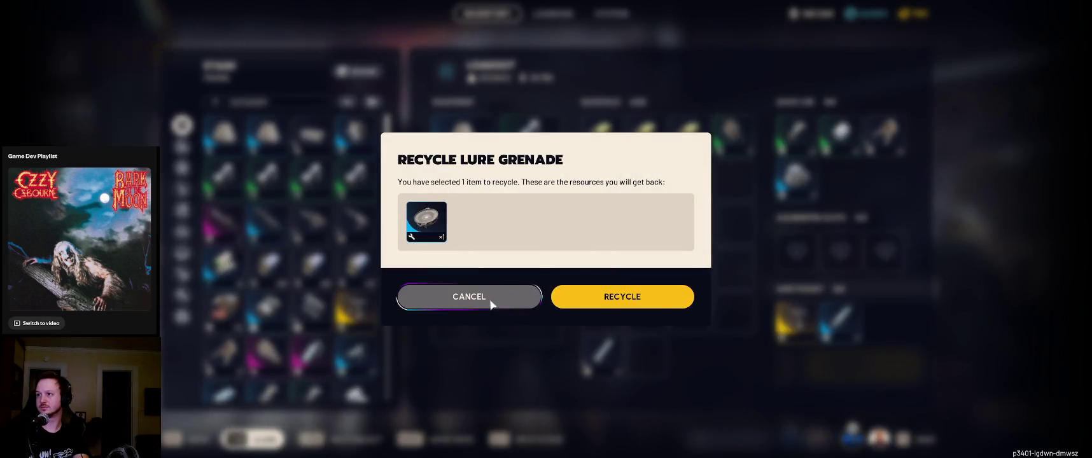
click(490, 302)
right_click(606, 179)
click(665, 264)
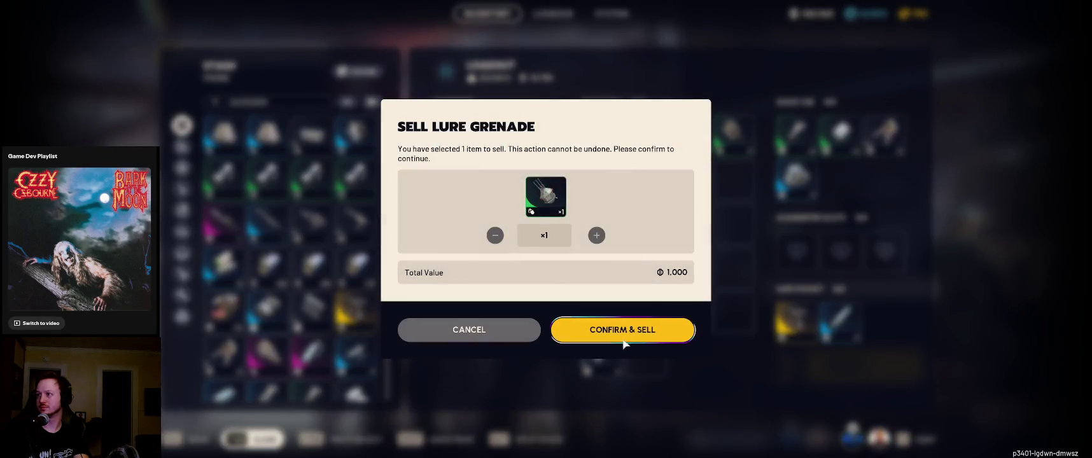
click(622, 329)
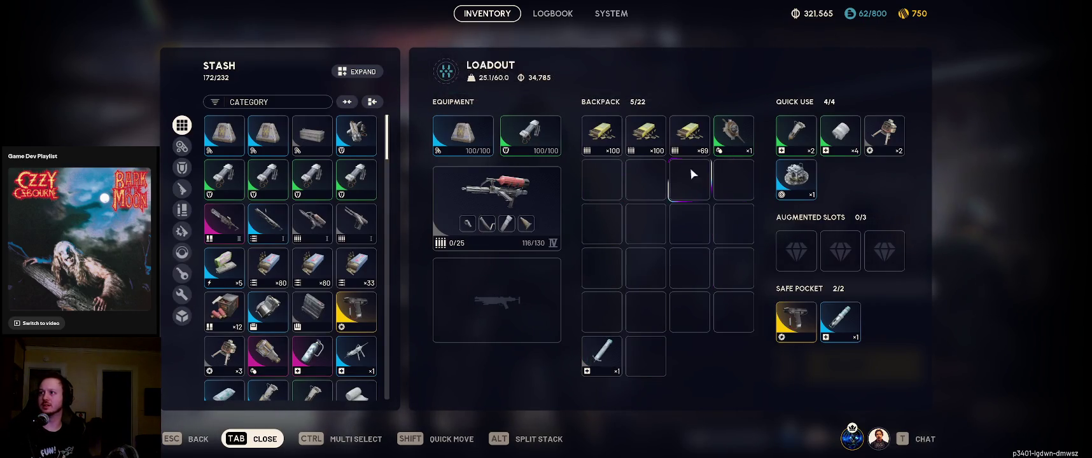
mouse_move(340, 321)
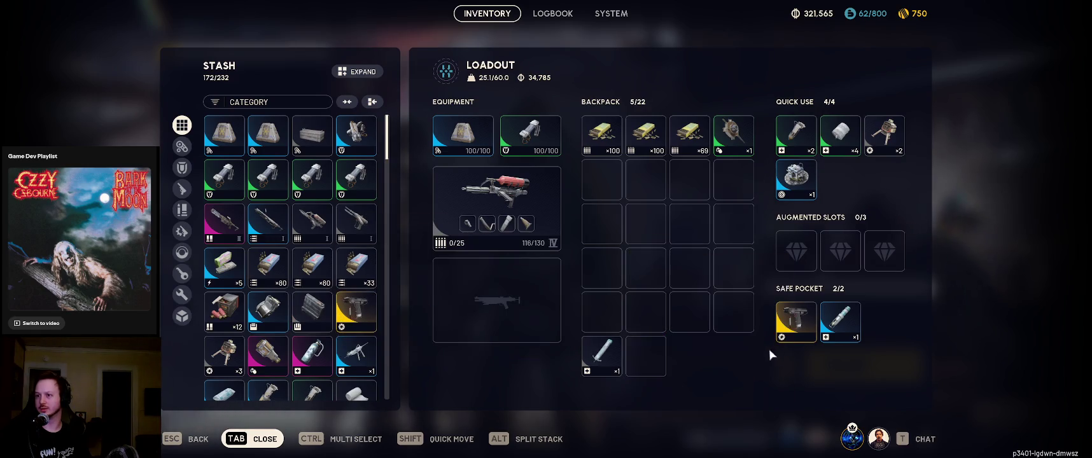
mouse_move(831, 330)
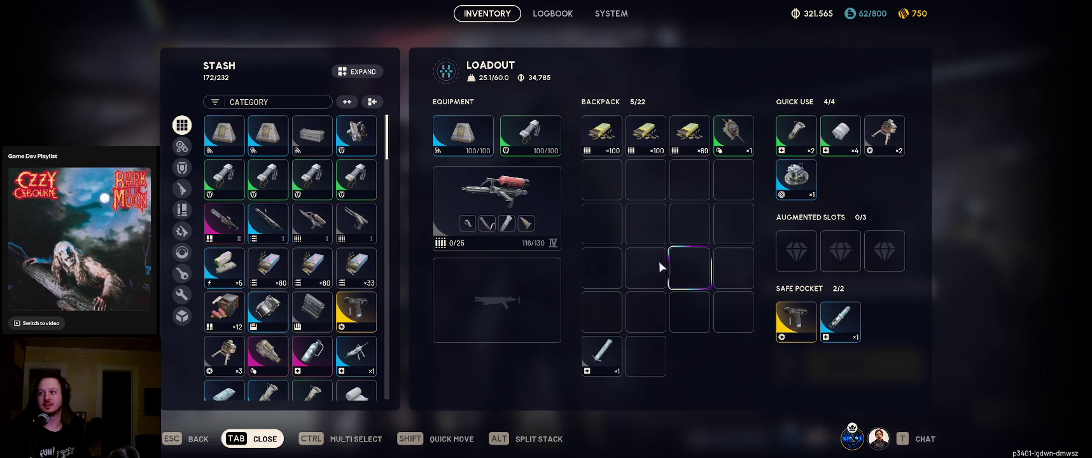
mouse_move(507, 191)
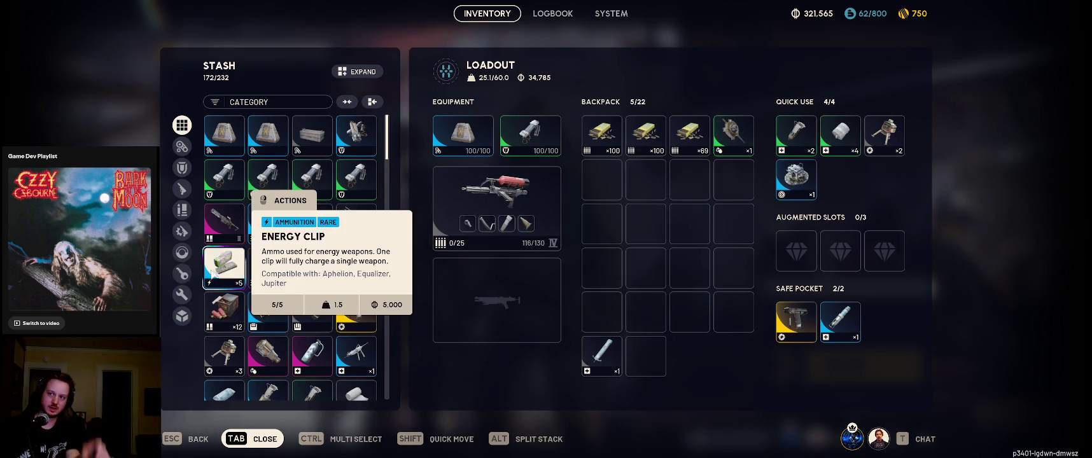
Sell the whole Energy Clip stack and repair the Kettle IV to full durability
right_click(223, 261)
click(280, 436)
click(625, 328)
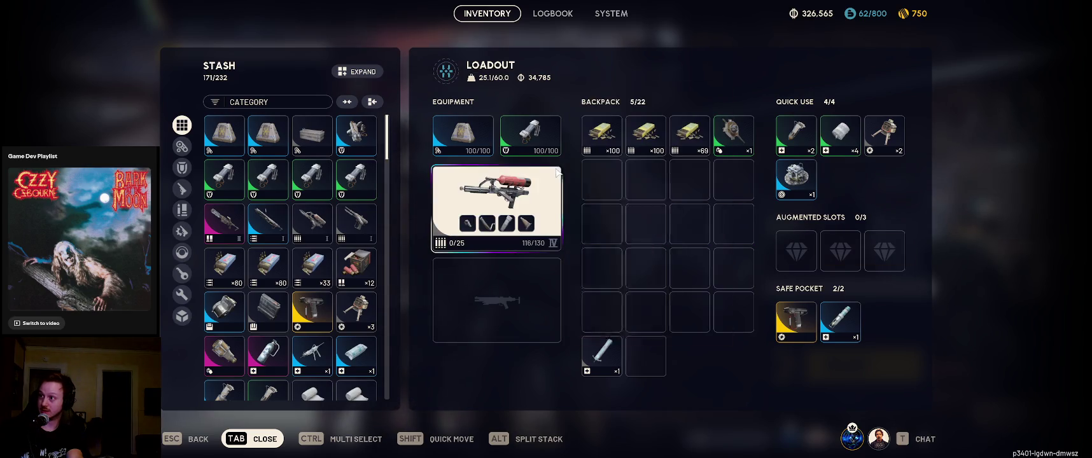
right_click(503, 191)
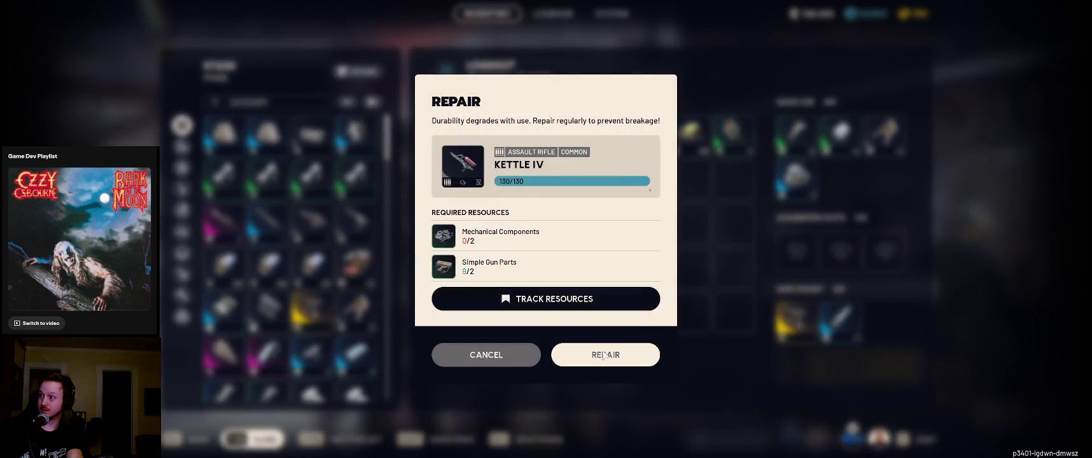
click(643, 354)
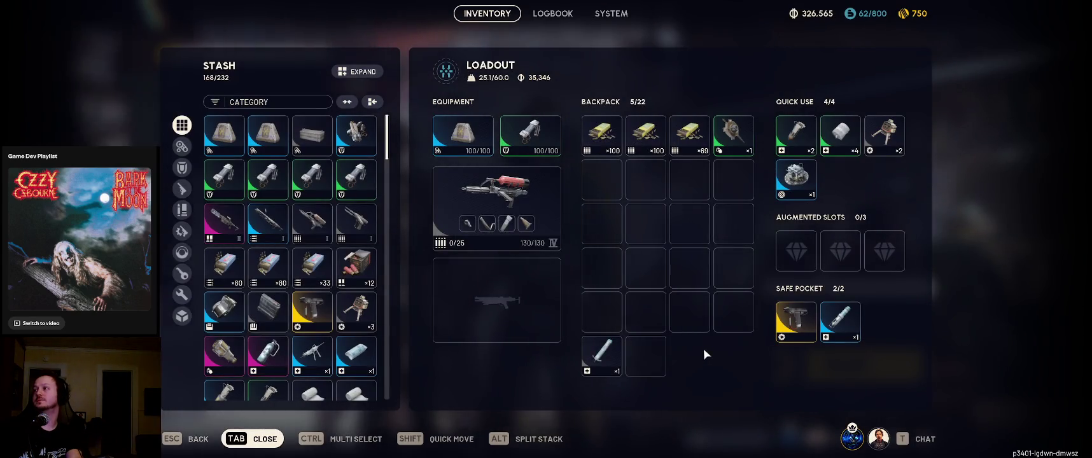
Close the inventory and ready up for the next raid from the loadout screen
key(Tab)
click(820, 382)
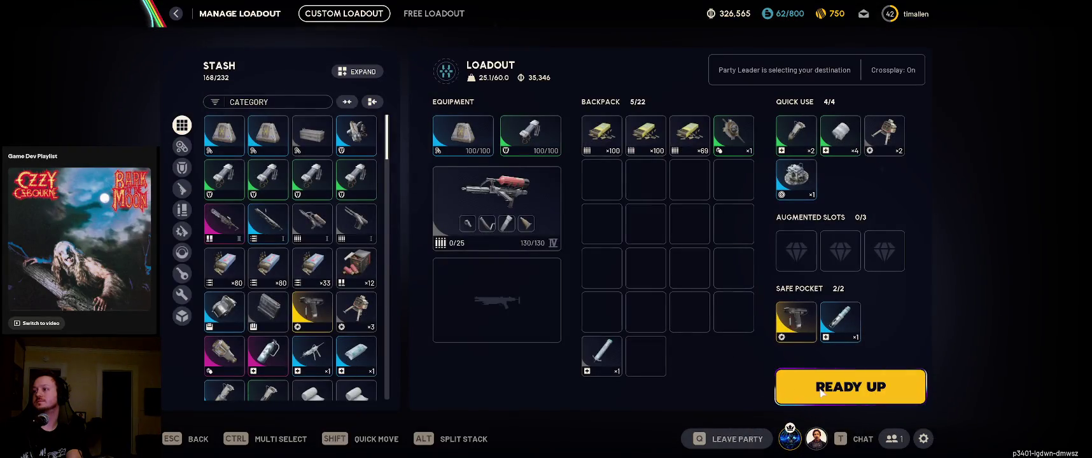
click(824, 390)
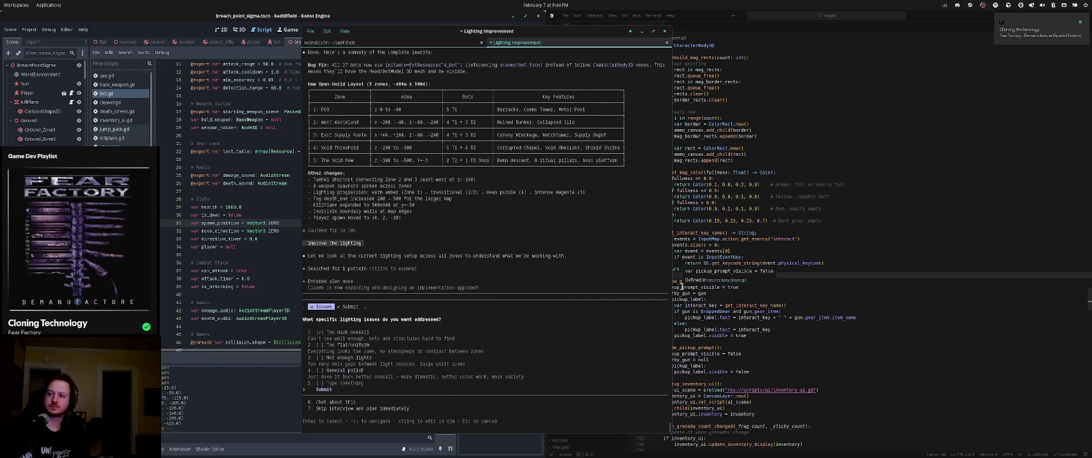
Submit 'Too dark overall' as the lighting issue in the assistant's questionnaire
key(Return)
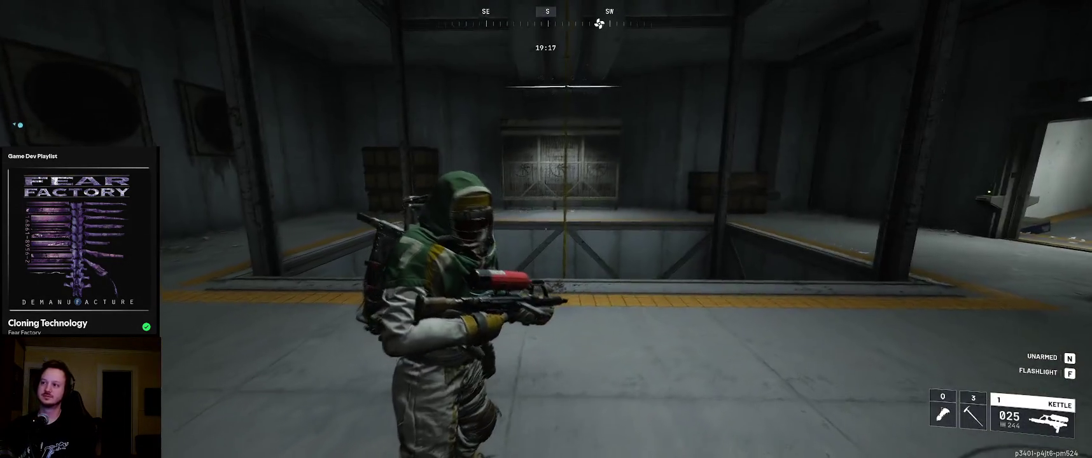
Check the raid map and quest list, then switch back to the Kettle rifle
key(m)
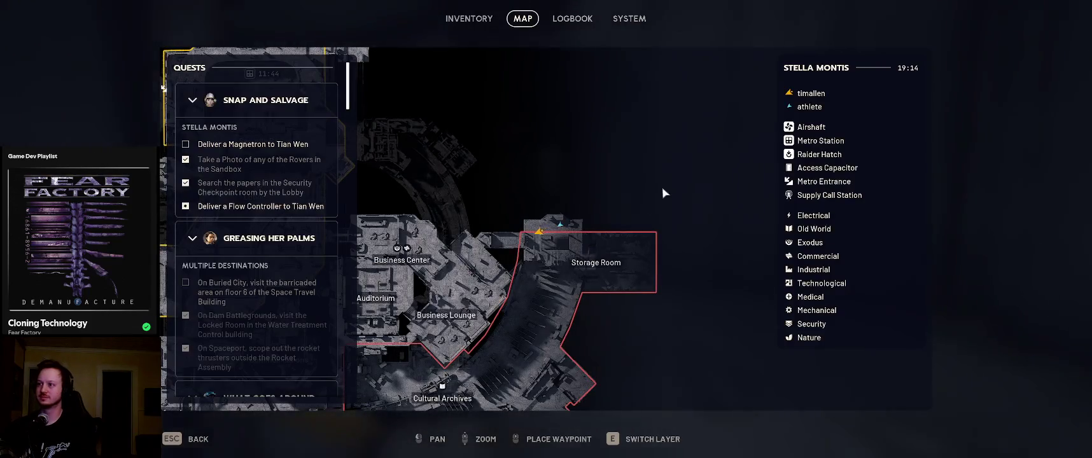
key(Escape)
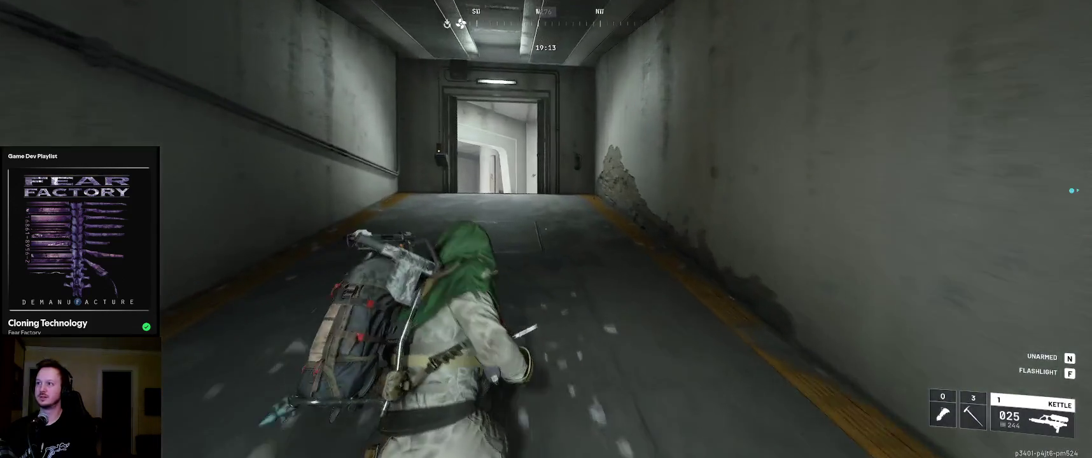
key(3)
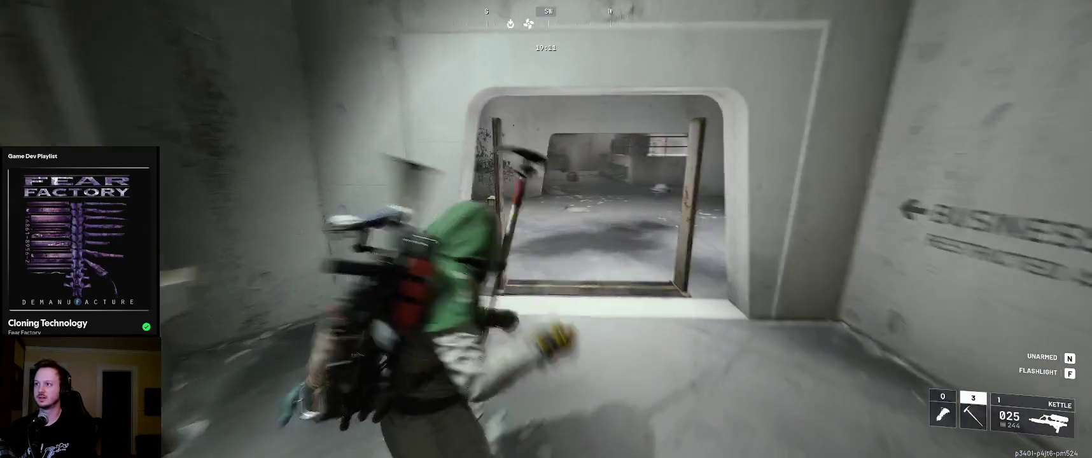
key(1)
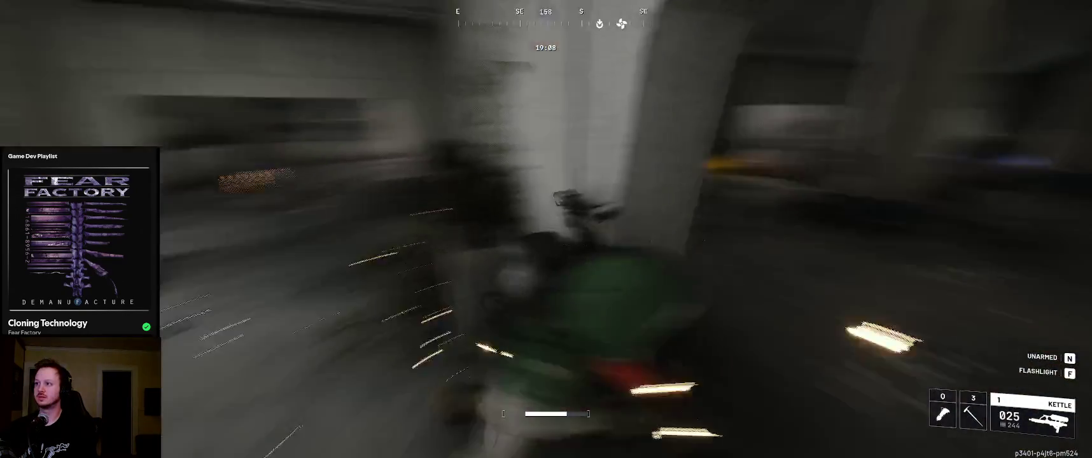
Shoot down the spherical drone with the Kettle, reload, and head toward the green benches
right_click(546, 229)
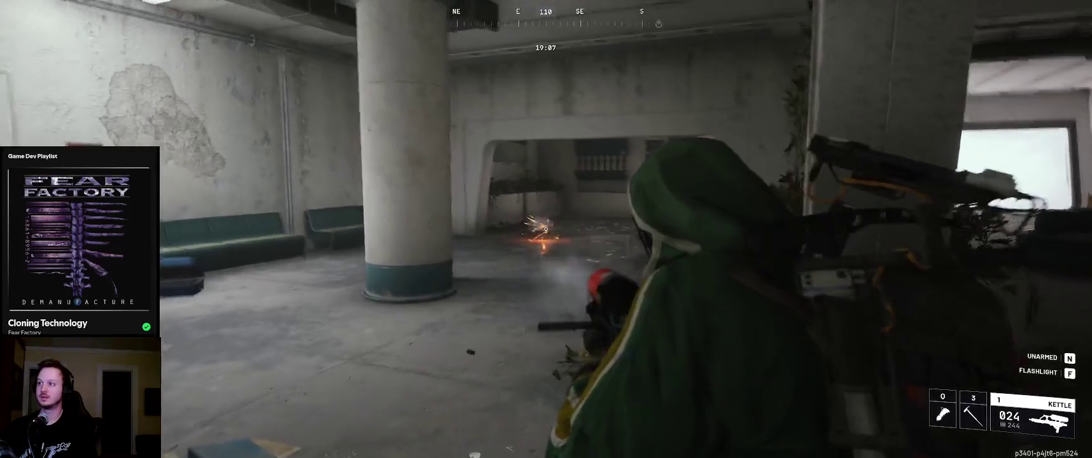
click(546, 229)
click(546, 229)
click(546, 229)
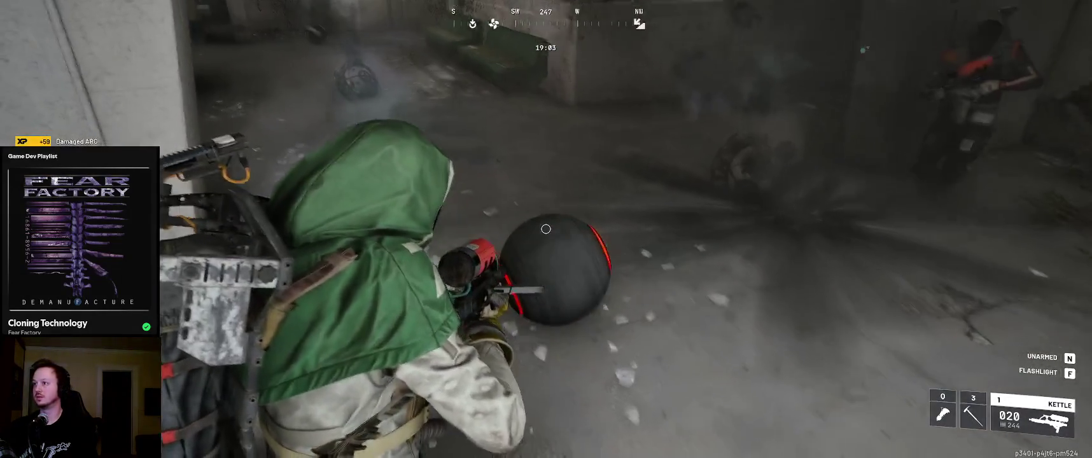
click(546, 229)
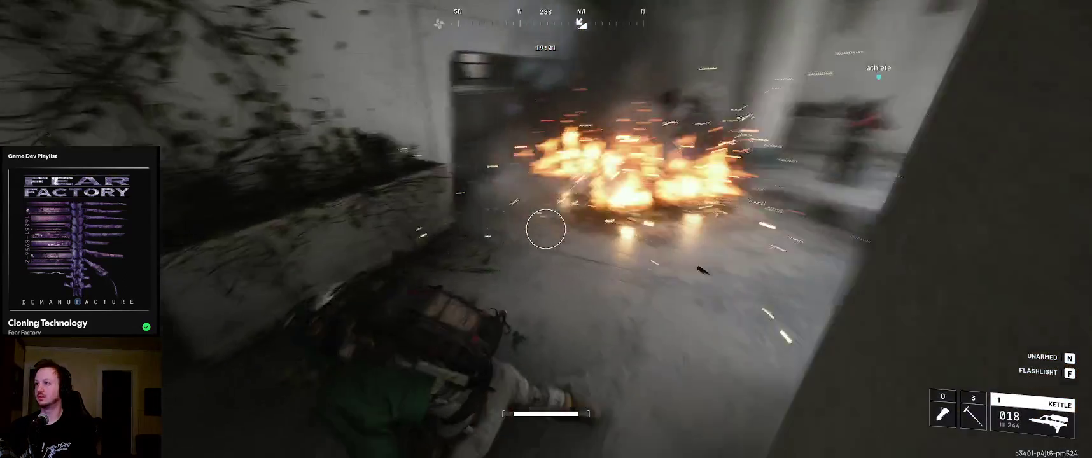
key(r)
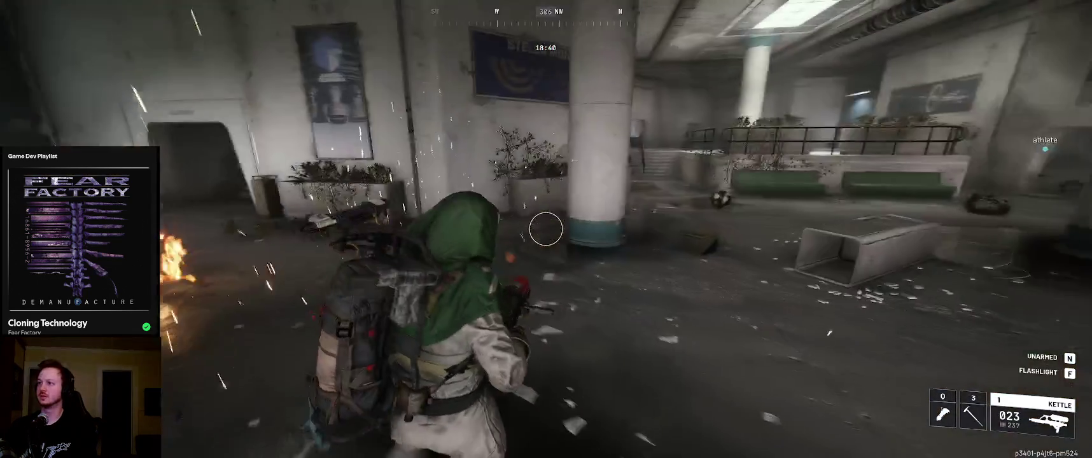
mouse_move(546, 229)
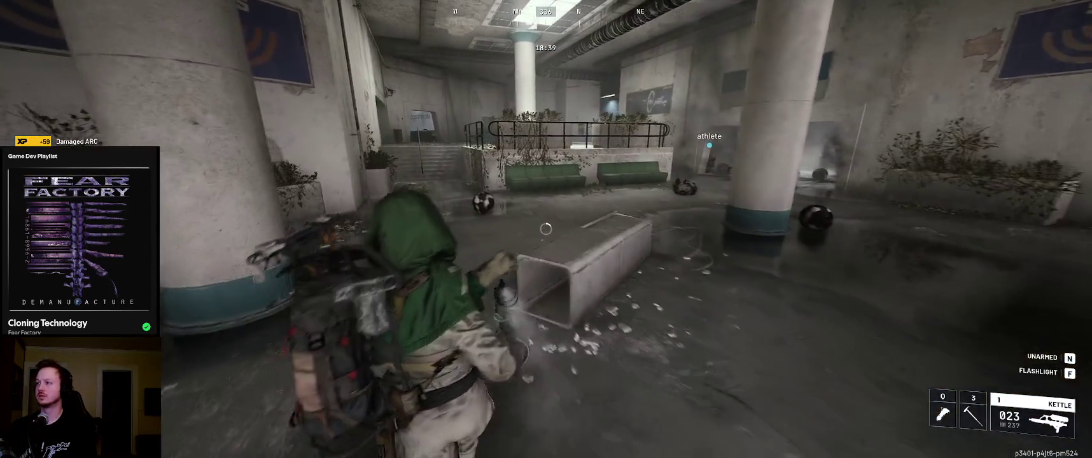
key(w)
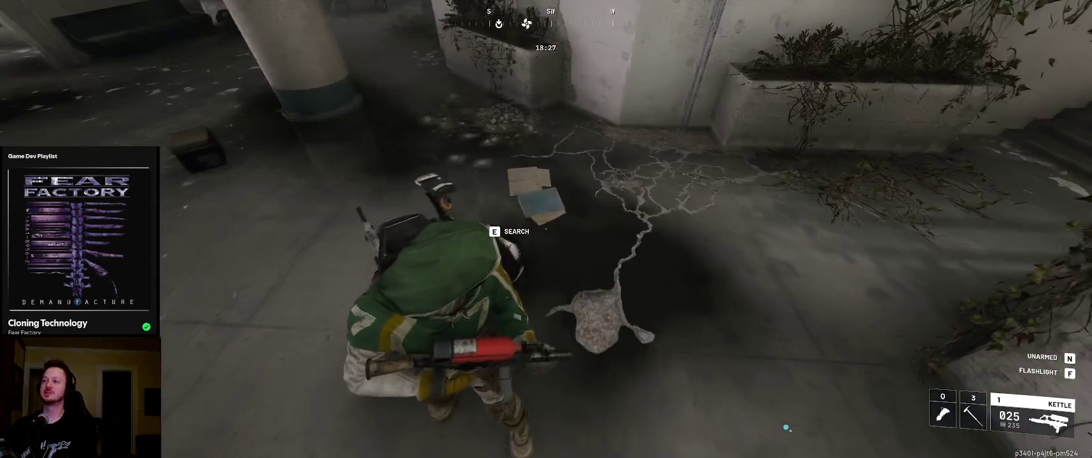
Search the container and salvage the ARC Thermo Lining and Fireball Burner
key(e)
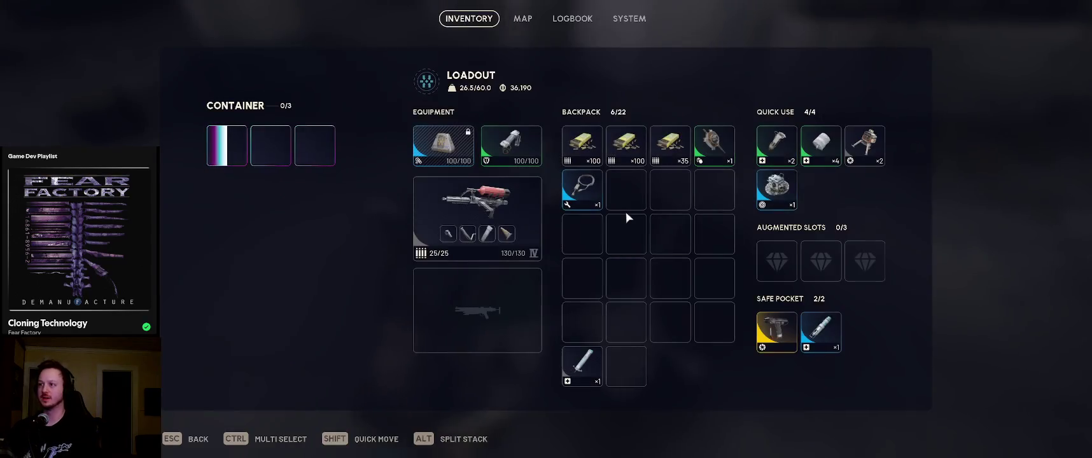
right_click(235, 143)
click(305, 220)
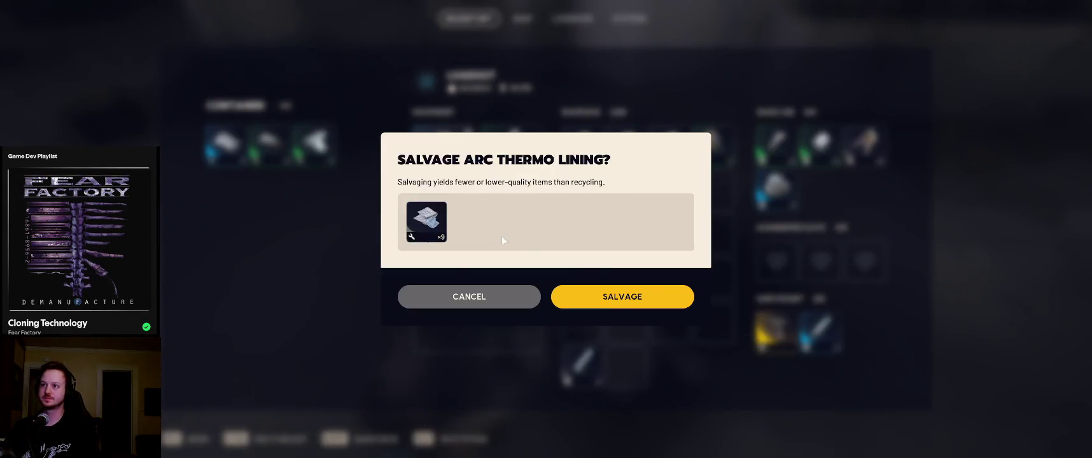
click(622, 297)
right_click(268, 141)
click(398, 222)
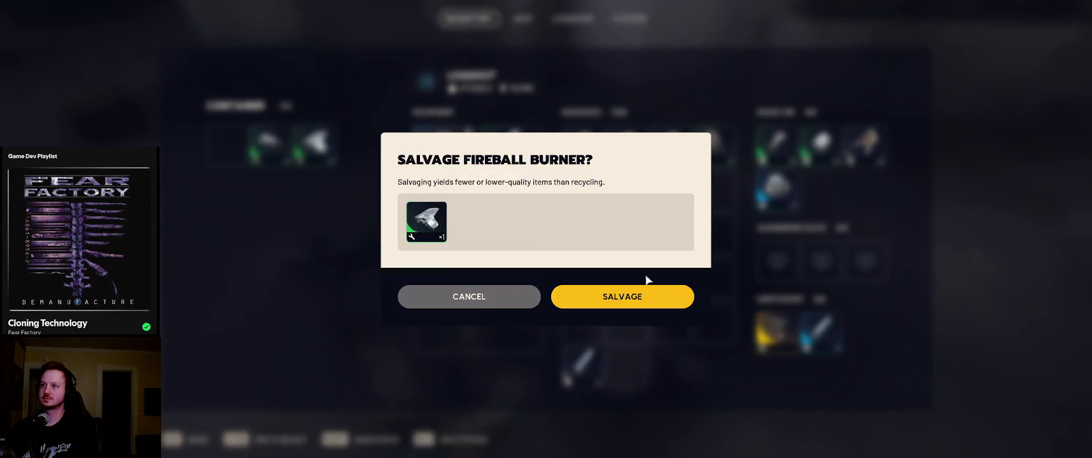
click(653, 298)
Salvage all the ARC Alloy pieces and close the inventory to resume the raid
right_click(316, 140)
click(398, 237)
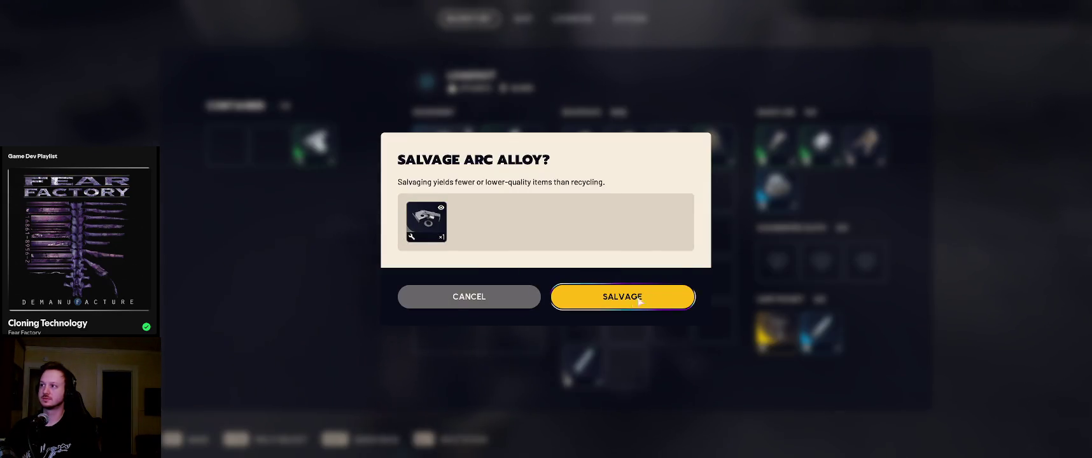
click(640, 302)
right_click(767, 183)
click(769, 286)
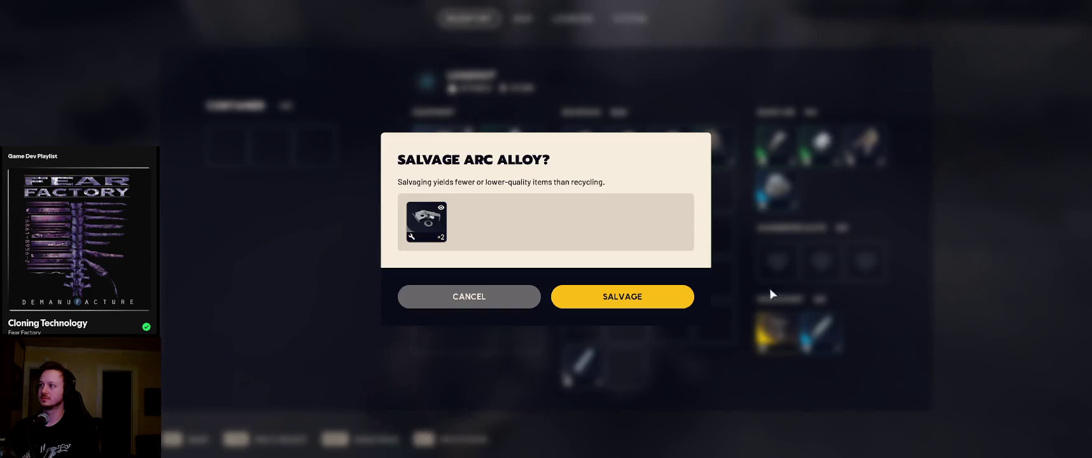
click(650, 307)
key(Tab)
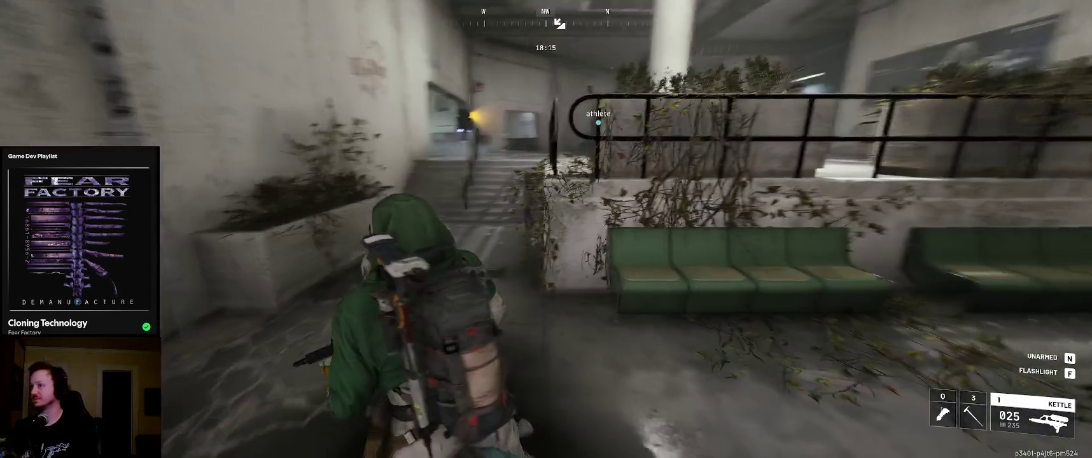
Climb the stairs and cross the flooded room into the foggy lounge
key(w)
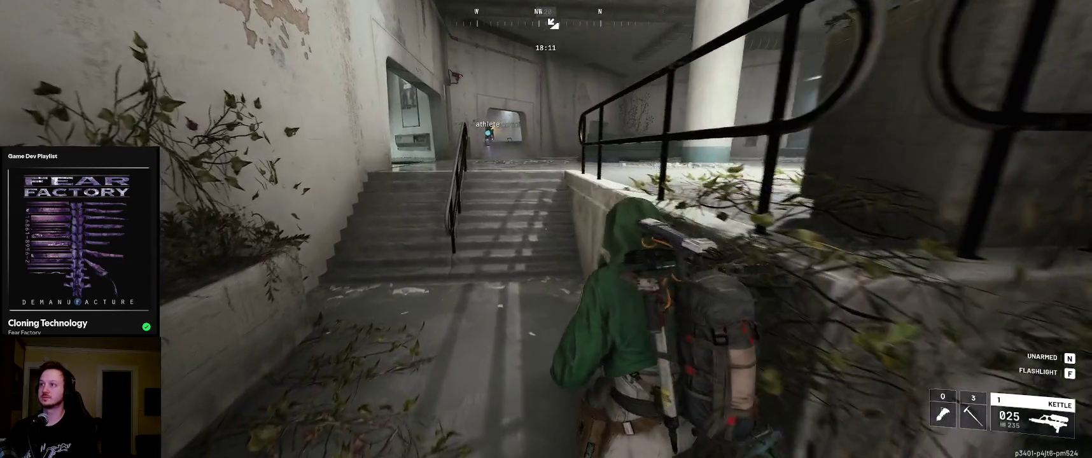
key(q)
key(q)
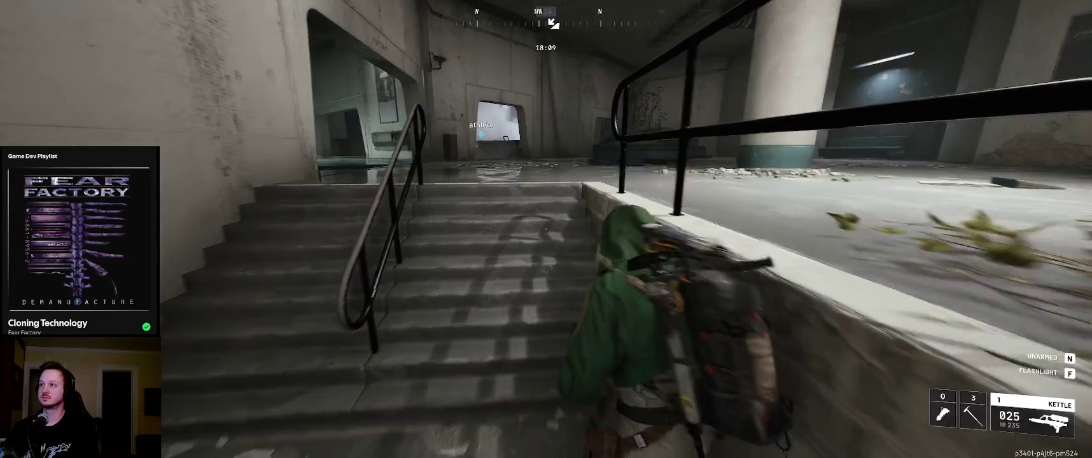
key(w)
click(545, 229)
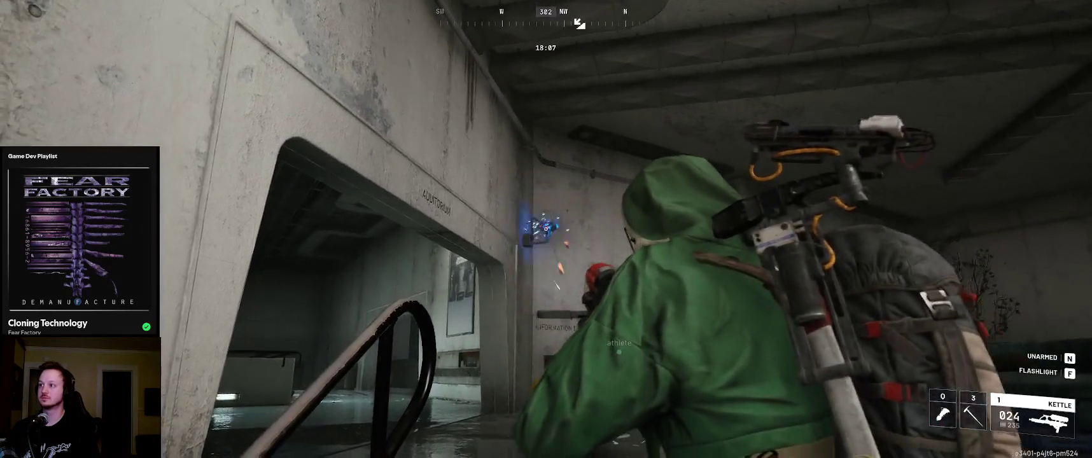
key(w)
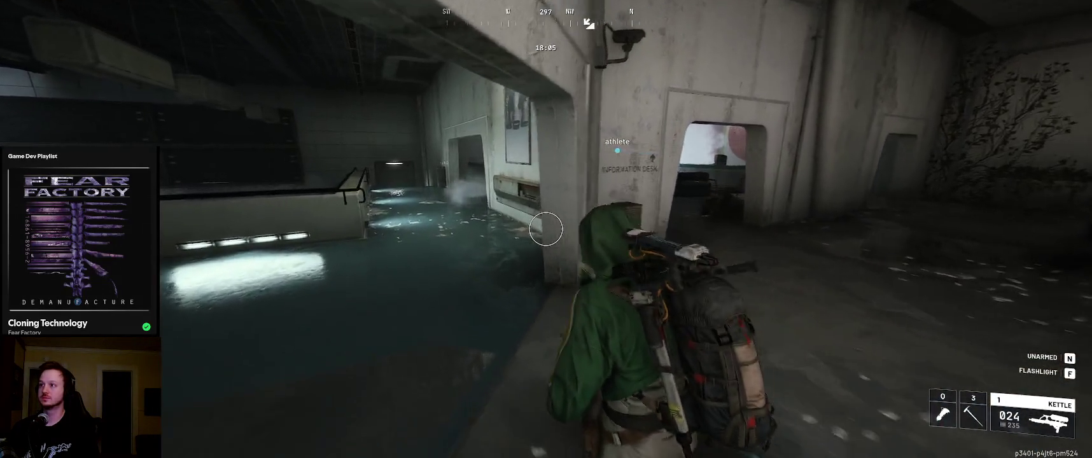
key(w)
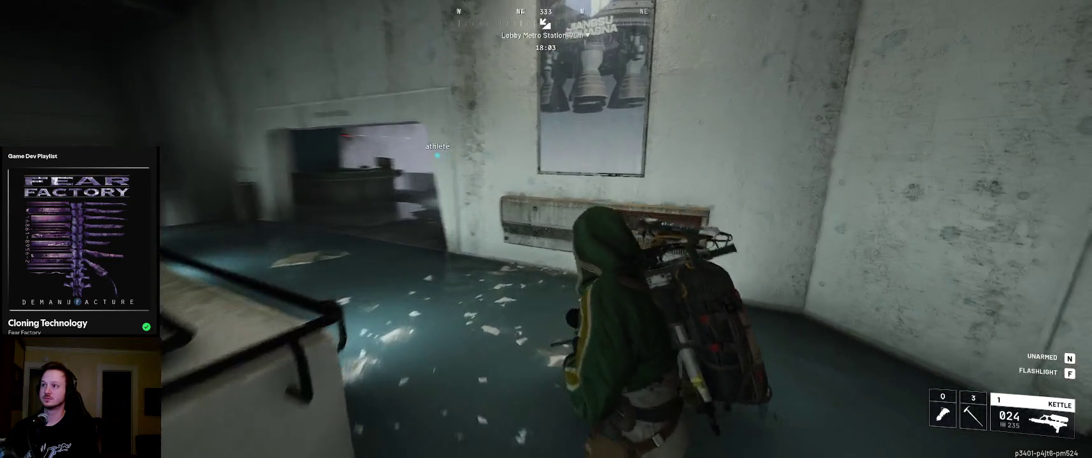
key(w)
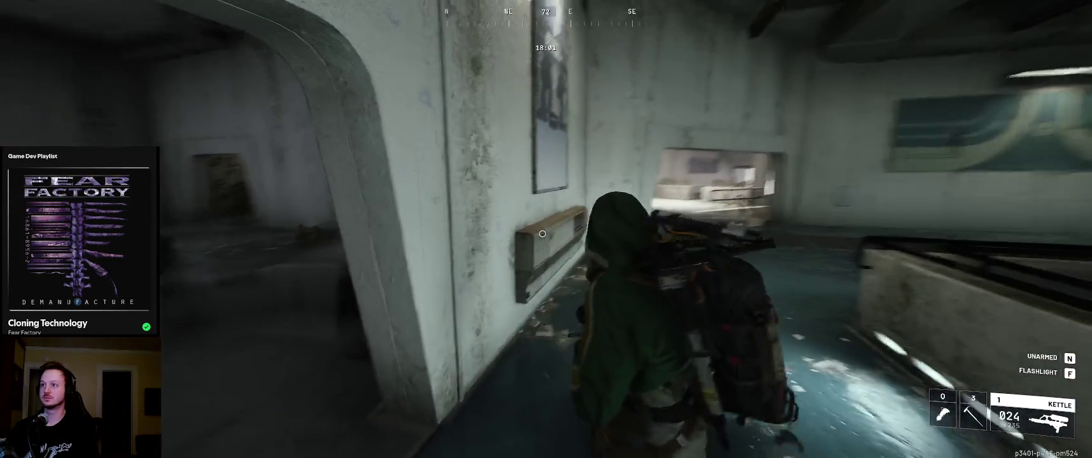
key(w)
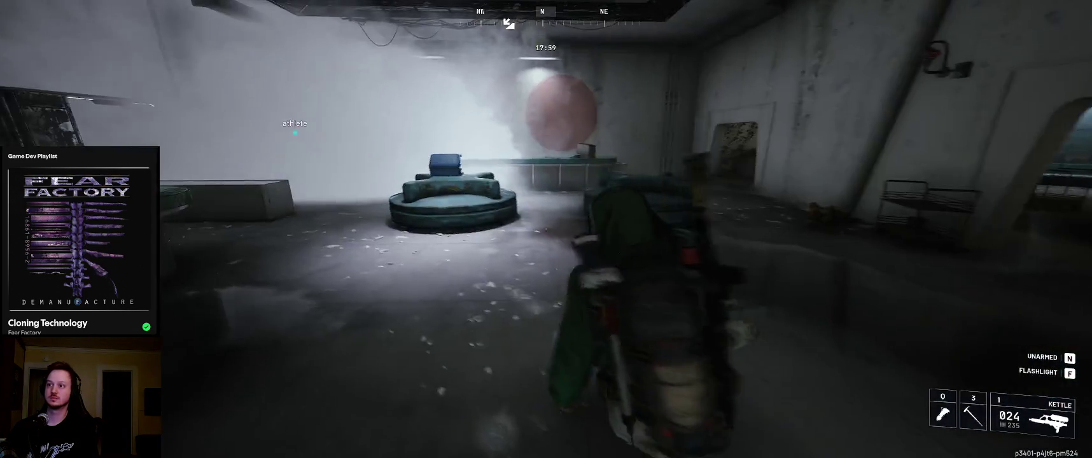
key(w)
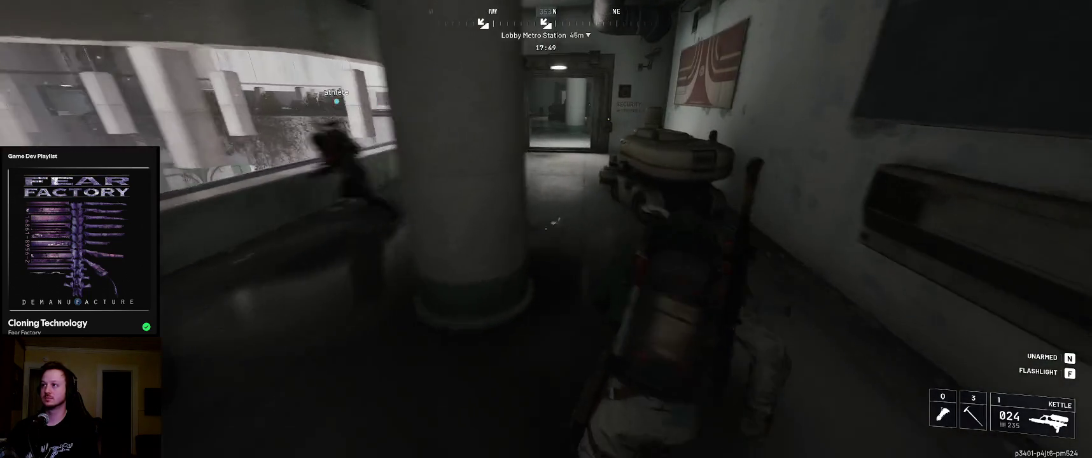
Go through the doorway into the metro hall, past the pillars and debris, to the atrium overlook
key(w)
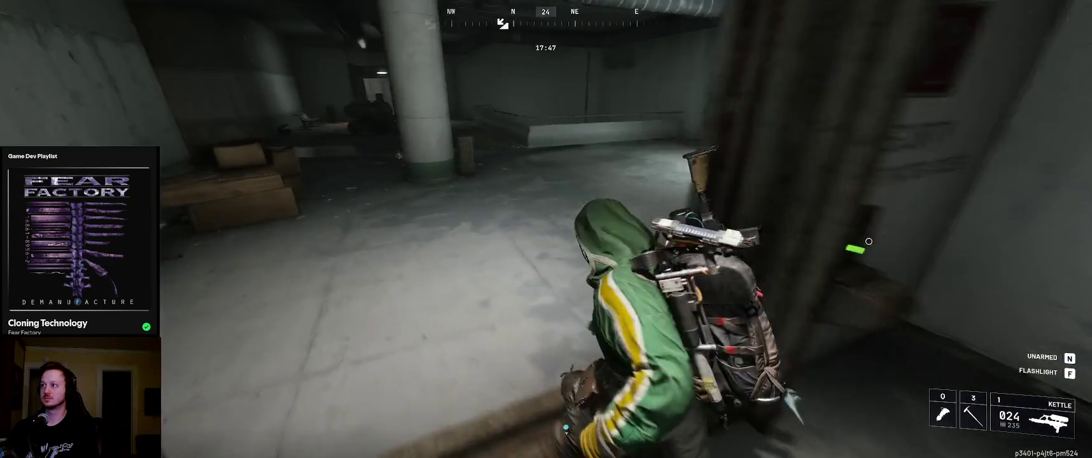
key(w)
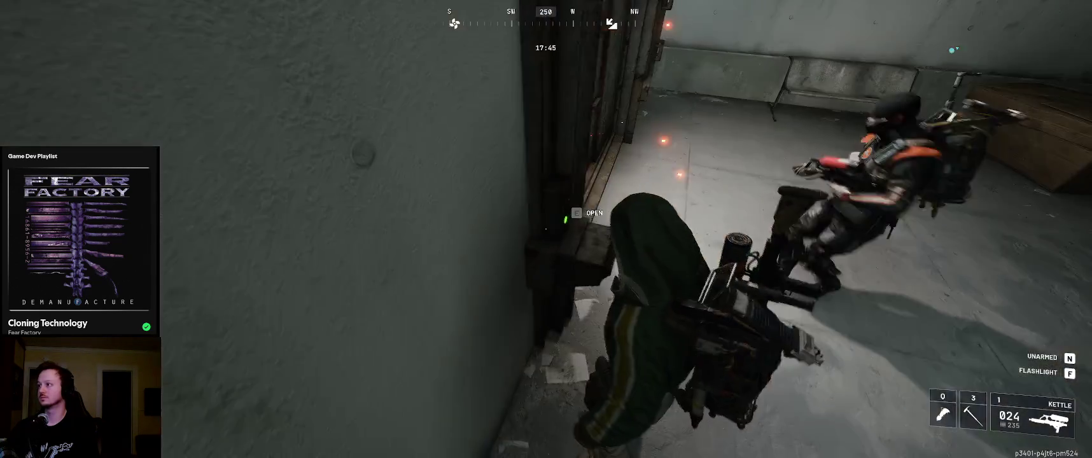
key(w)
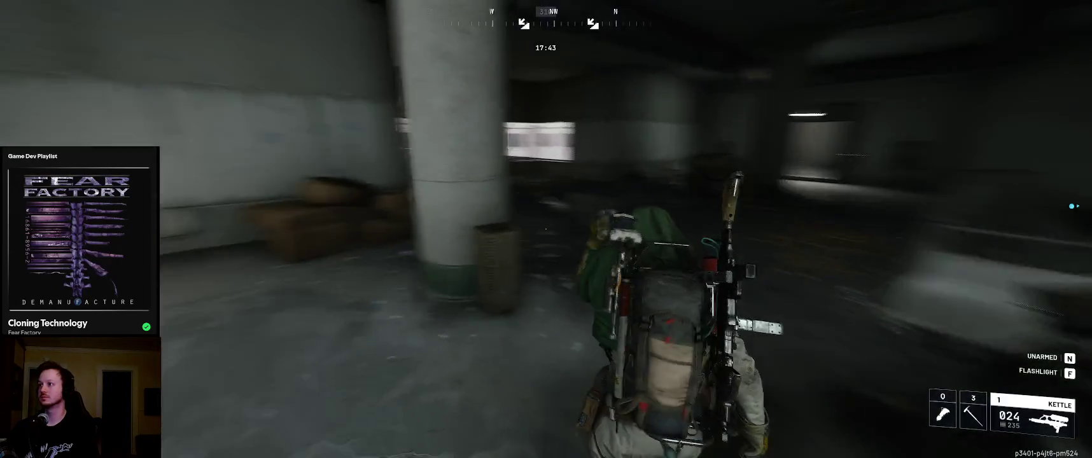
key(w)
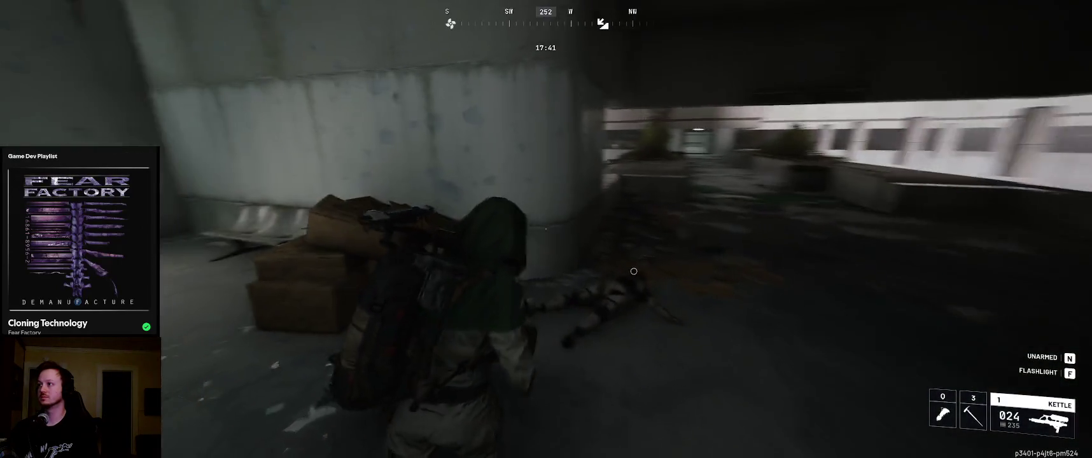
key(w)
key(w)
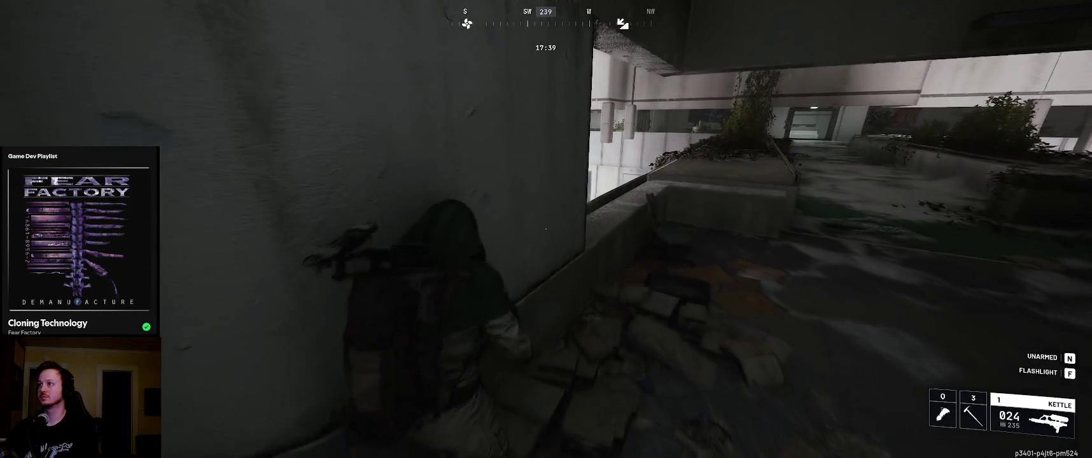
key(w)
key(w)
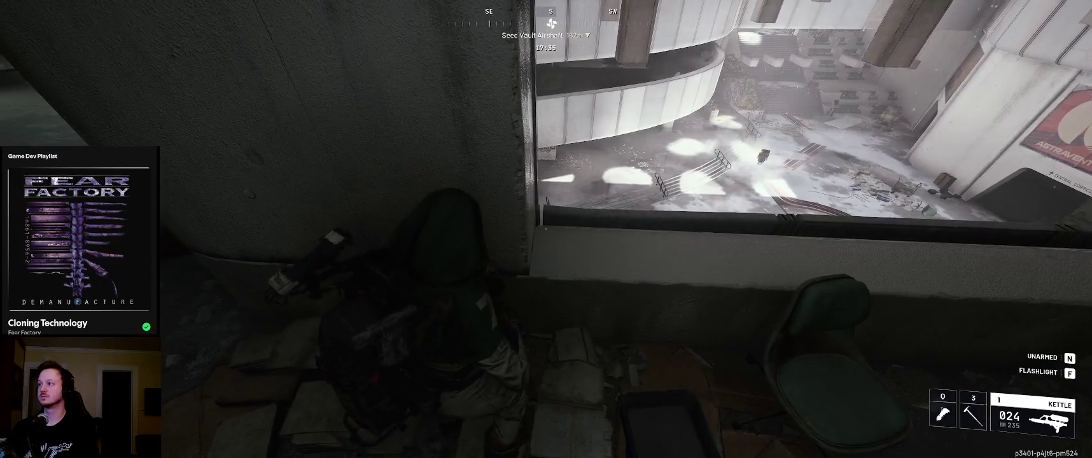
Look over the atrium from the upper-floor ledge, pick a gadget, and equip the Kettle
key(w)
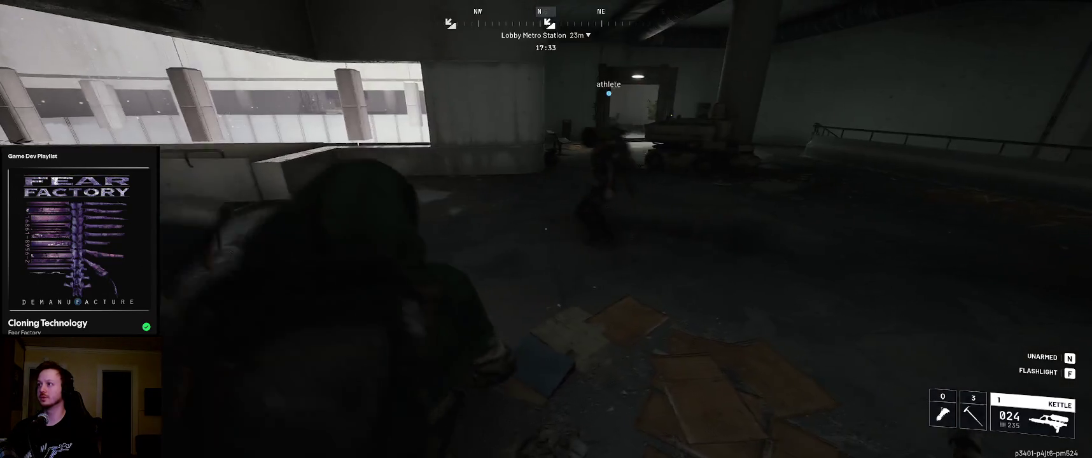
key(w)
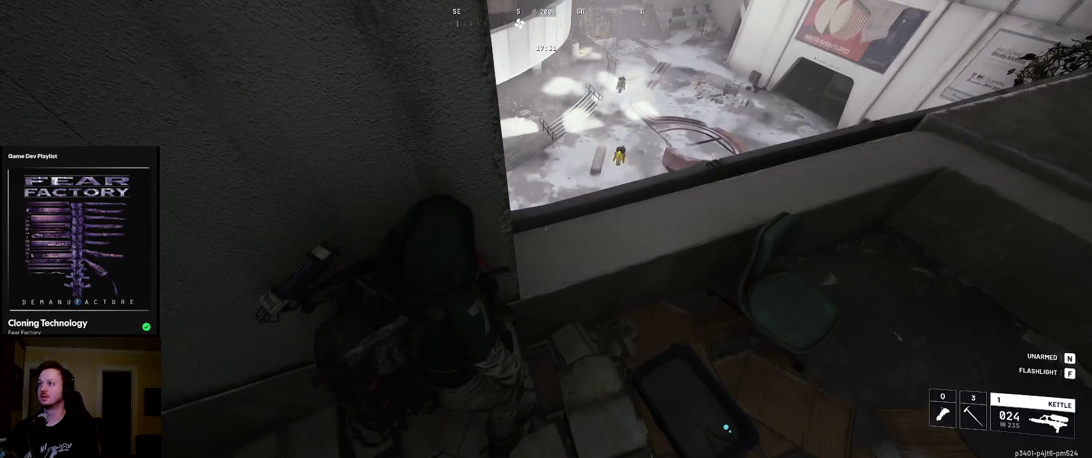
key(w)
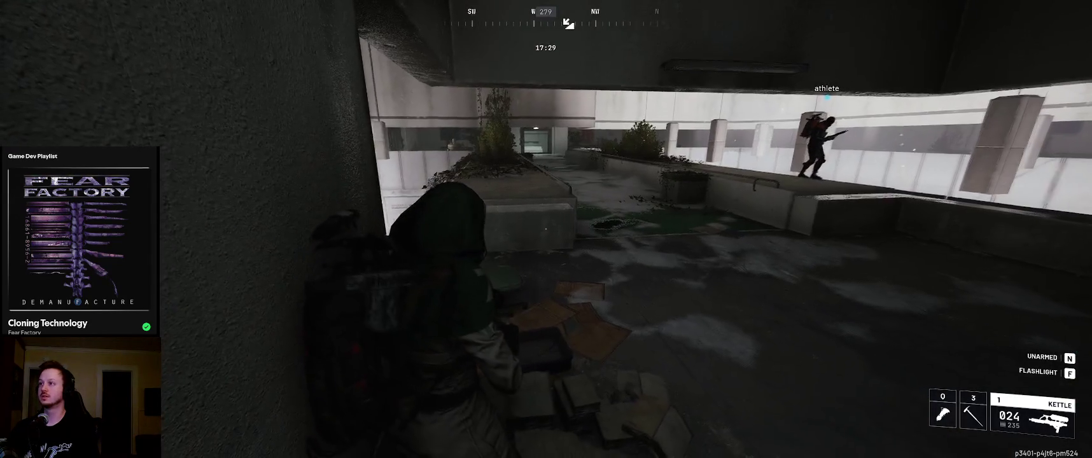
key(w)
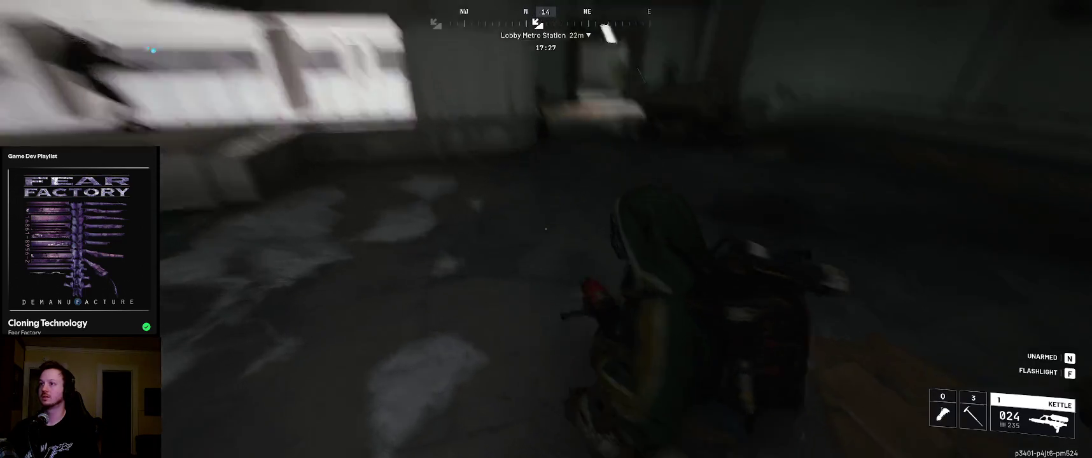
key(w)
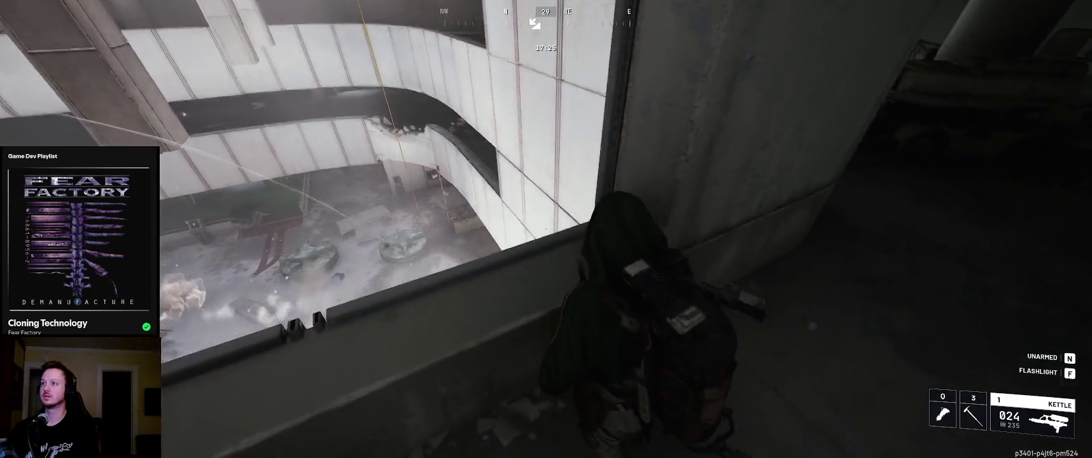
key(w)
click(646, 231)
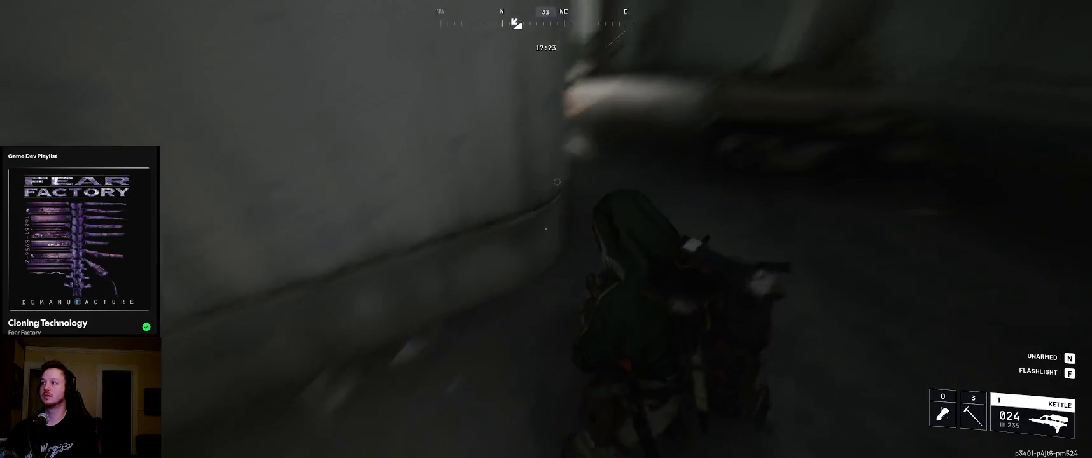
key(w)
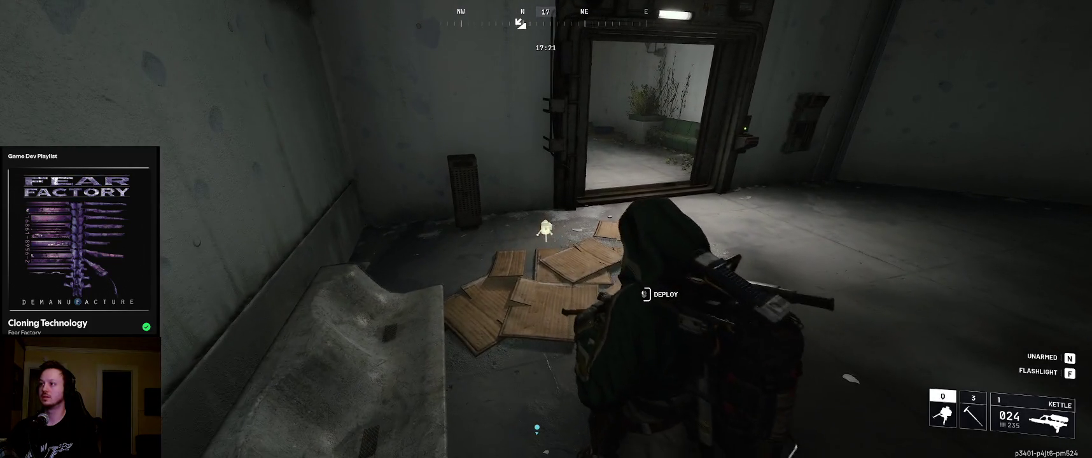
key(w)
key(1)
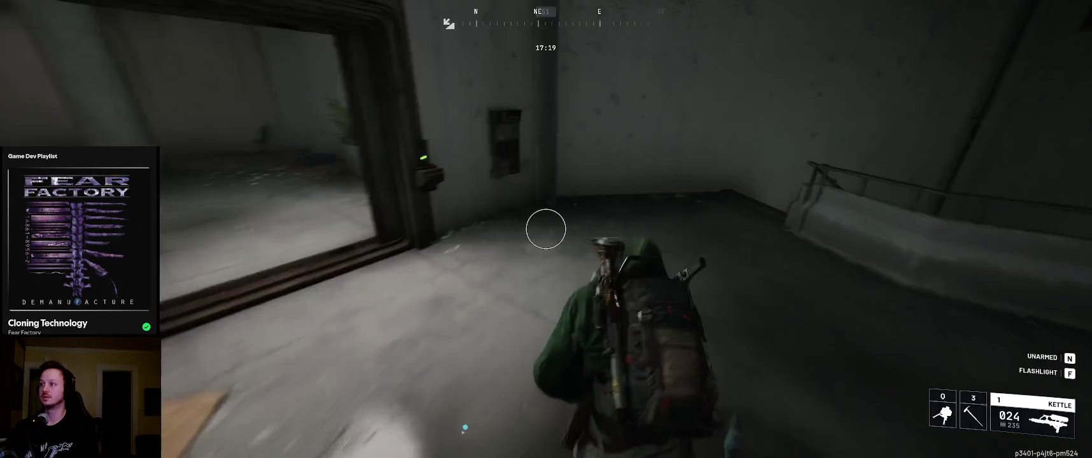
Climb the station stairwell flight by flight toward Lobby Metro Station
key(w)
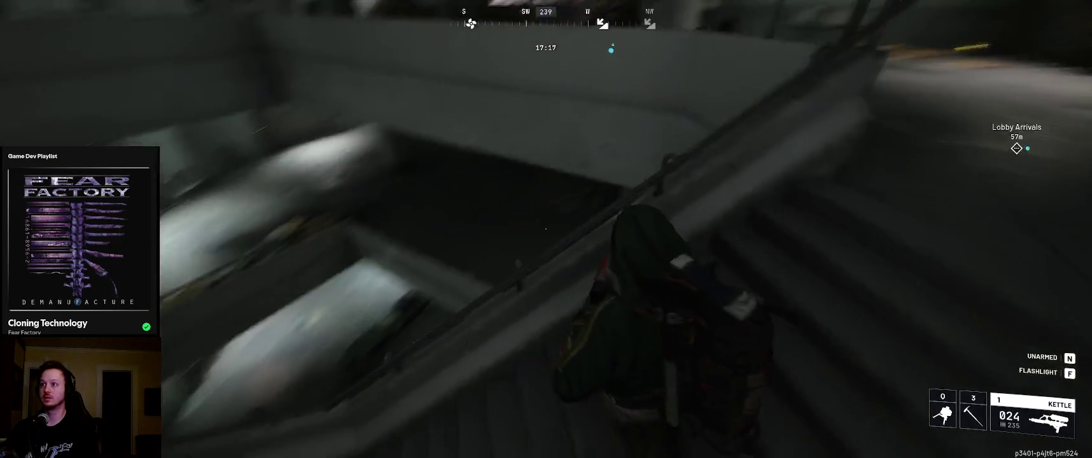
key(w)
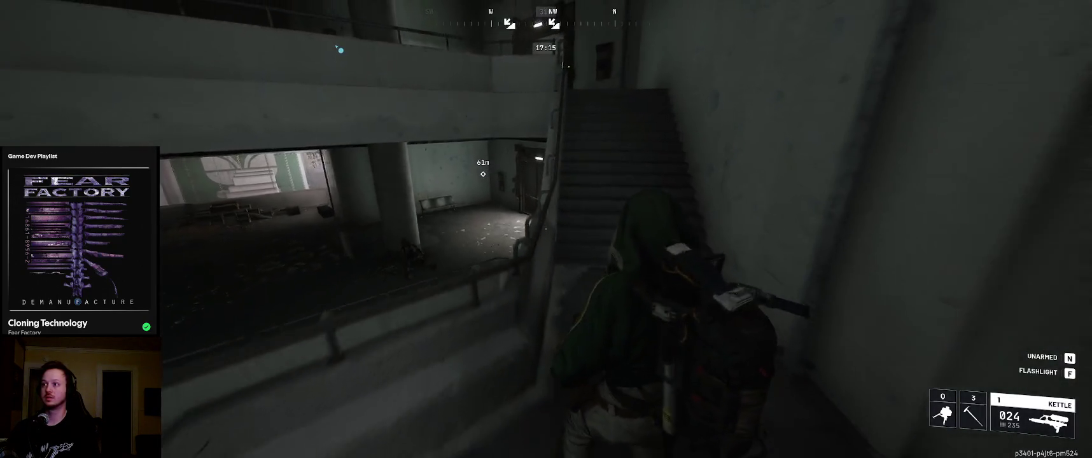
key(w)
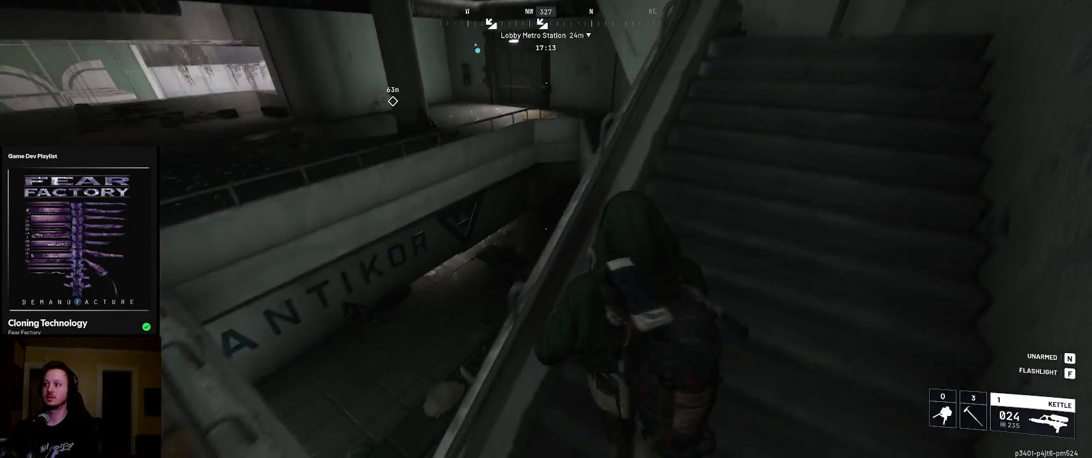
key(w)
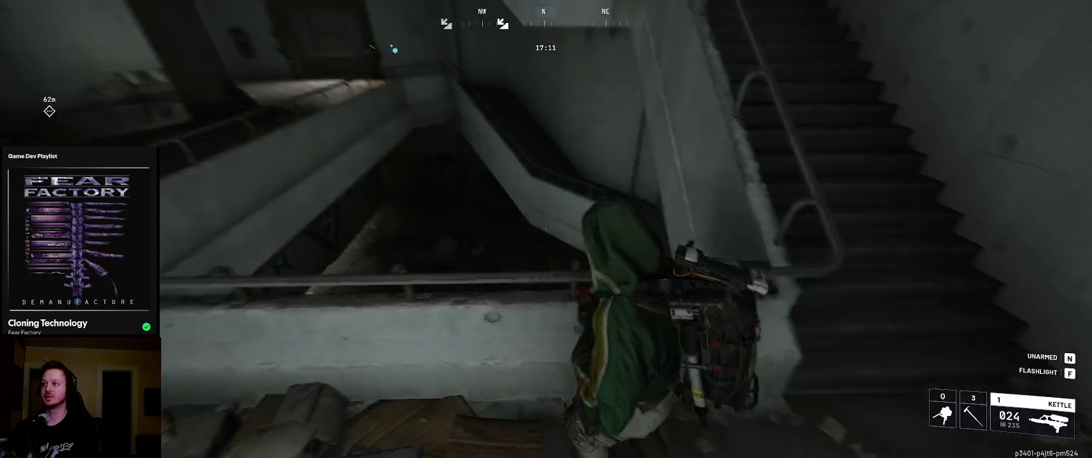
key(w)
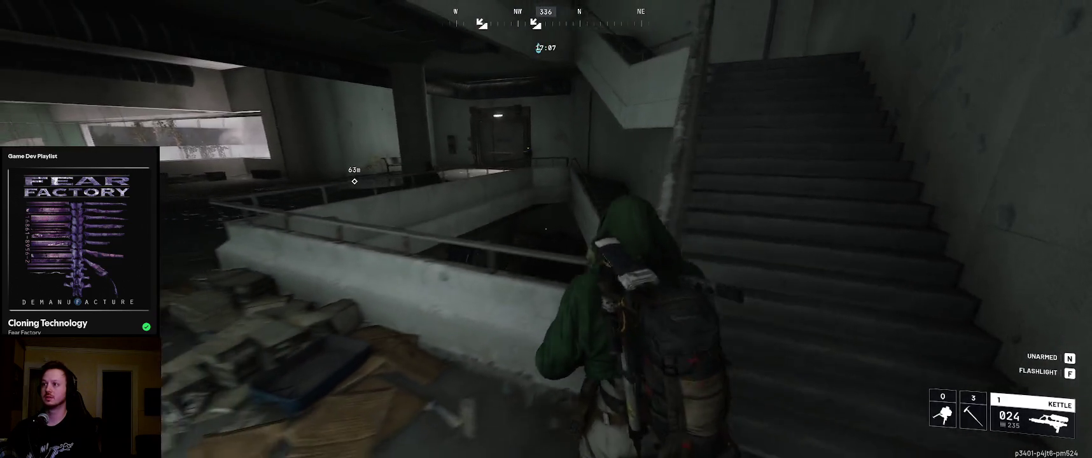
key(w)
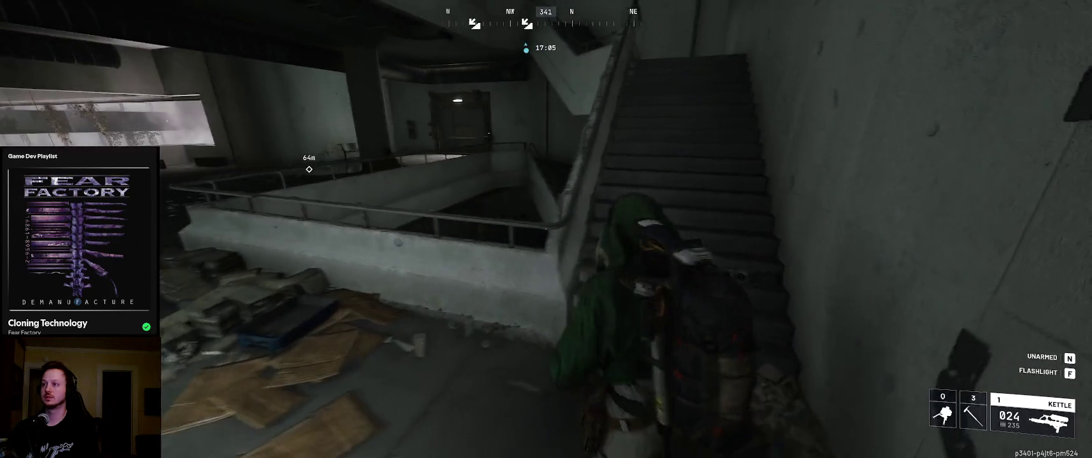
key(w)
key(w)
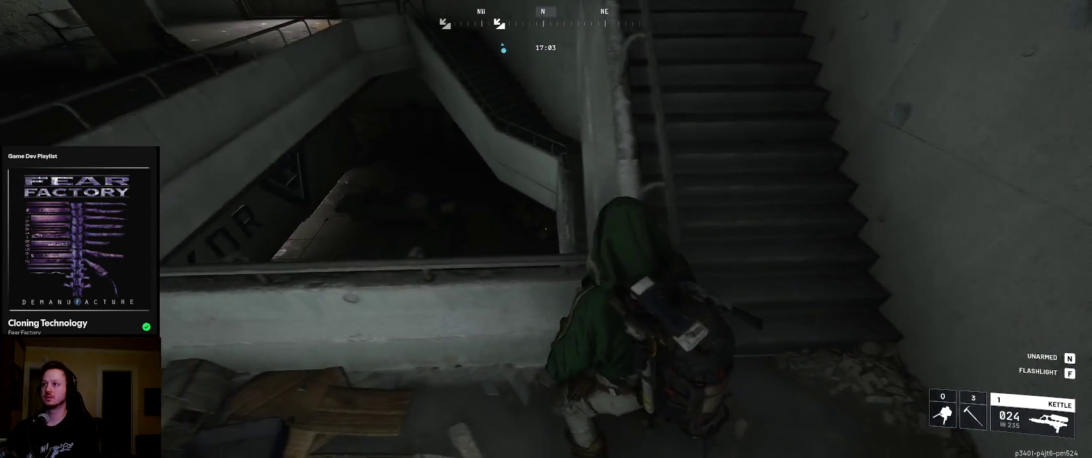
key(w)
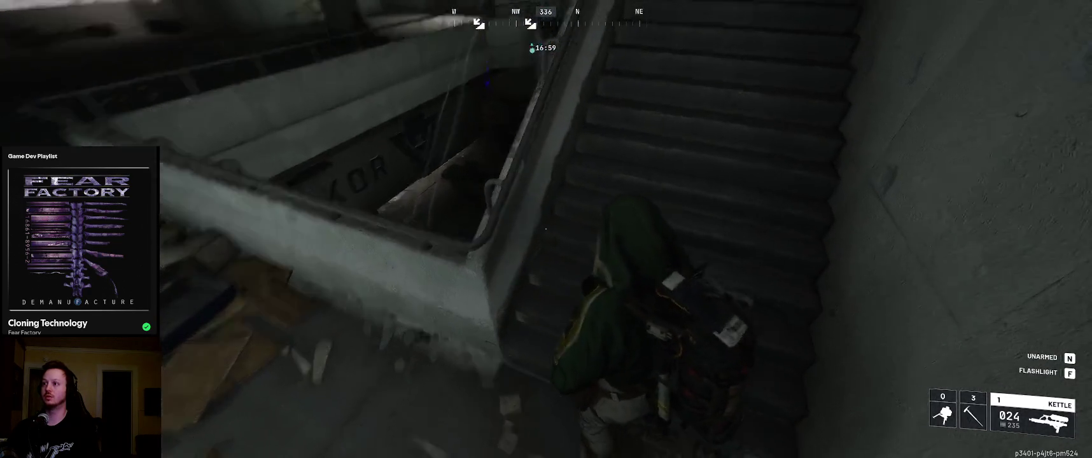
key(w)
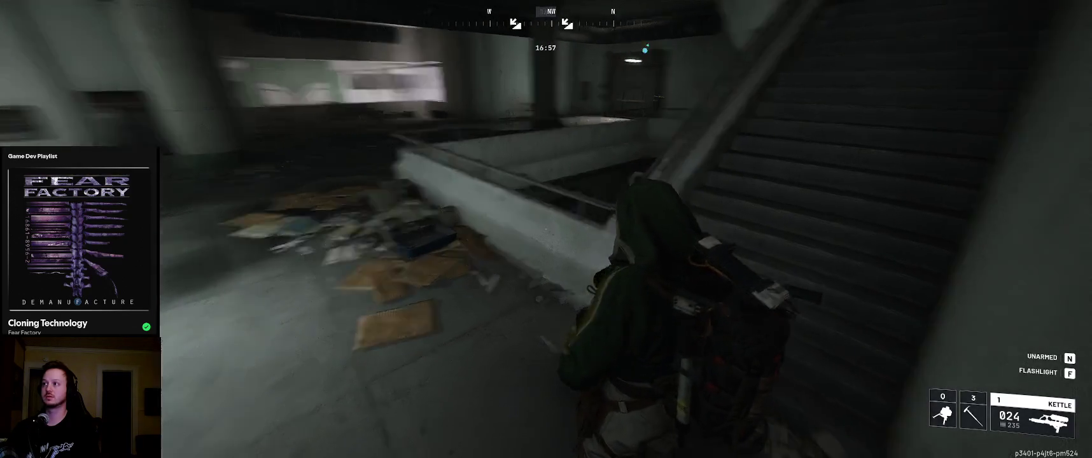
key(w)
key(w)
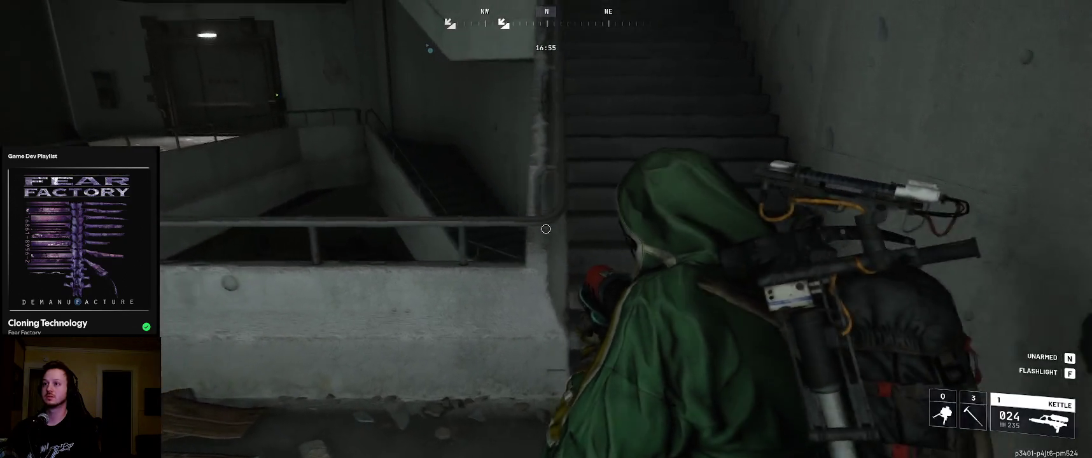
key(w)
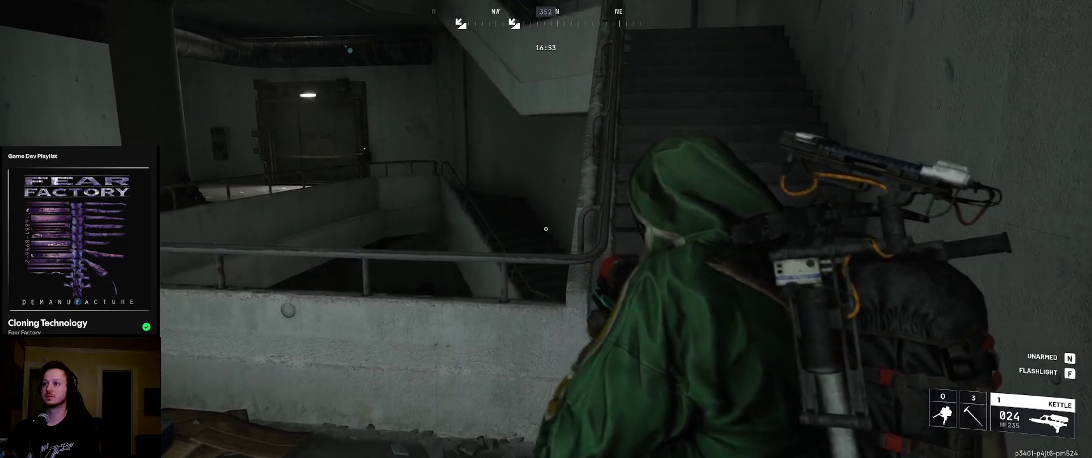
key(w)
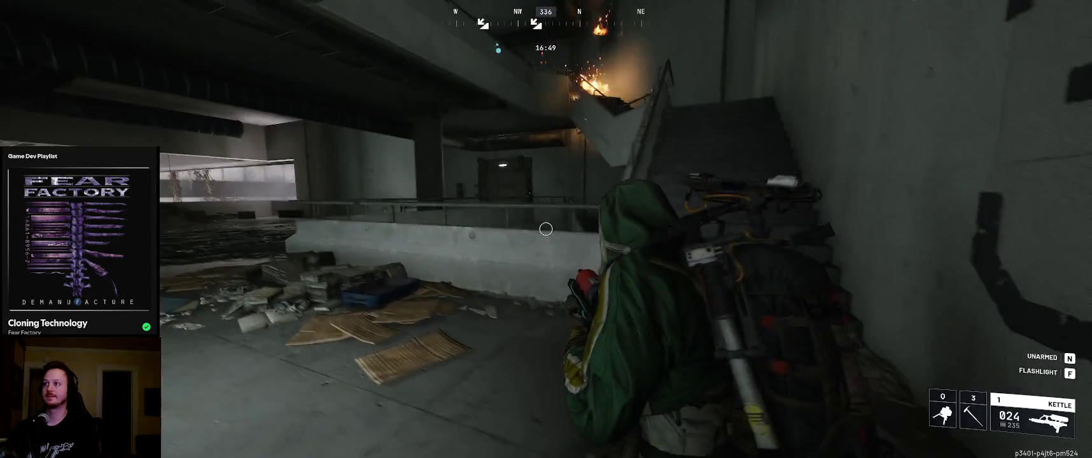
Select the Jolt Mine from the item wheel and deploy it on the ledge beside the stairs
key(g)
key(w)
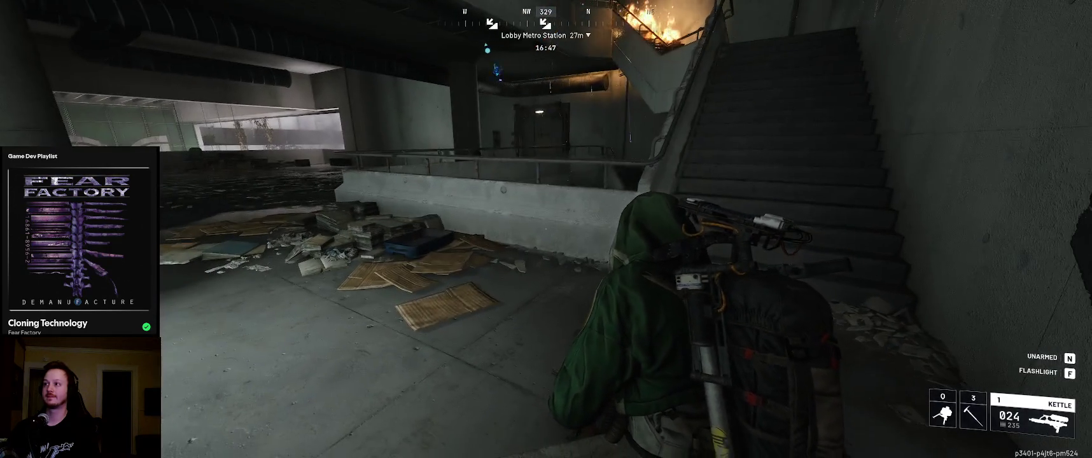
key(g)
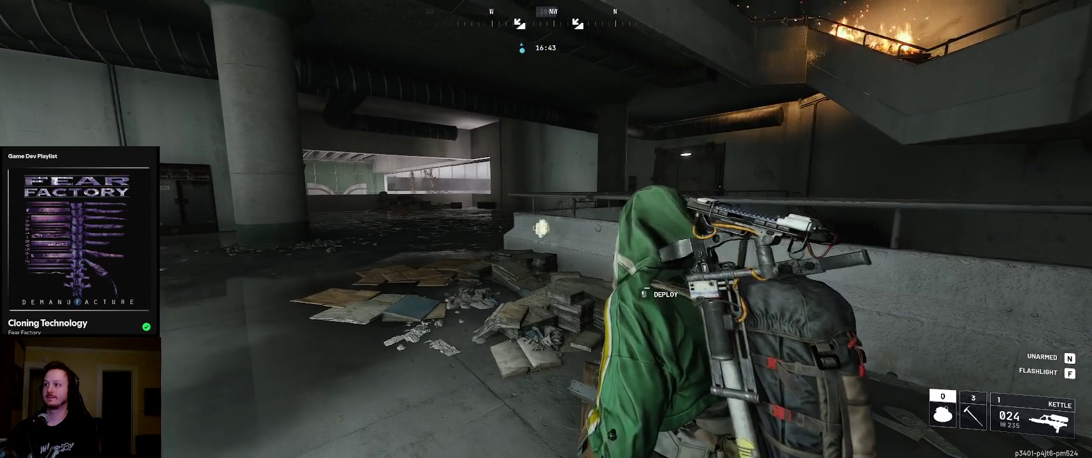
click(545, 229)
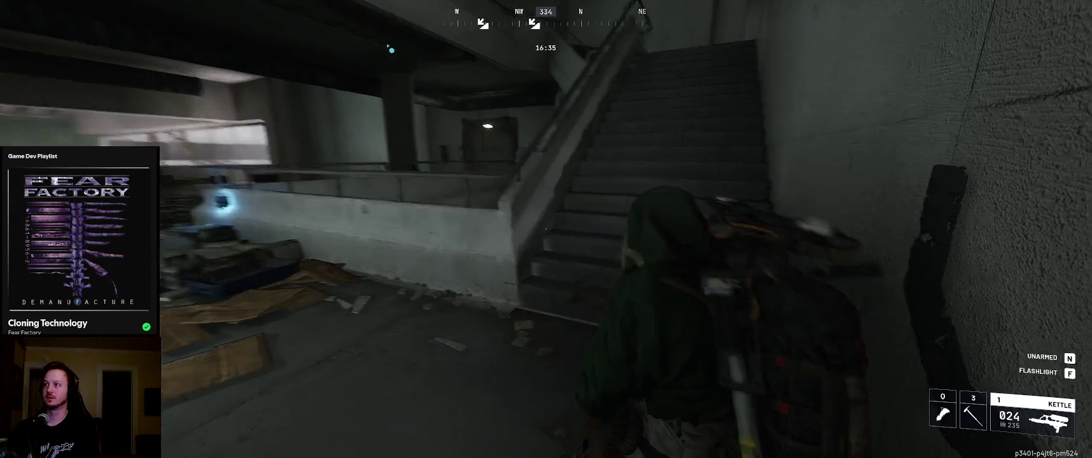
key(g)
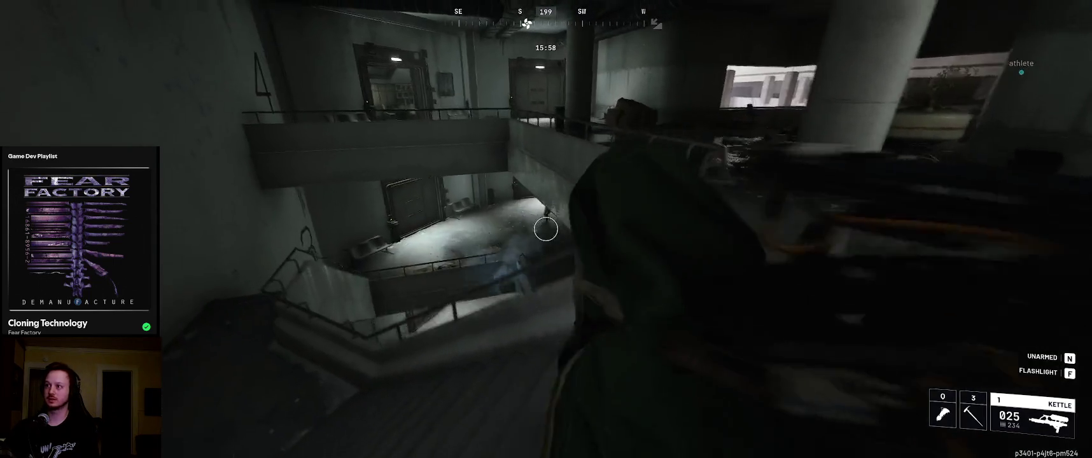
Fire the Kettle repeatedly at the enemy raider on the floor below
click(546, 229)
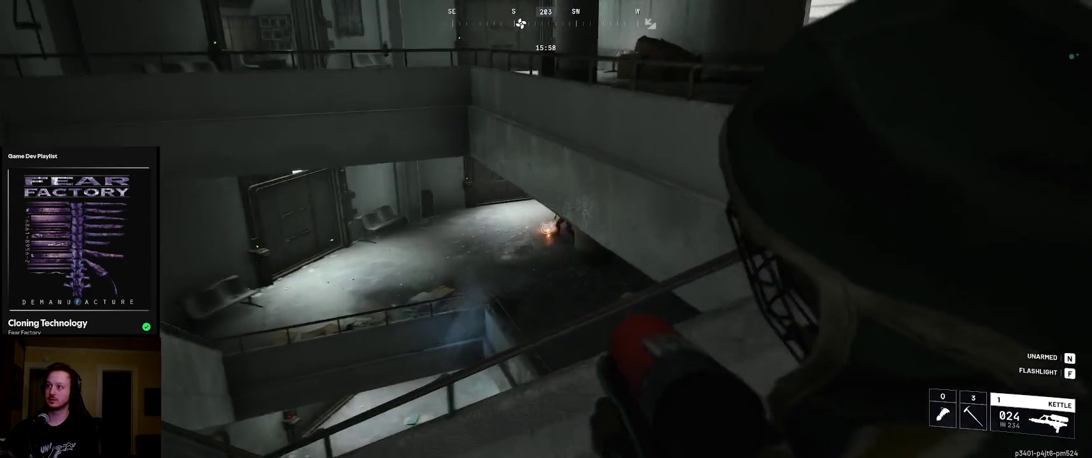
click(547, 229)
click(546, 229)
click(546, 229)
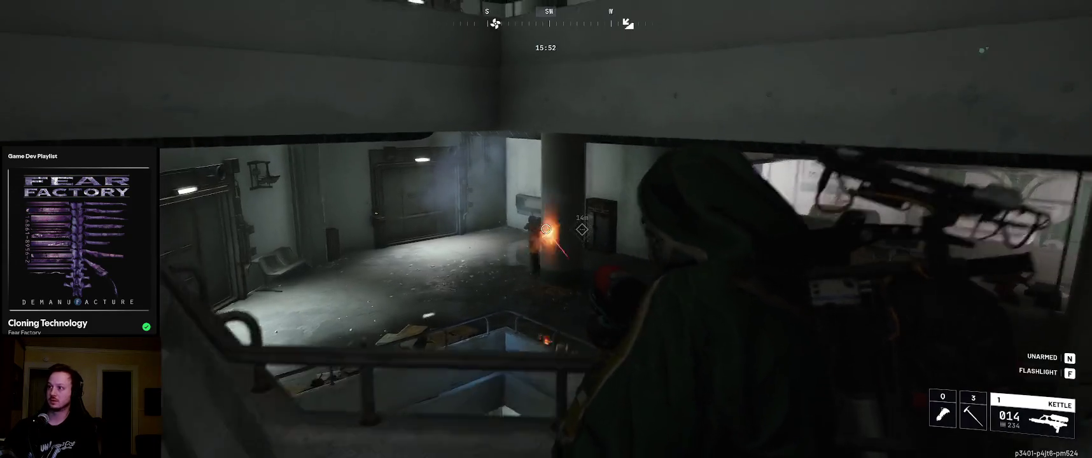
Drop to the lower floor and keep shooting the enemy by the pillar until they go down
key(w)
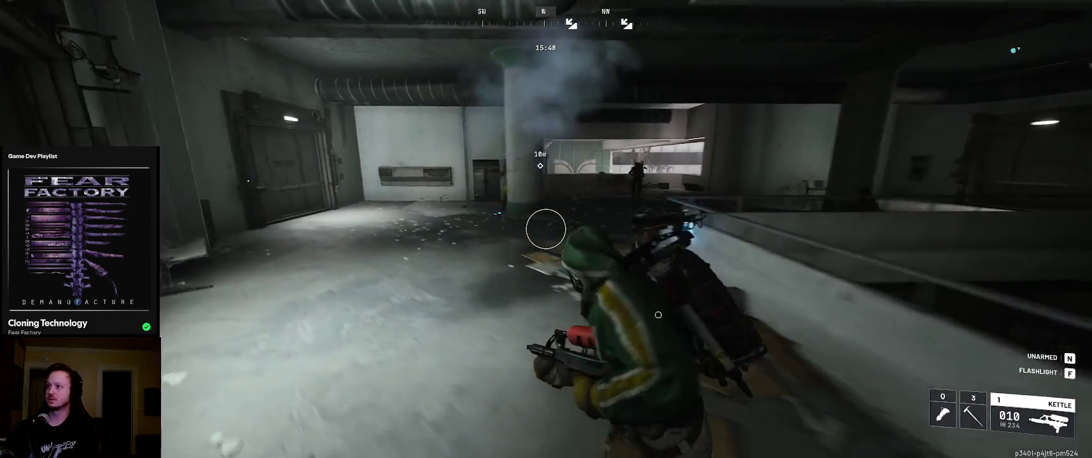
click(546, 229)
click(546, 229)
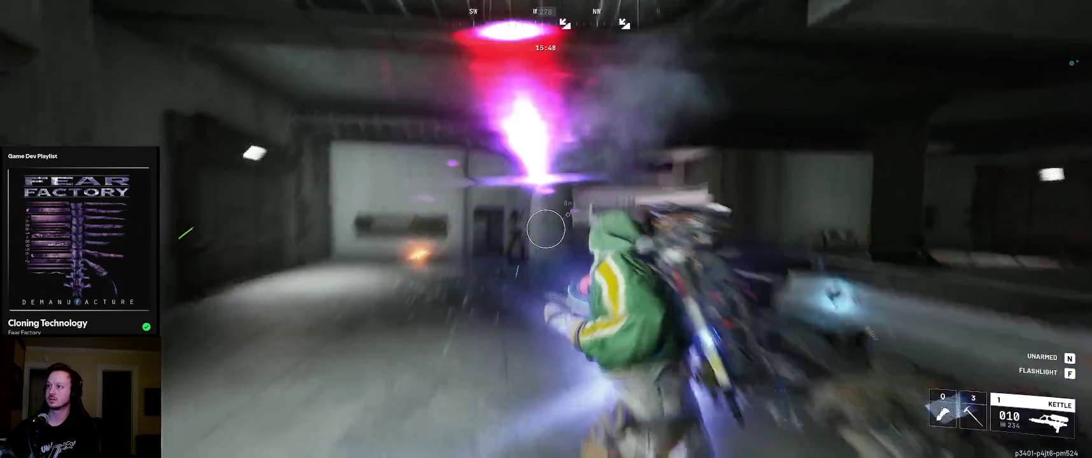
click(546, 230)
click(546, 229)
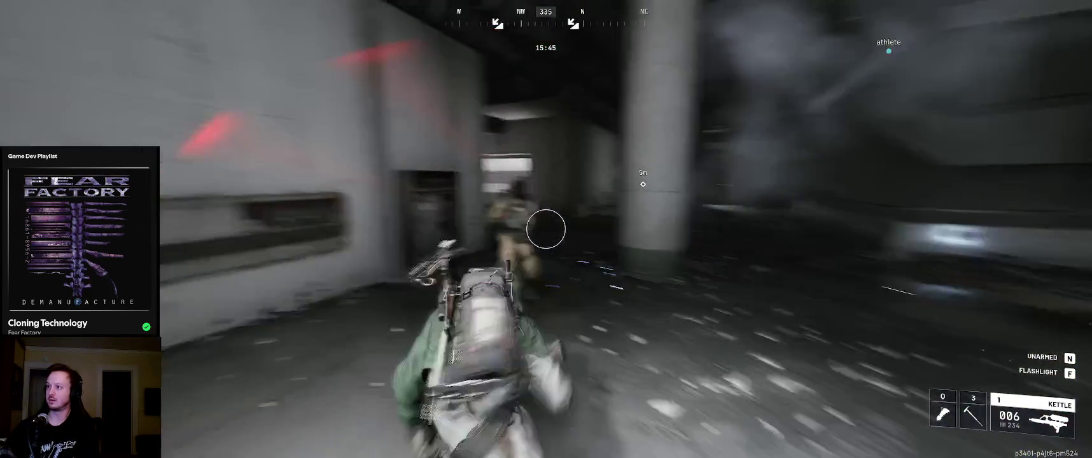
click(546, 229)
click(546, 229)
click(546, 229)
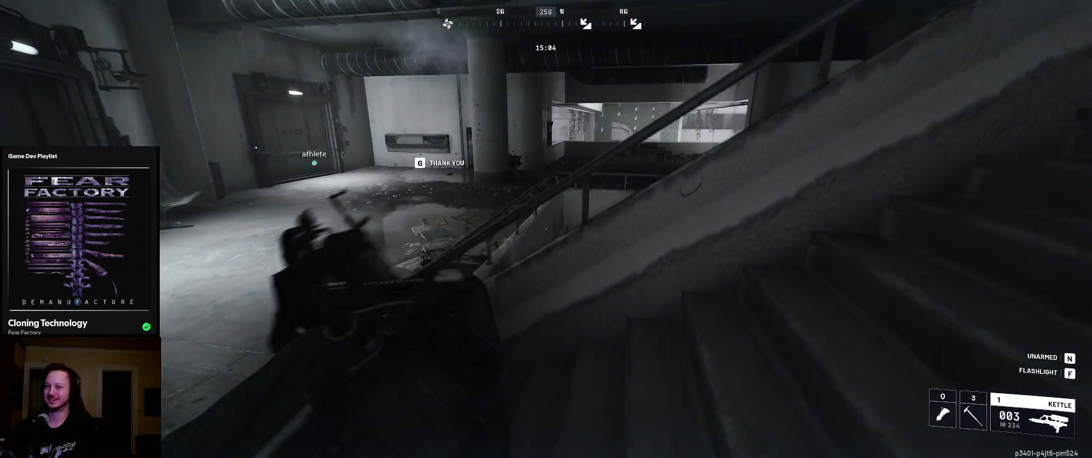
Go down to the downed raider on the debris pile, knock them out, and search the body
key(w)
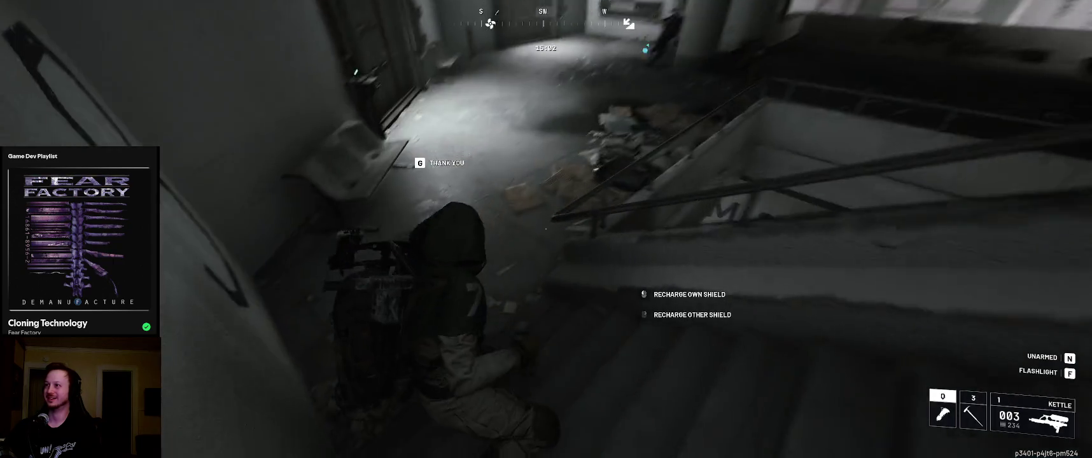
key(w)
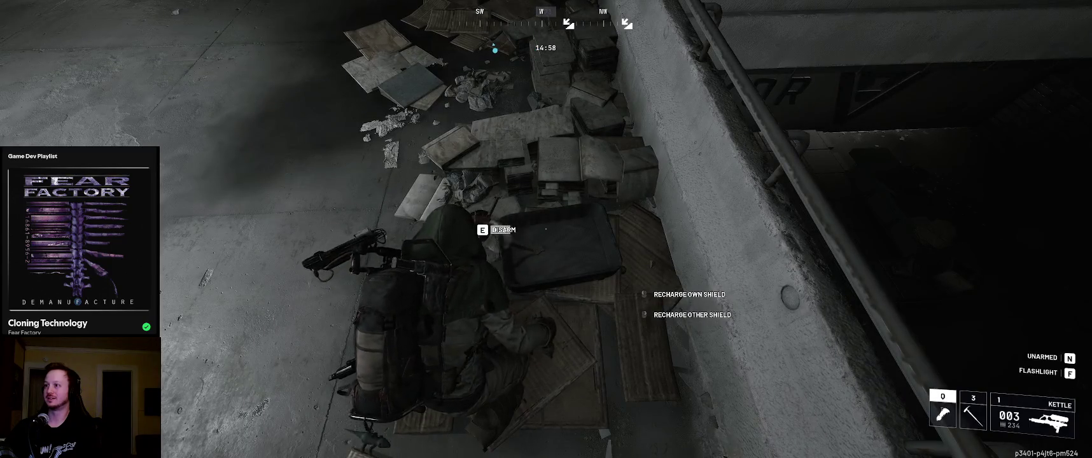
key(s)
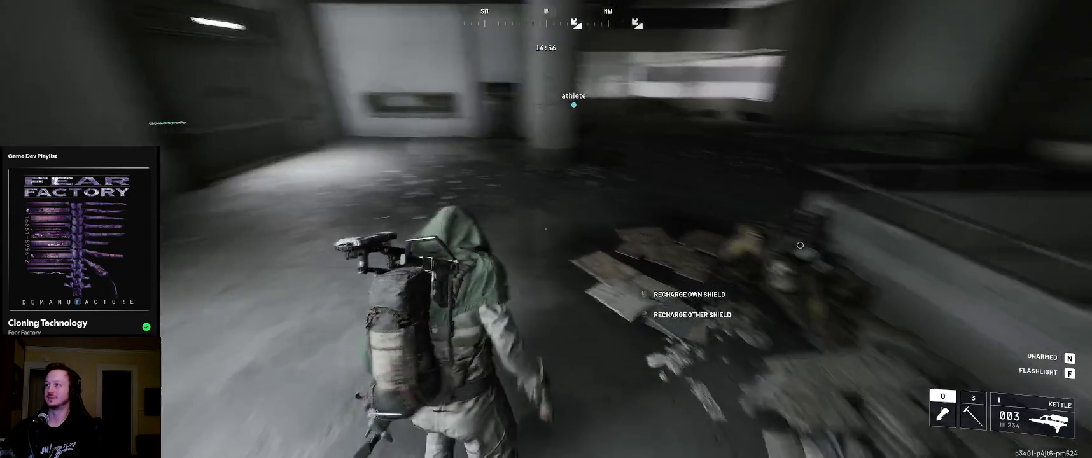
key(w)
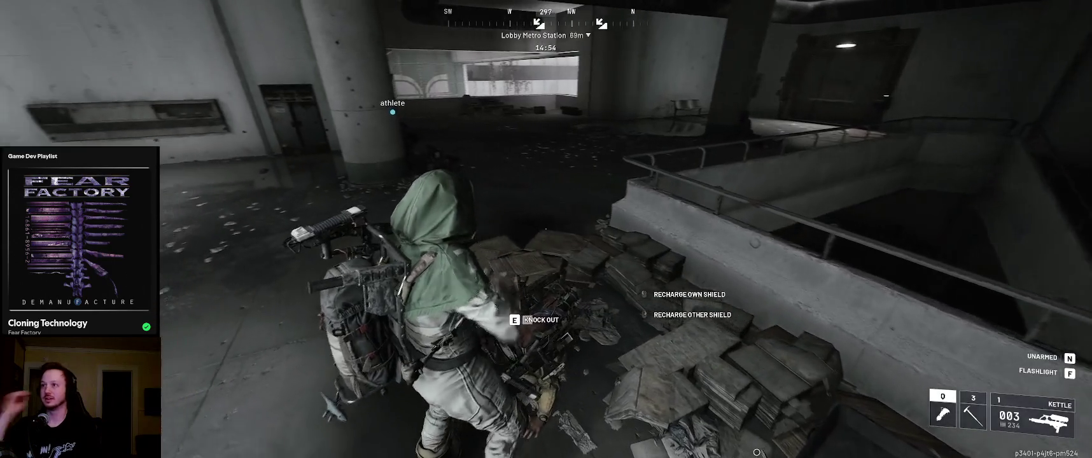
key(w)
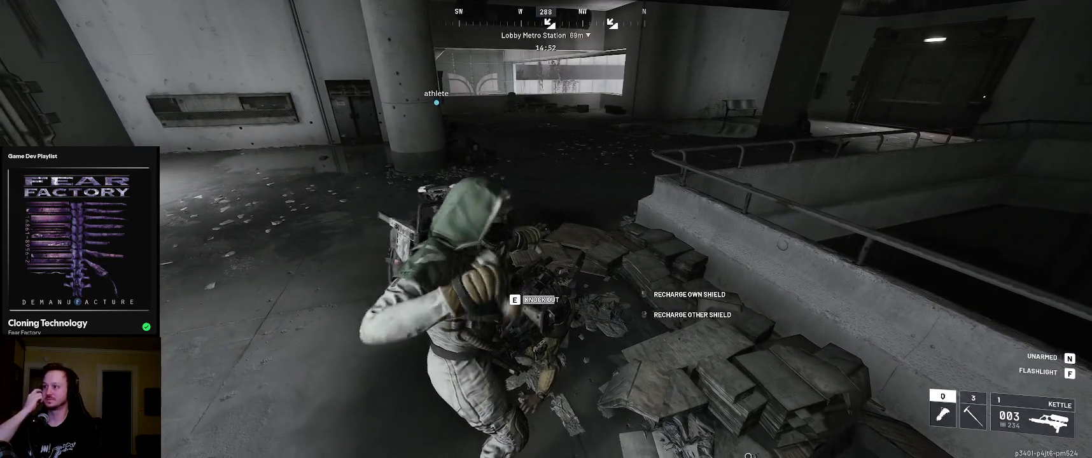
key(e)
key(q)
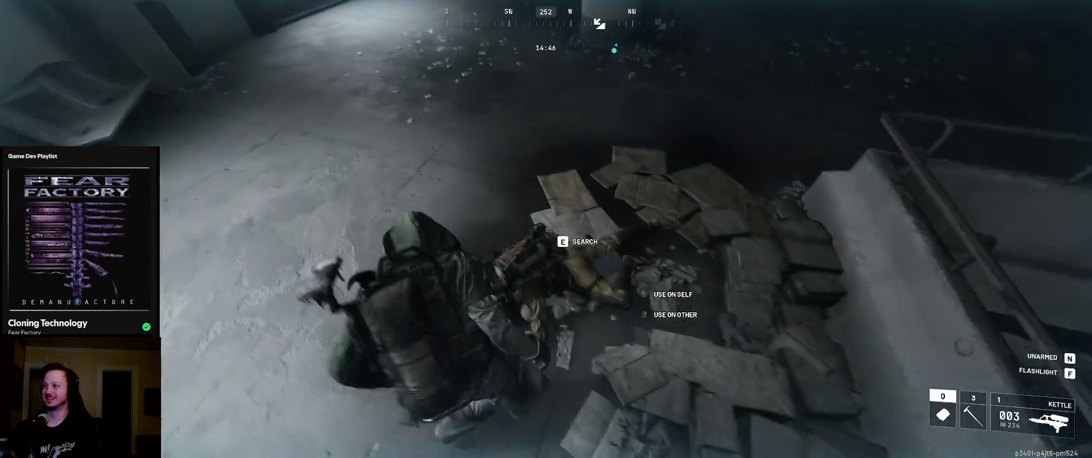
key(e)
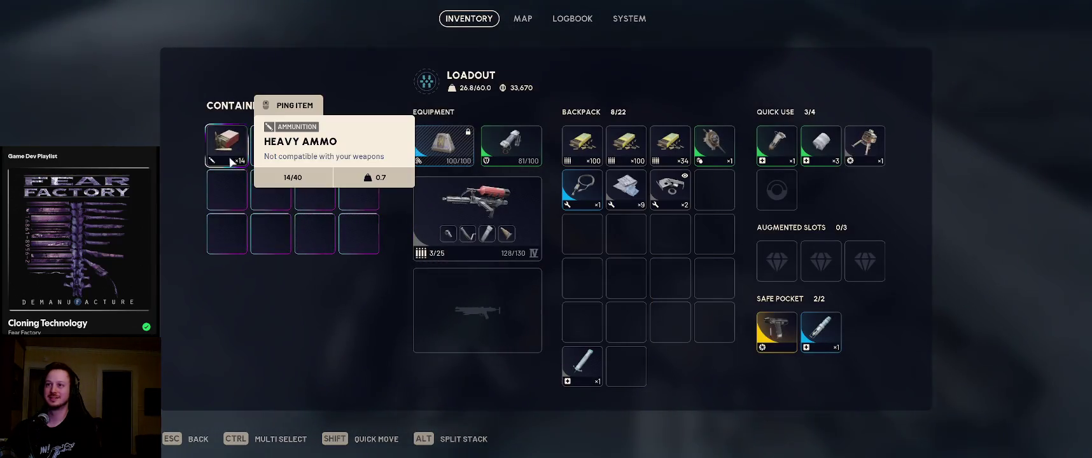
Loot the Light Gun Parts, Medium Shield, Anvil, Crude Explosives, bottles and Defibrillator into the backpack
shift+click(270, 146)
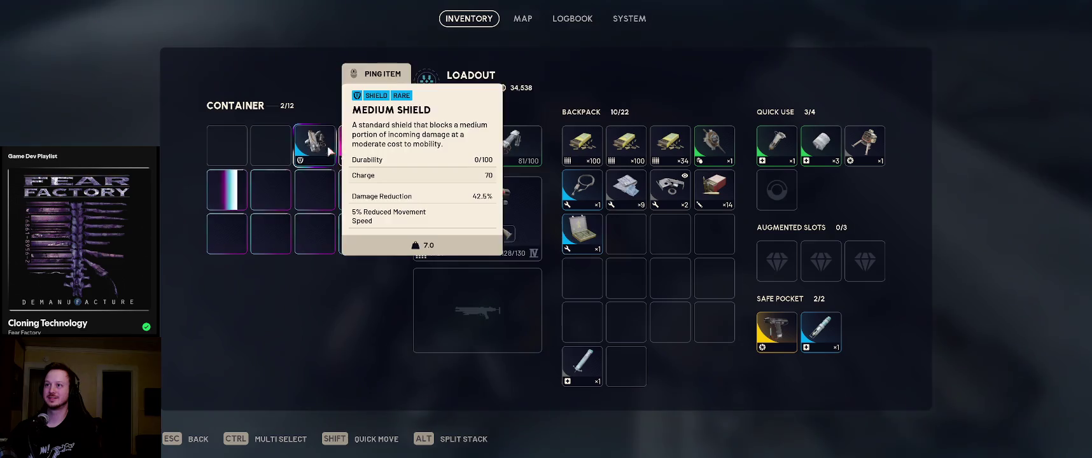
shift+click(324, 154)
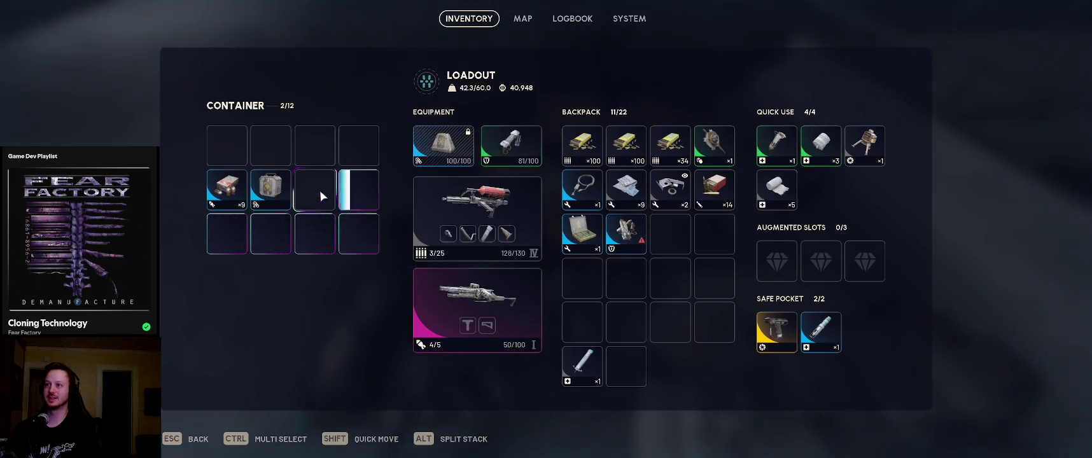
shift+click(226, 189)
shift+click(359, 189)
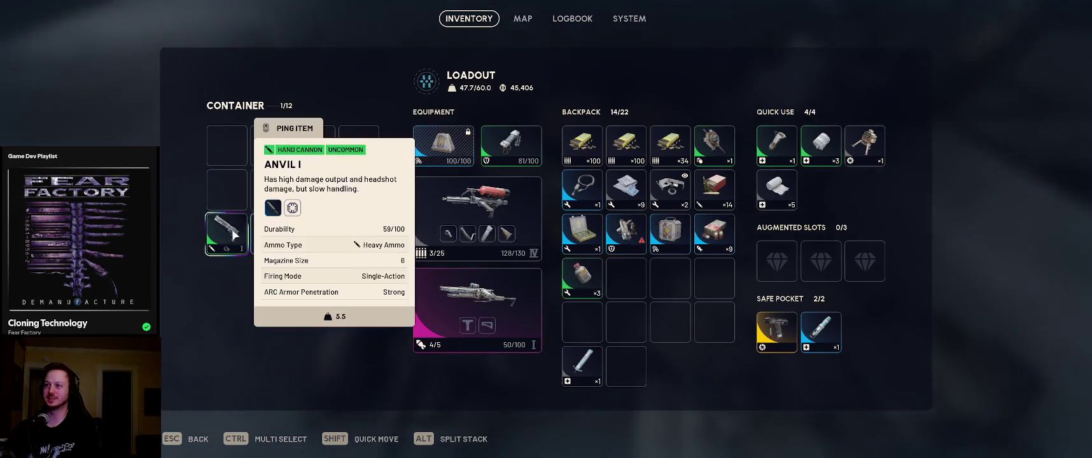
shift+click(279, 234)
shift+click(311, 233)
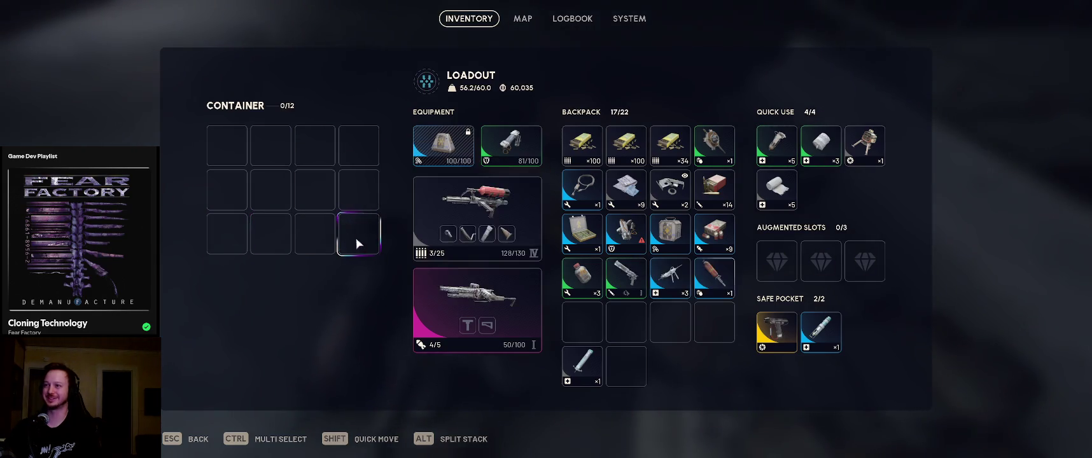
Close the loot screen and check the quick-use wheel and the Vita Shot in the inventory
key(Escape)
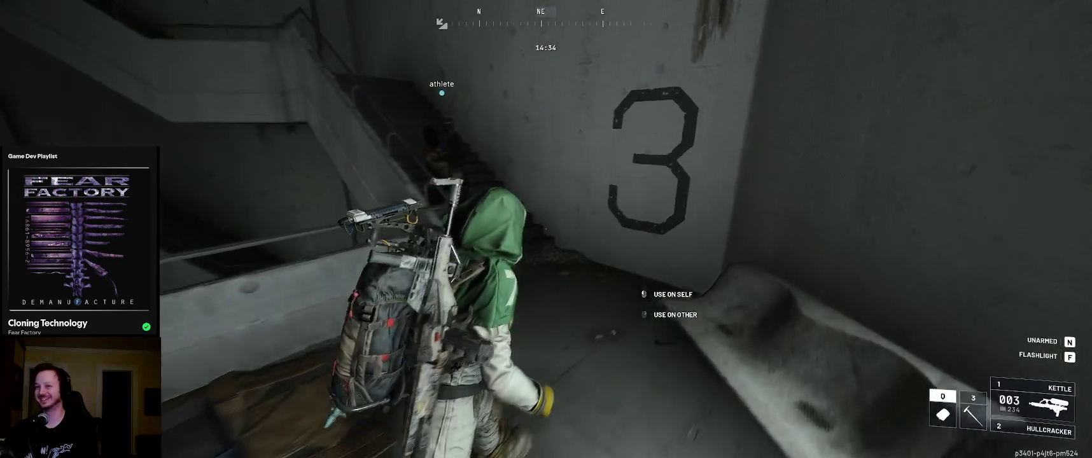
key(q)
key(Tab)
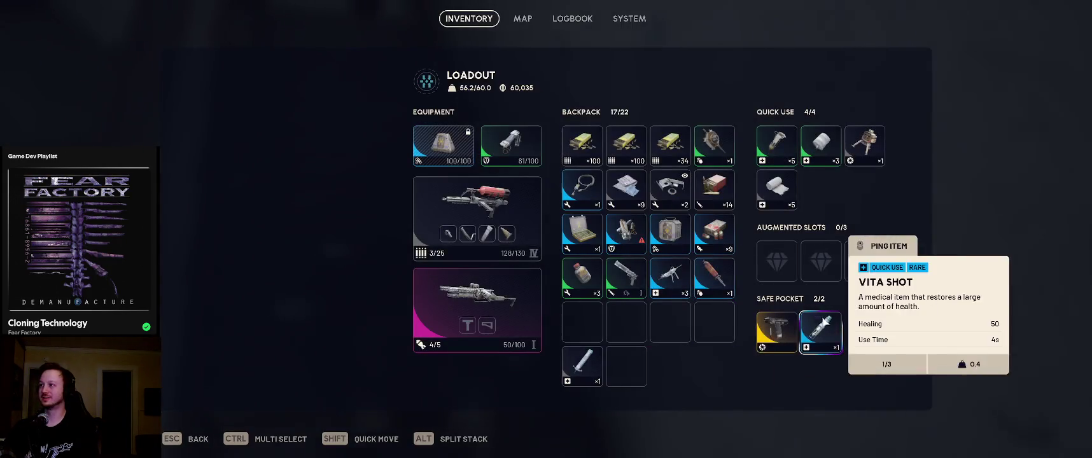
key(Tab)
Ready the healing item, descend the stairs, and reload the Kettle near the doorway
key(q)
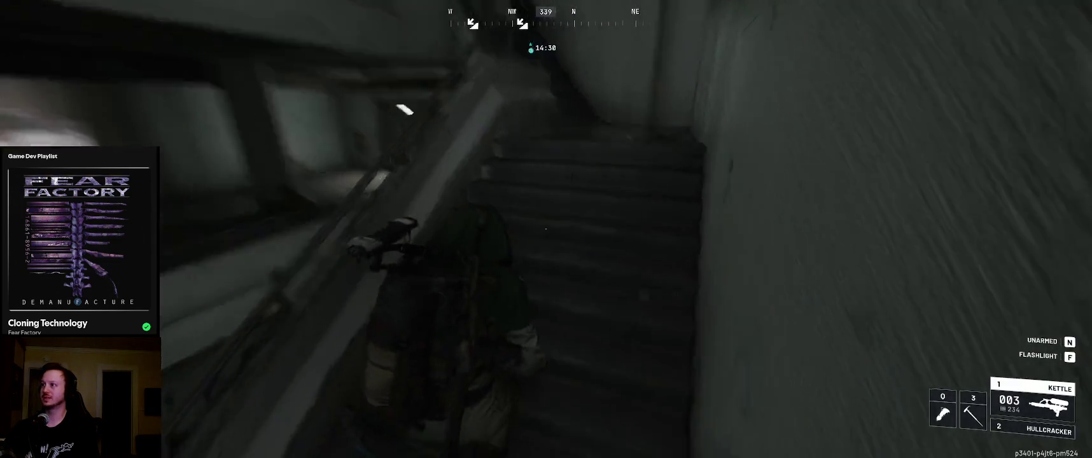
key(0)
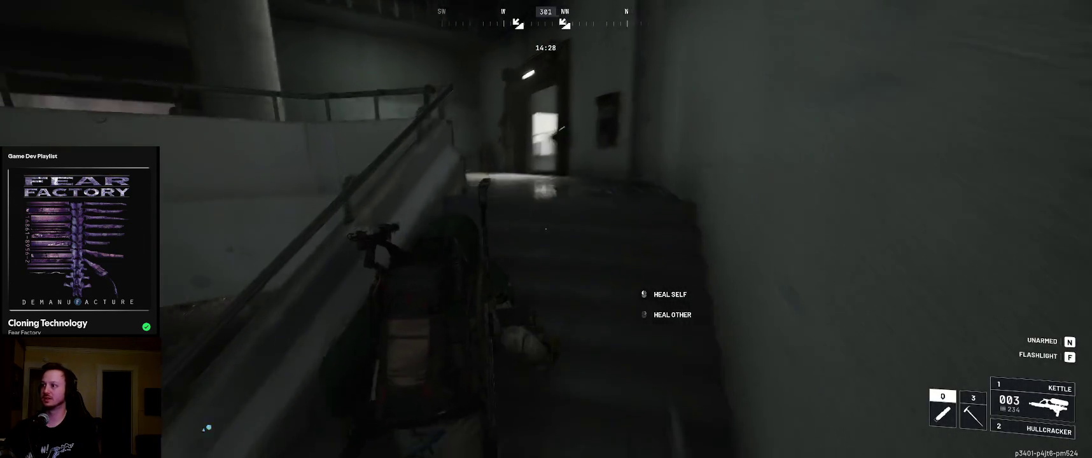
key(w)
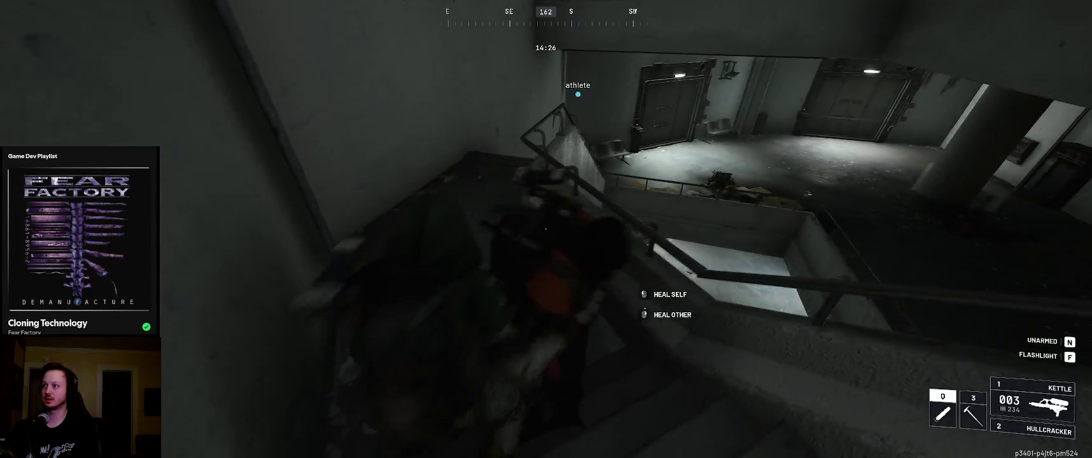
key(w)
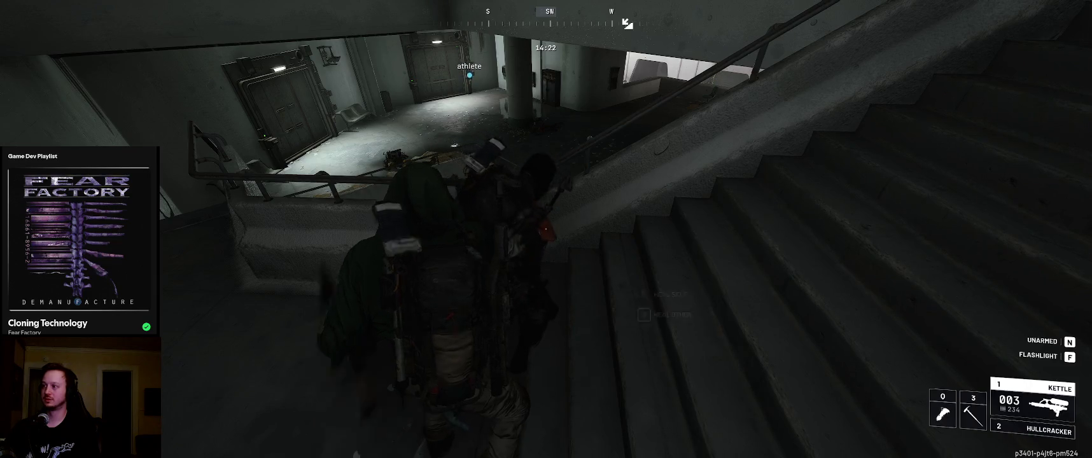
key(w)
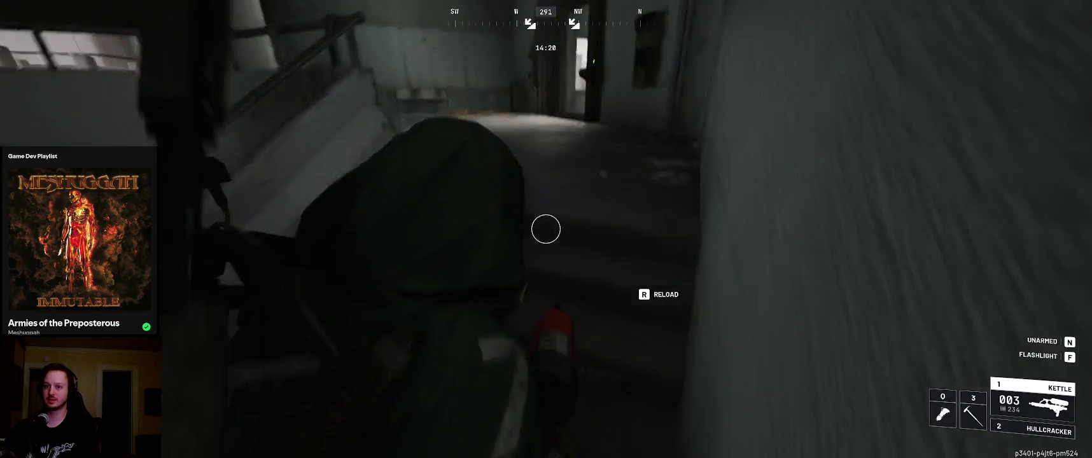
key(w)
key(r)
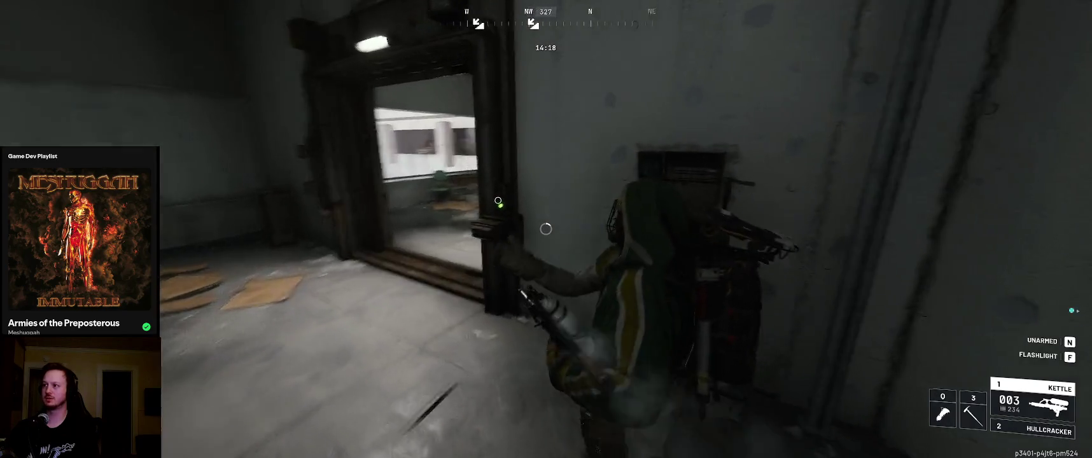
key(w)
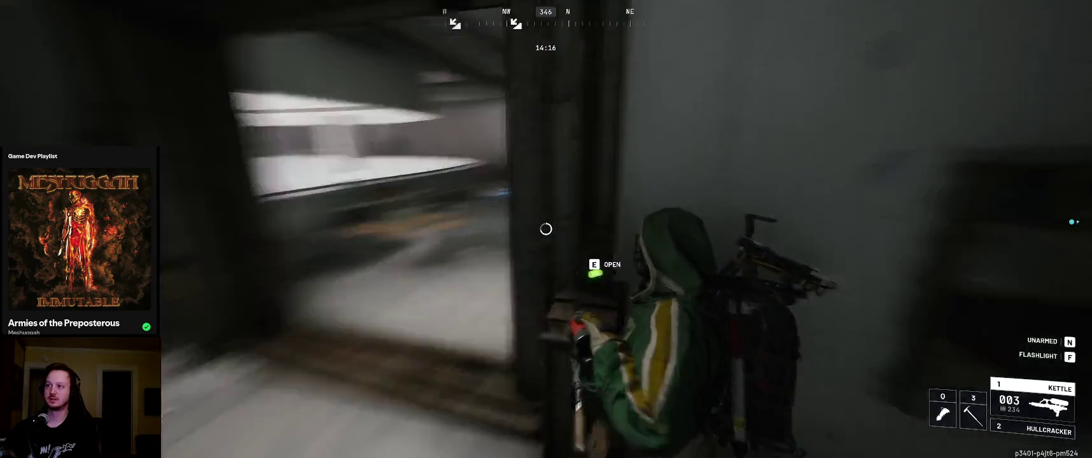
Switch to the Hullcracker, reload it, aim over the atrium, then switch back to the Kettle
key(w)
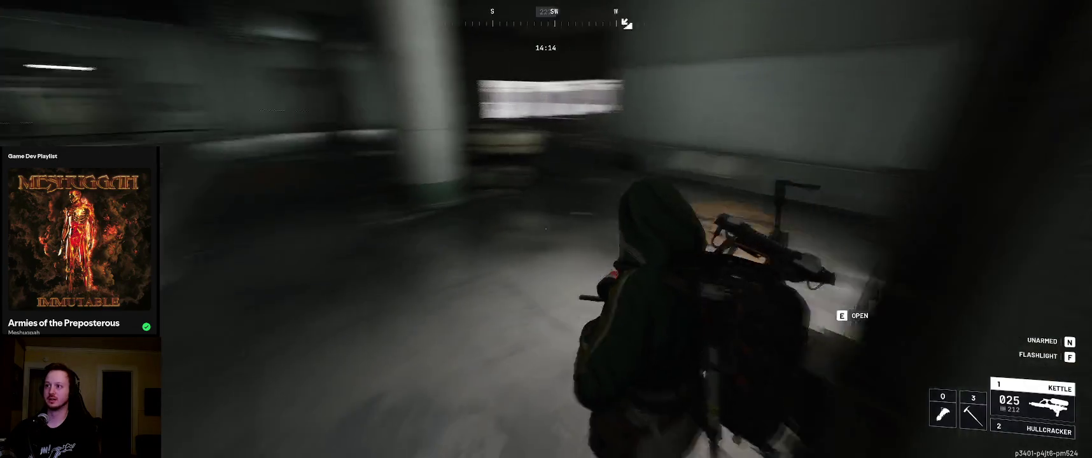
key(2)
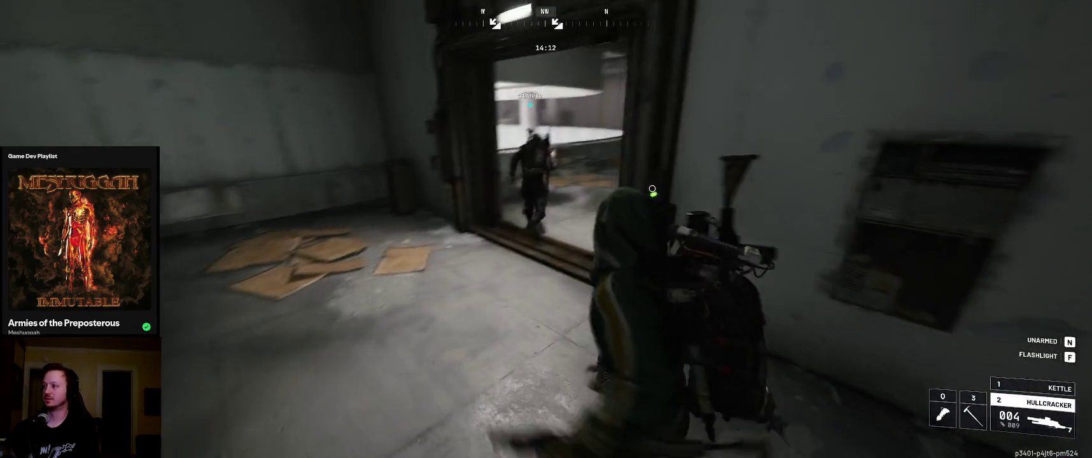
key(w)
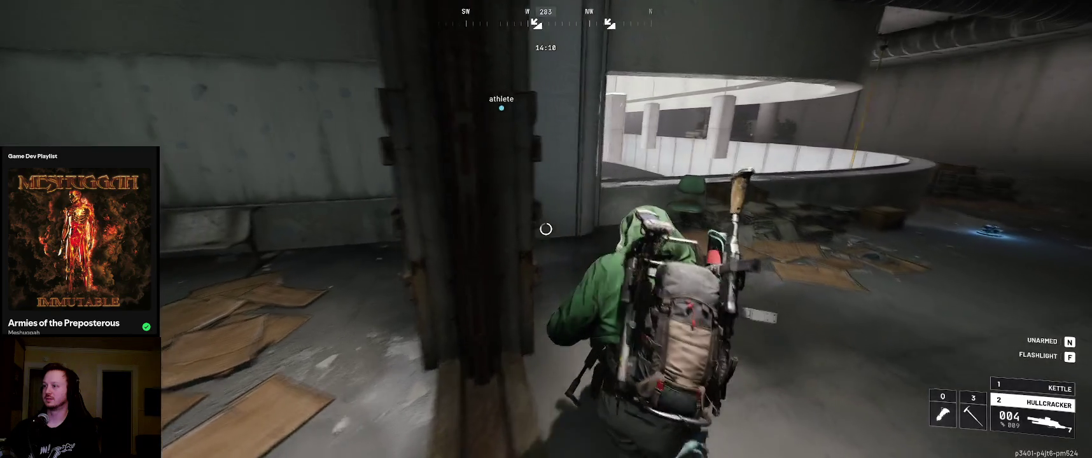
key(r)
key(w)
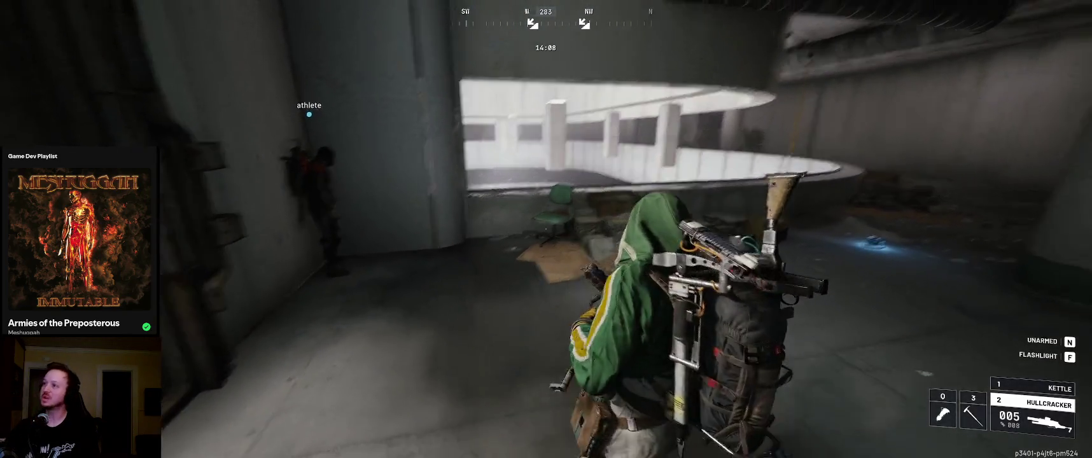
right_click(546, 229)
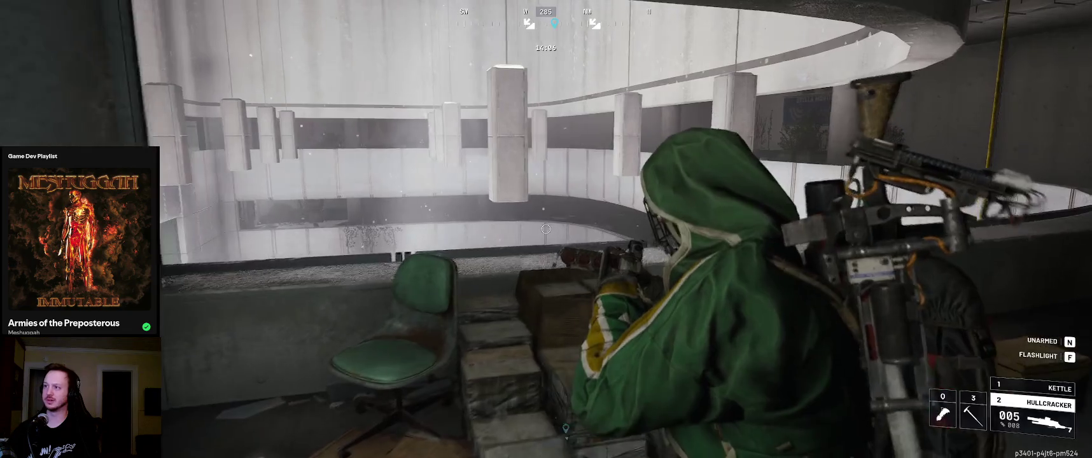
key(1)
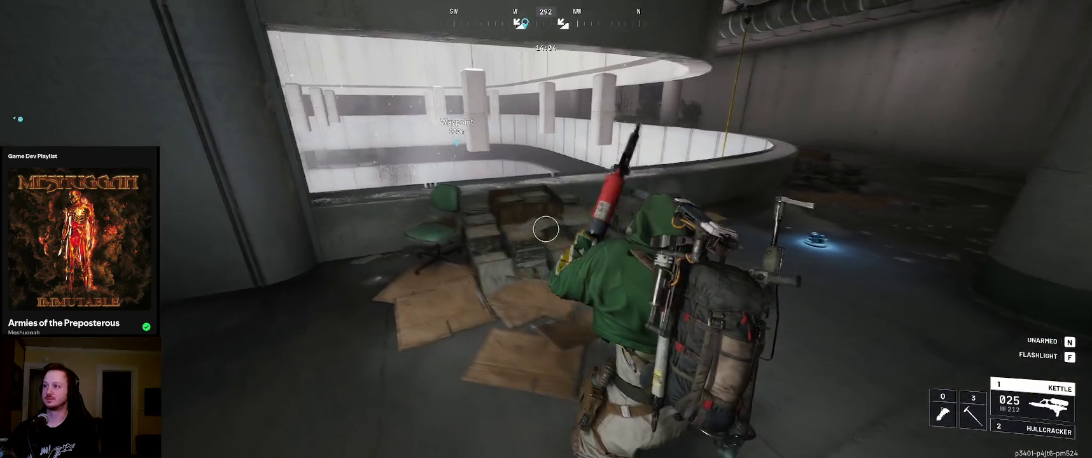
Walk along the curved wall to the zipline railing and check the quick-use wheel and loadout
key(w)
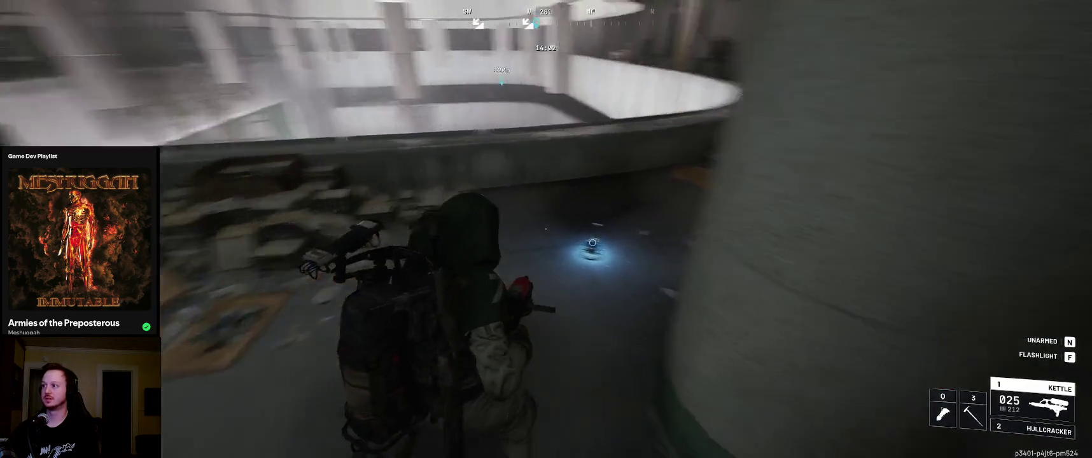
key(w)
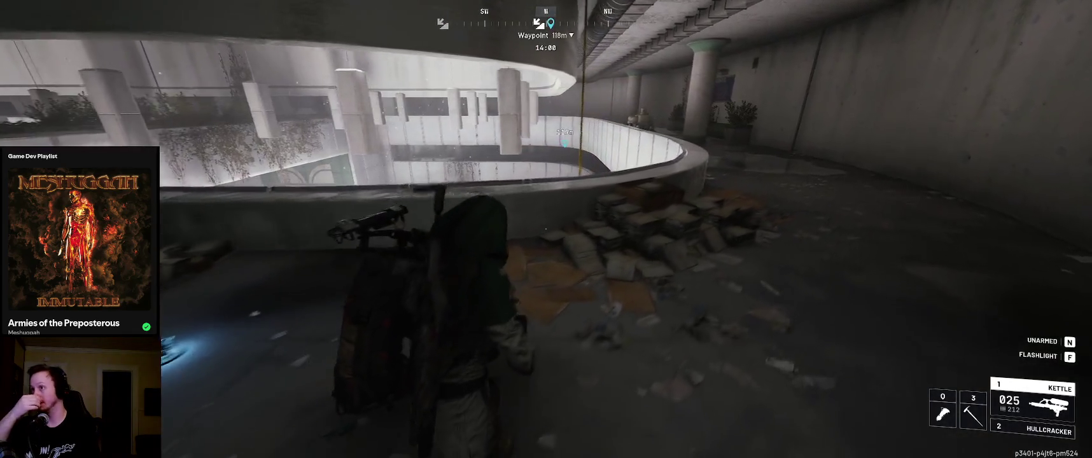
key(w)
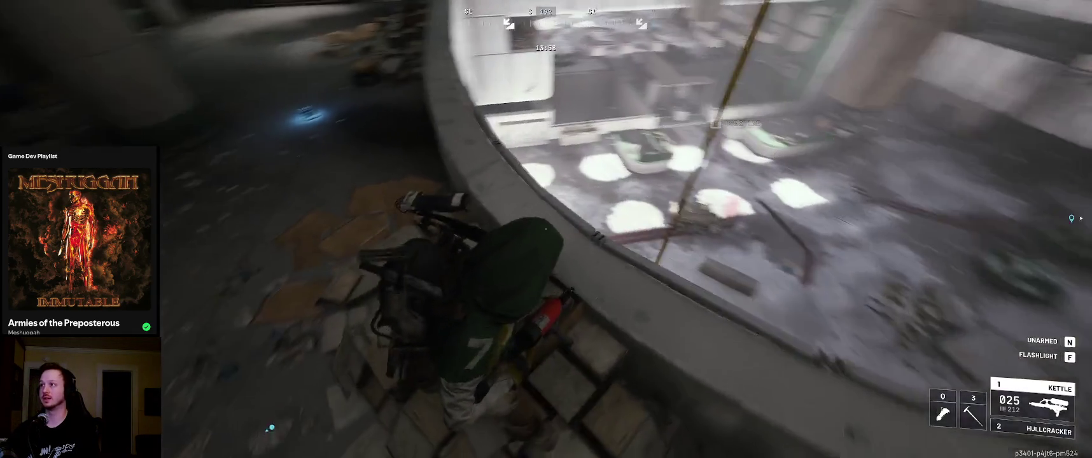
key(w)
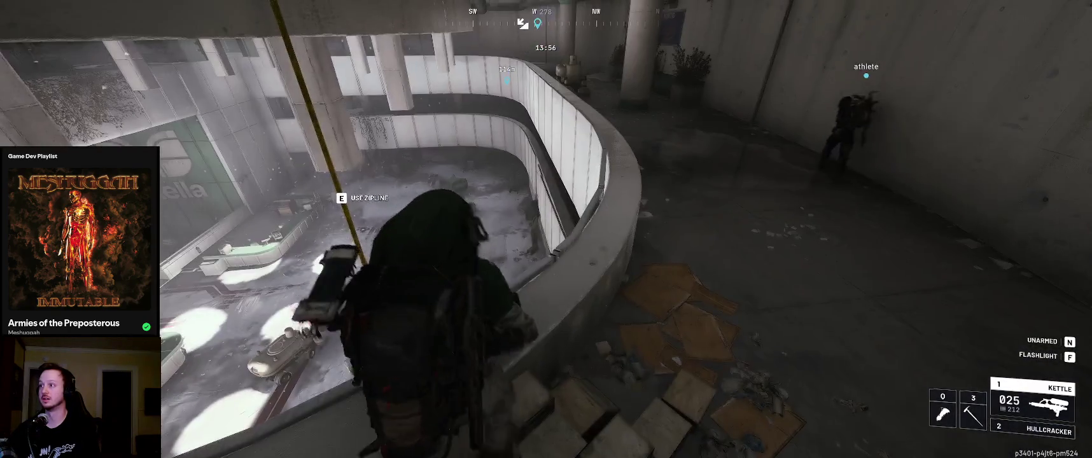
key(w)
key(w)
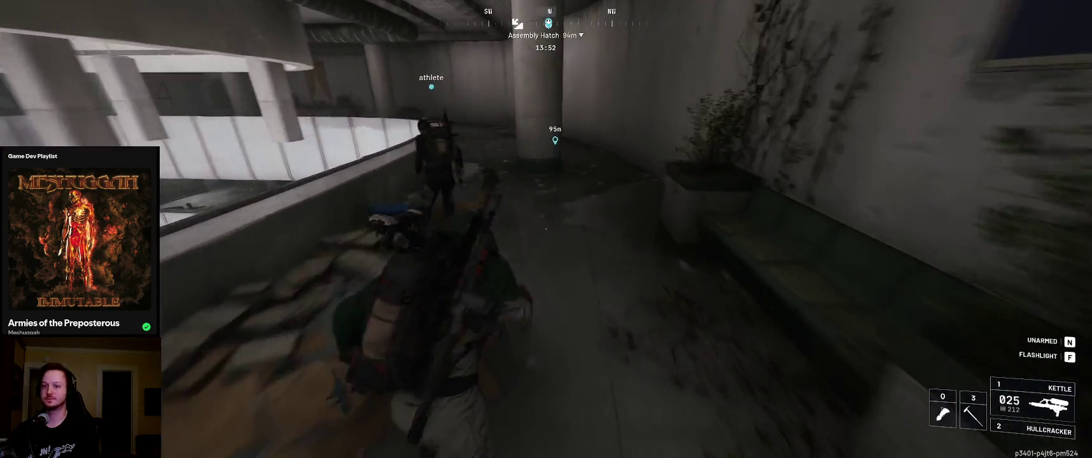
key(q)
key(Tab)
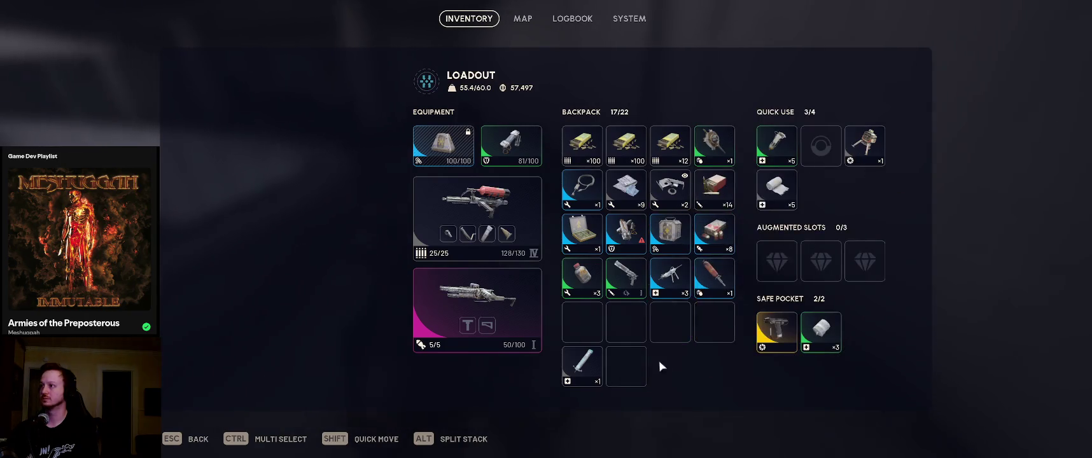
key(Tab)
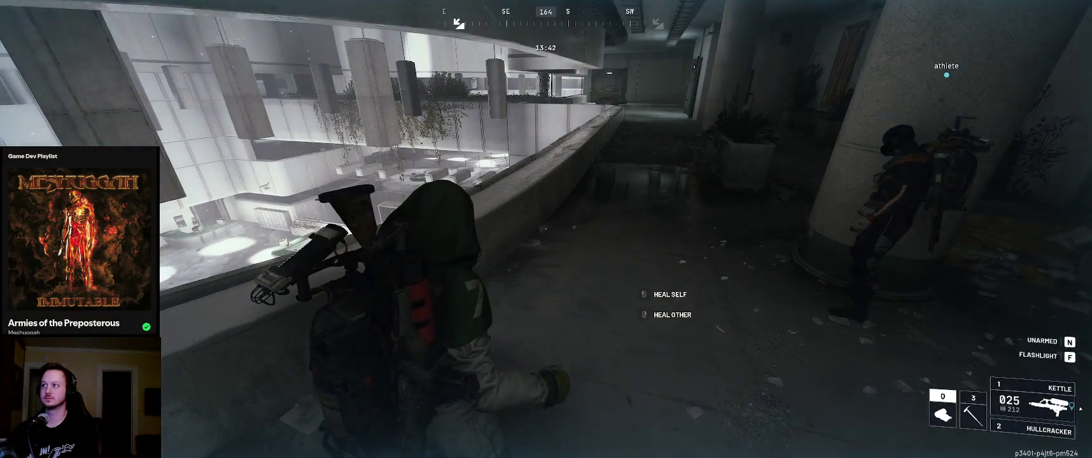
Advance along the balcony railing toward the vehicle overlooking the atrium
key(w)
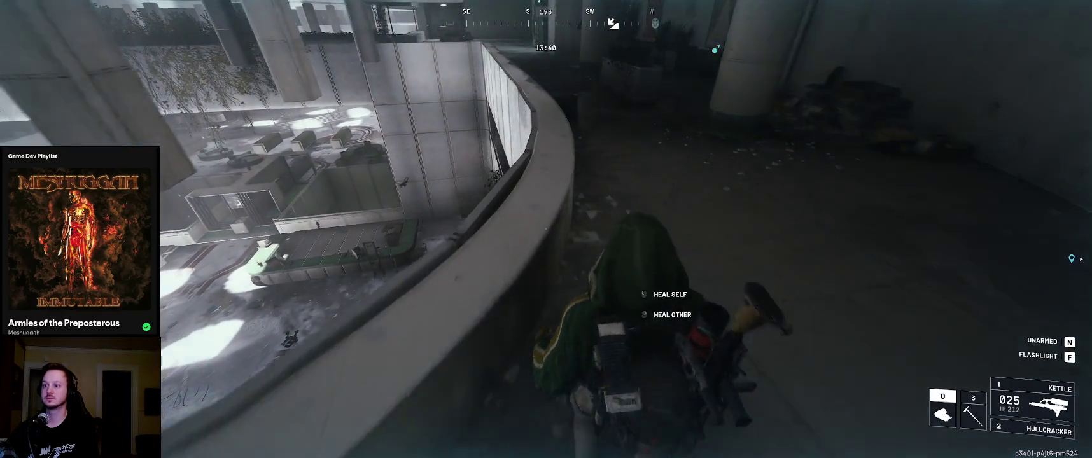
key(w)
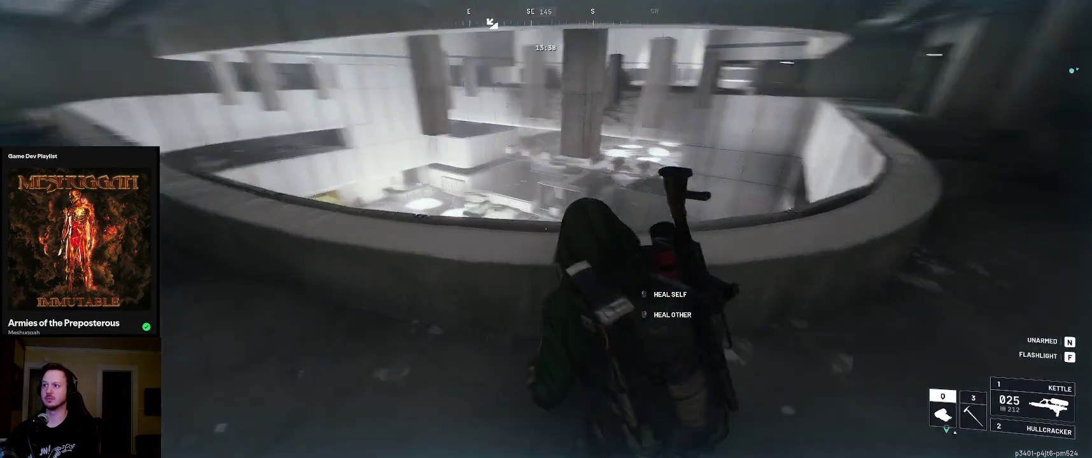
key(w)
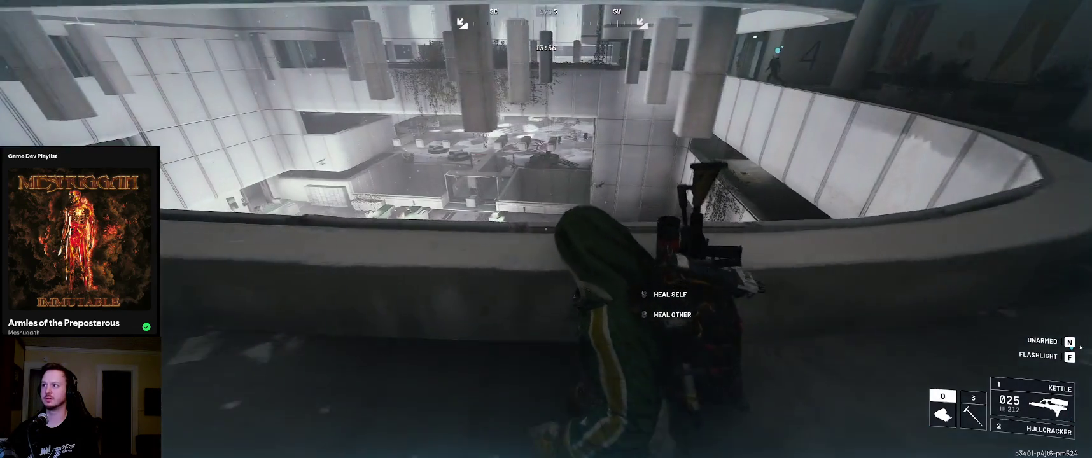
key(w)
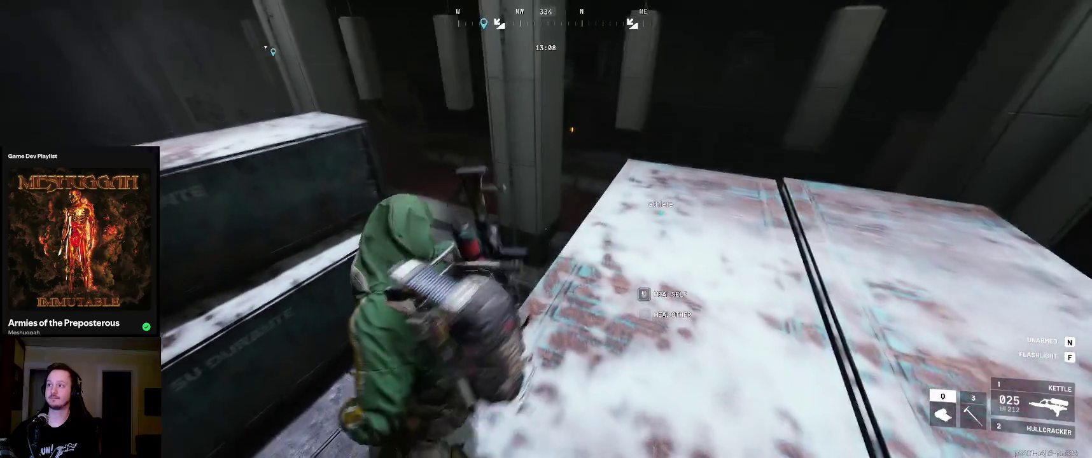
Drop off the containers, run through the lit corridor, and follow the subway tracks through the station
key(w)
key(w)
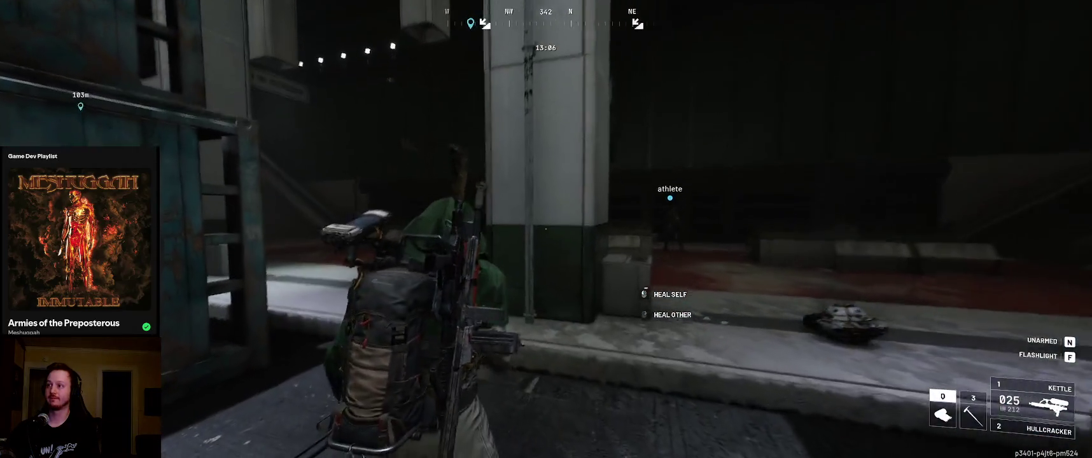
key(w)
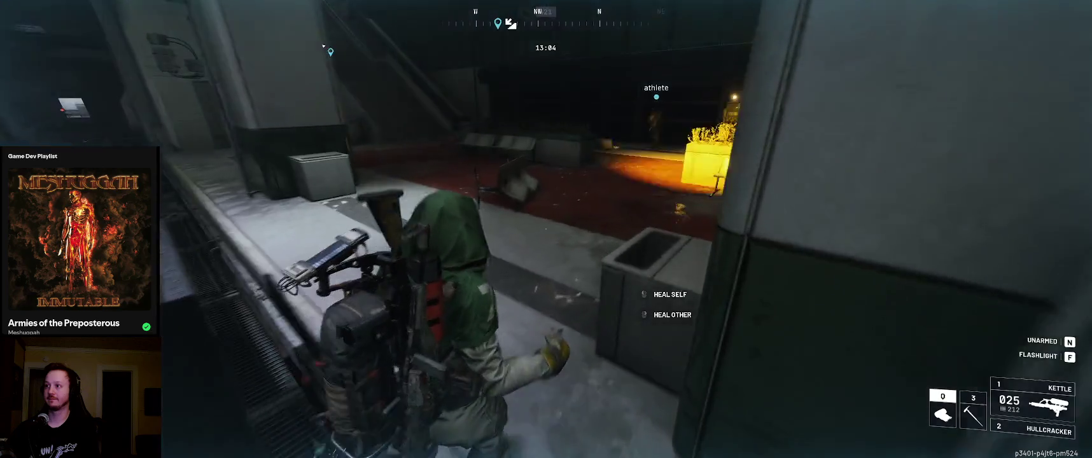
key(w)
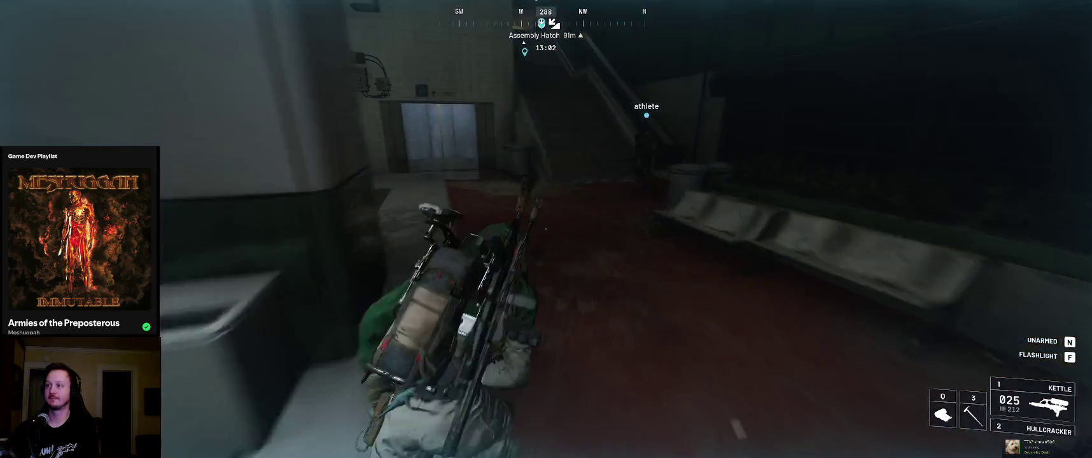
key(w)
key(w)
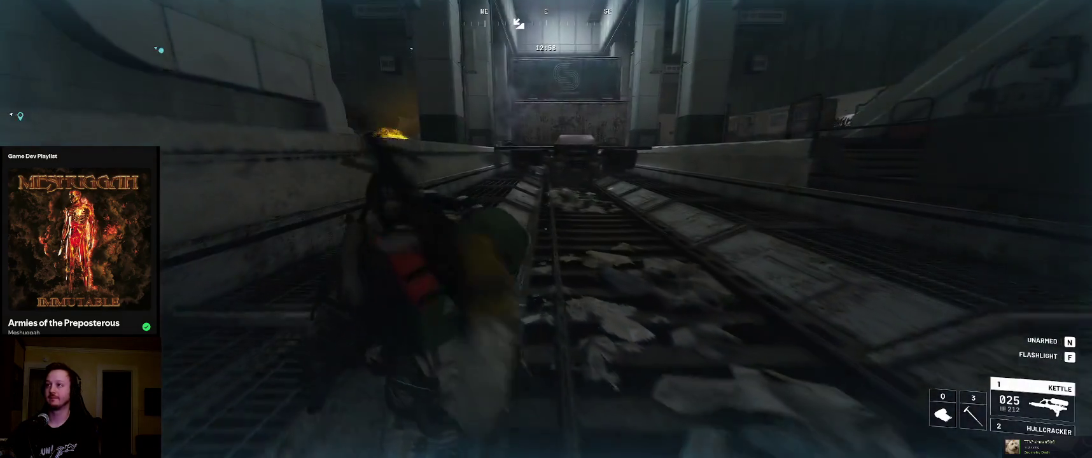
key(w)
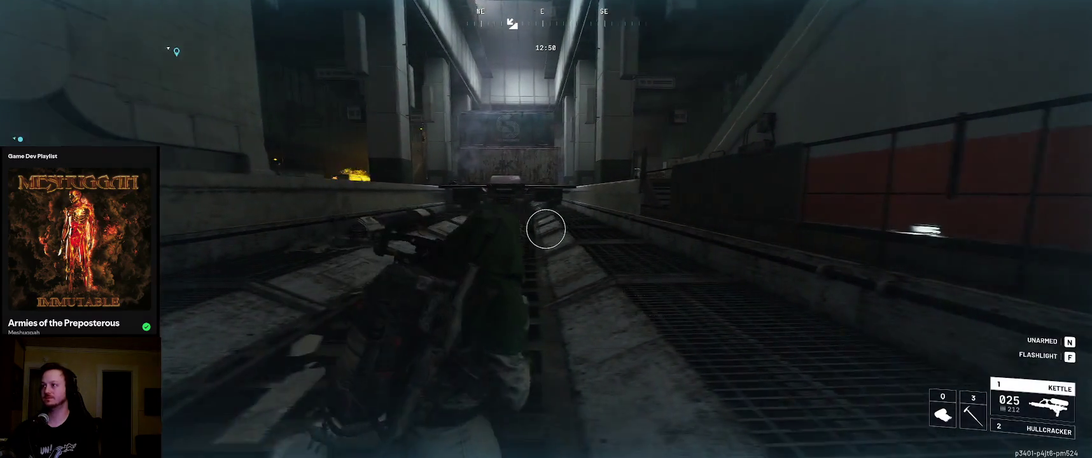
key(w)
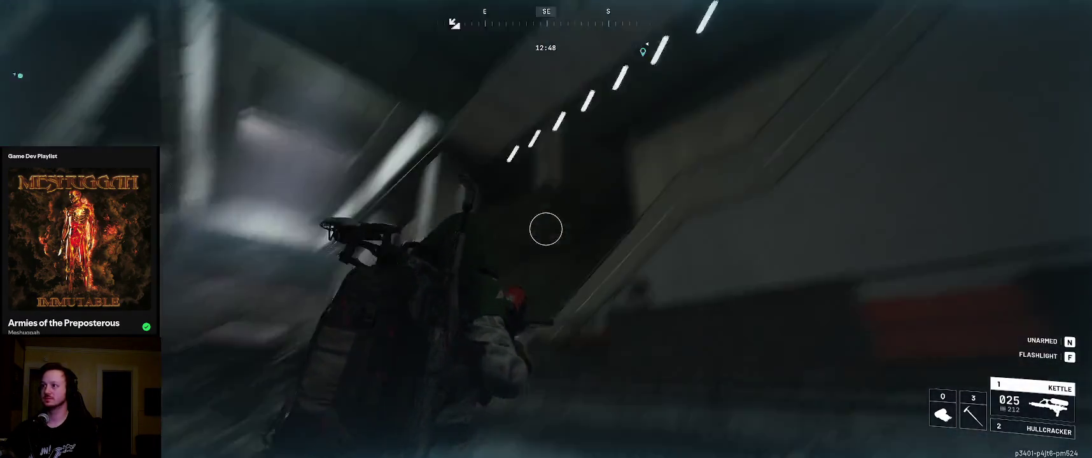
key(w)
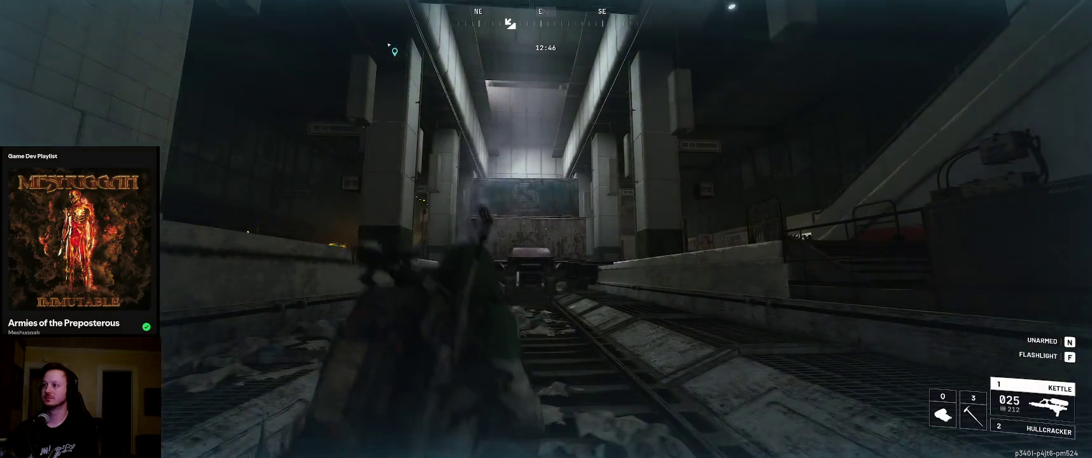
key(w)
key(w)
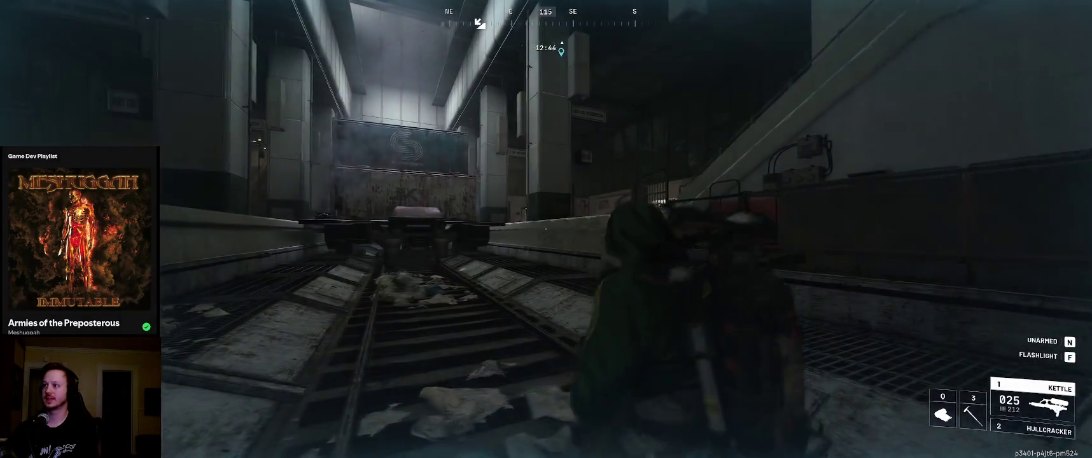
key(w)
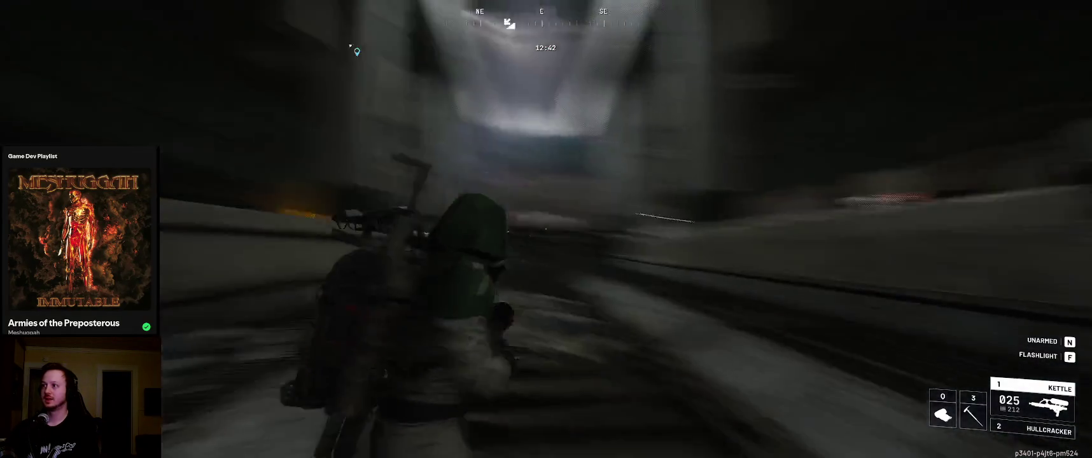
key(w)
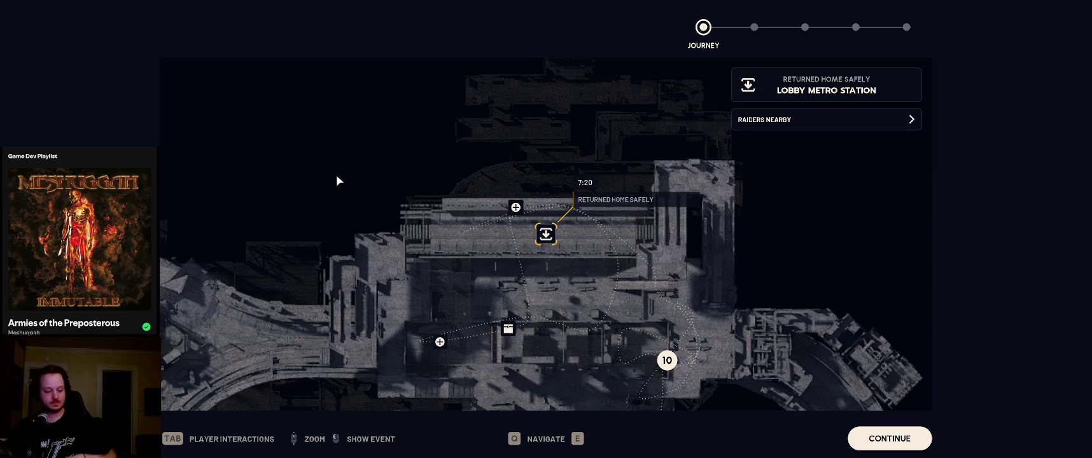
Alt-tab to the desktop, dismiss the plan approval prompt, and return to the journey map
key(alt+Tab)
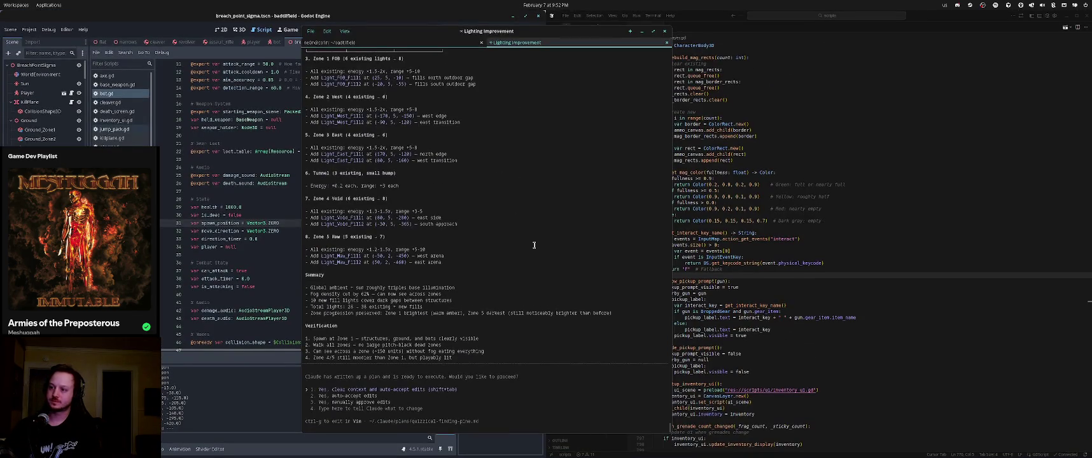
key(Escape)
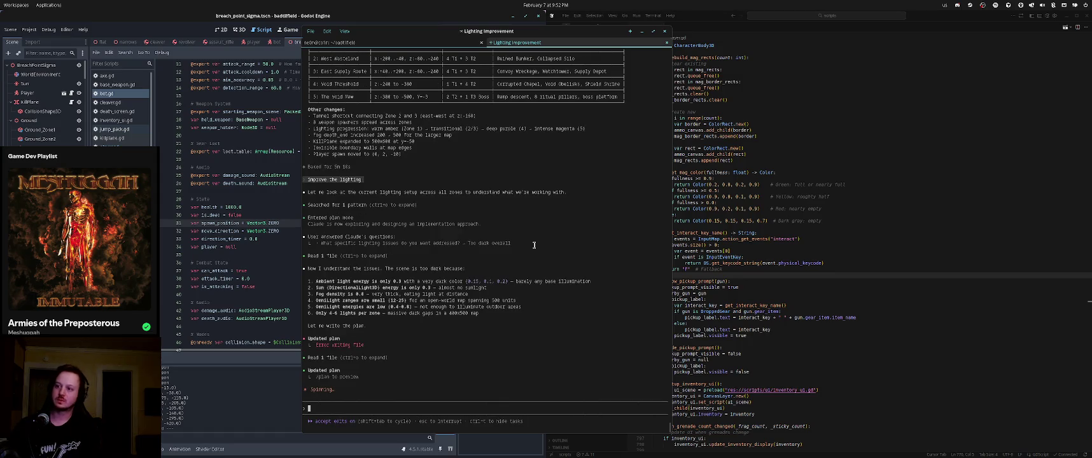
key(alt+Tab)
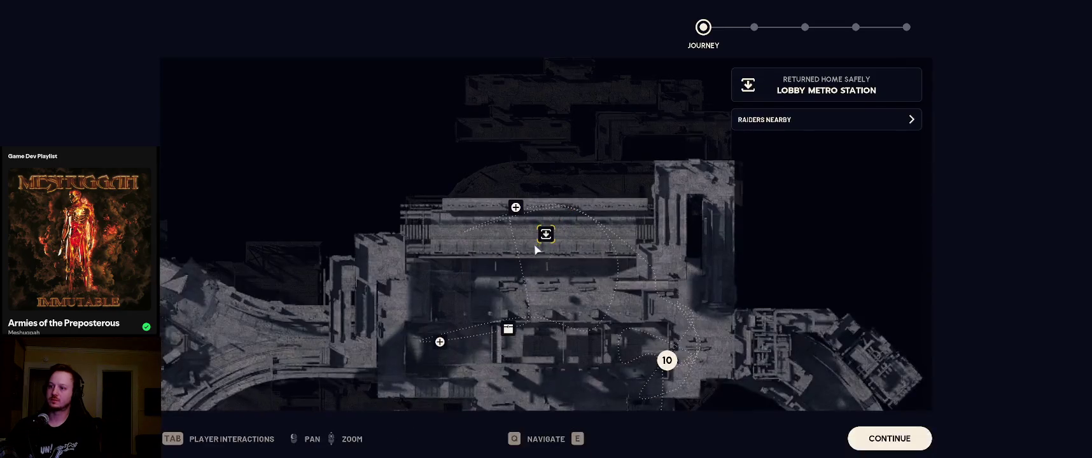
Skip through the findings, XP, CRED and quests recap to load back into Speranza
click(890, 438)
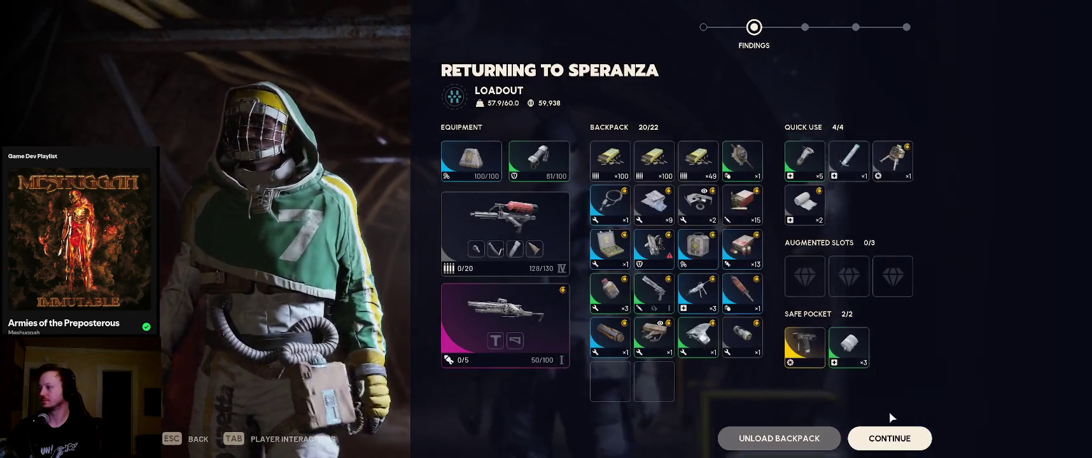
click(885, 444)
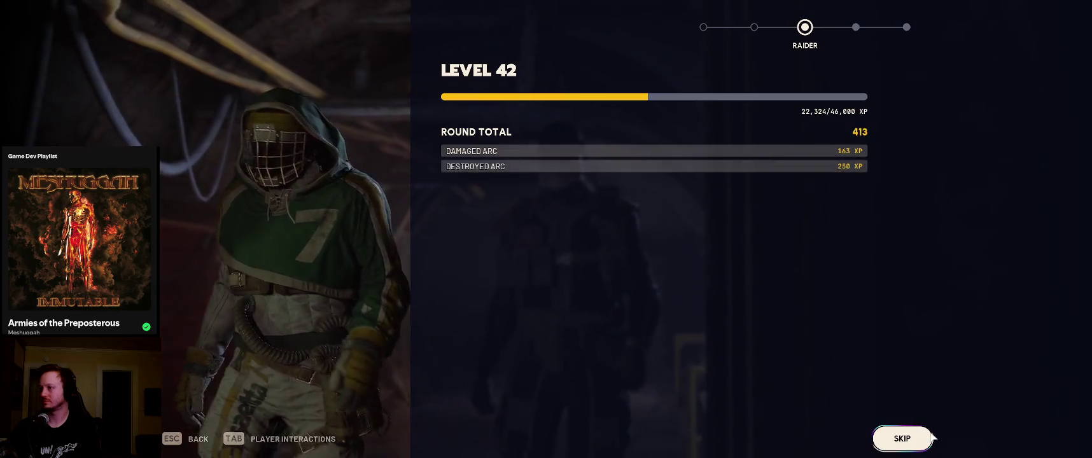
click(923, 440)
click(922, 440)
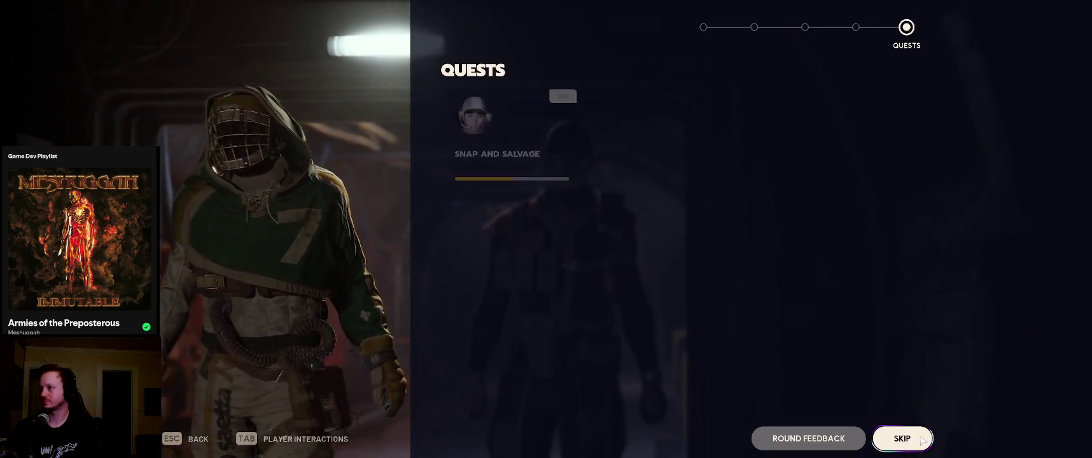
click(923, 440)
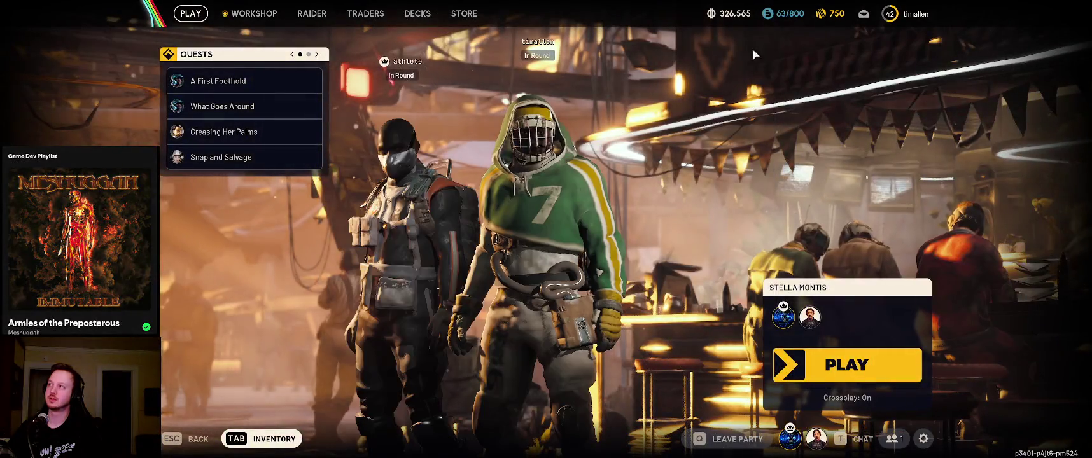
Open the Skill Tree from the level badge, close it, and bring up the inventory
mouse_move(914, 20)
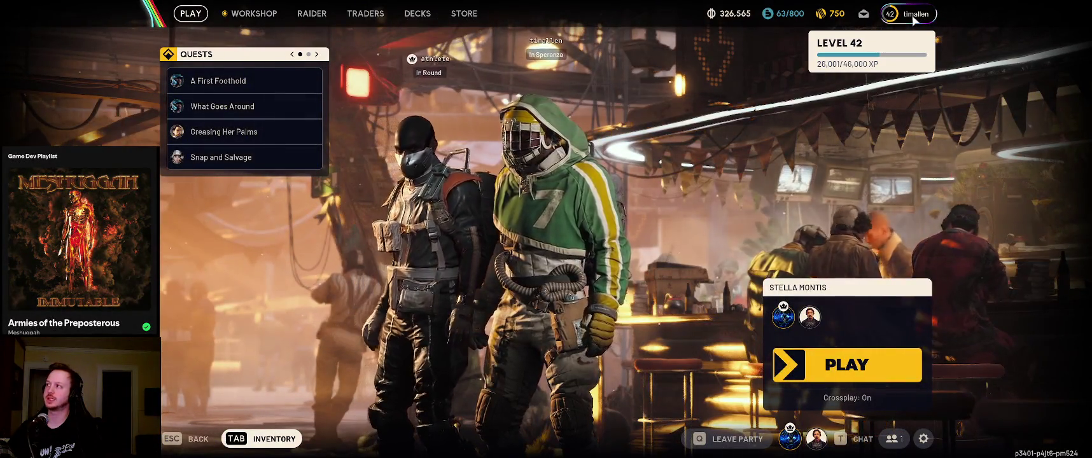
click(913, 19)
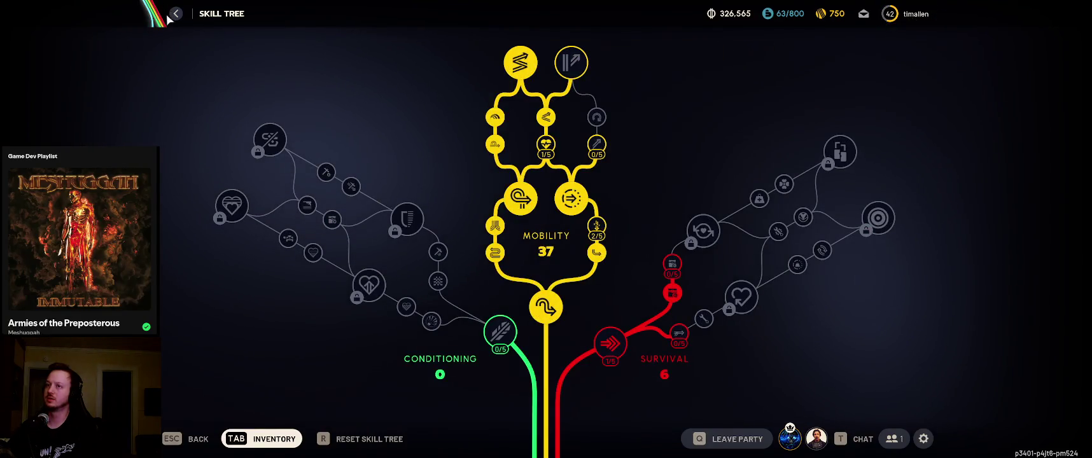
click(173, 16)
key(Tab)
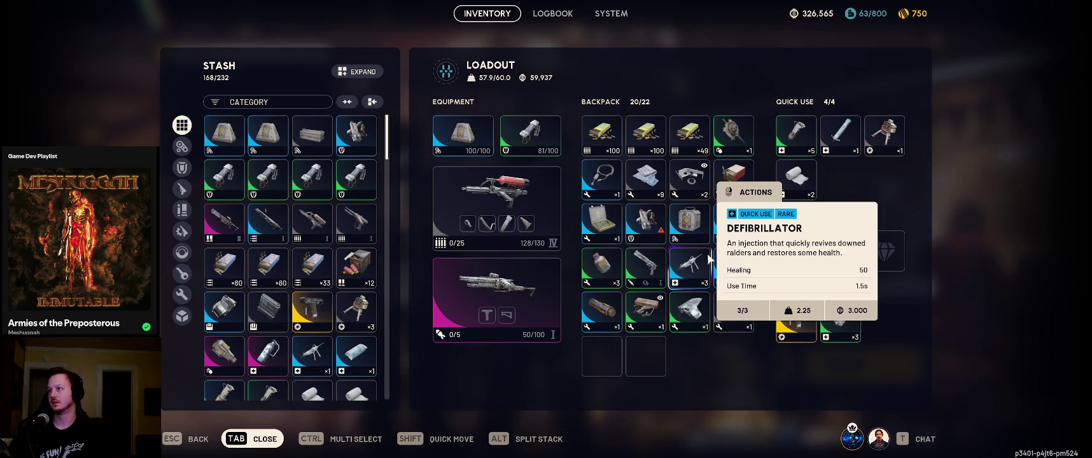
Send the secondary weapon to the stash and recycle the Arc Alloy
shift+click(542, 285)
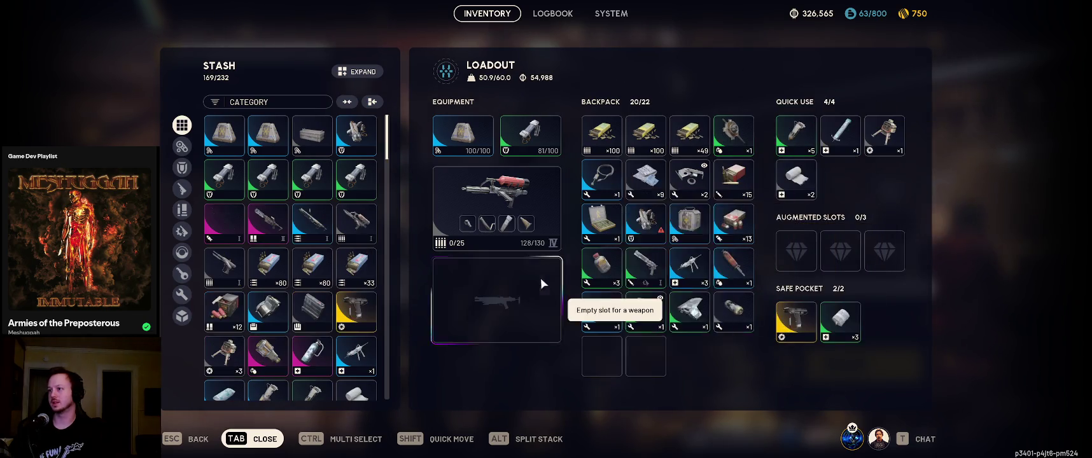
right_click(687, 316)
click(719, 407)
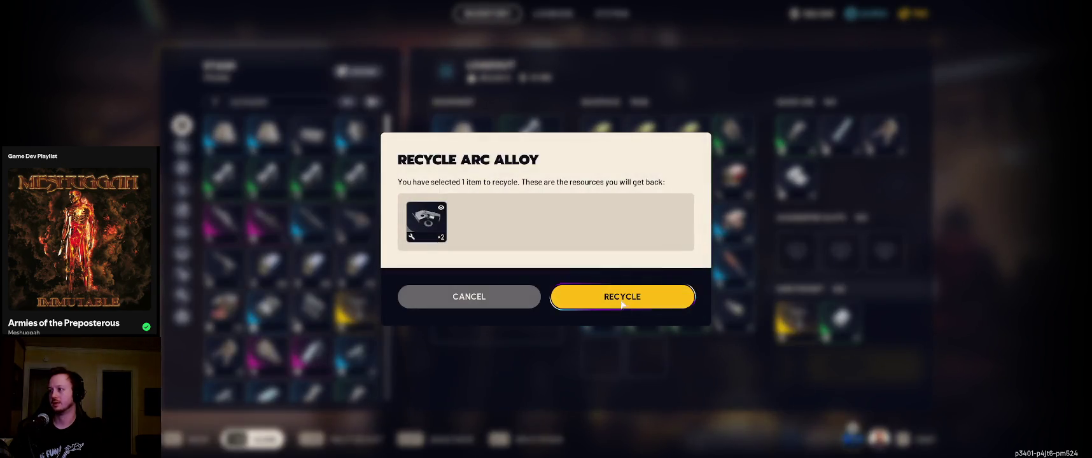
click(622, 304)
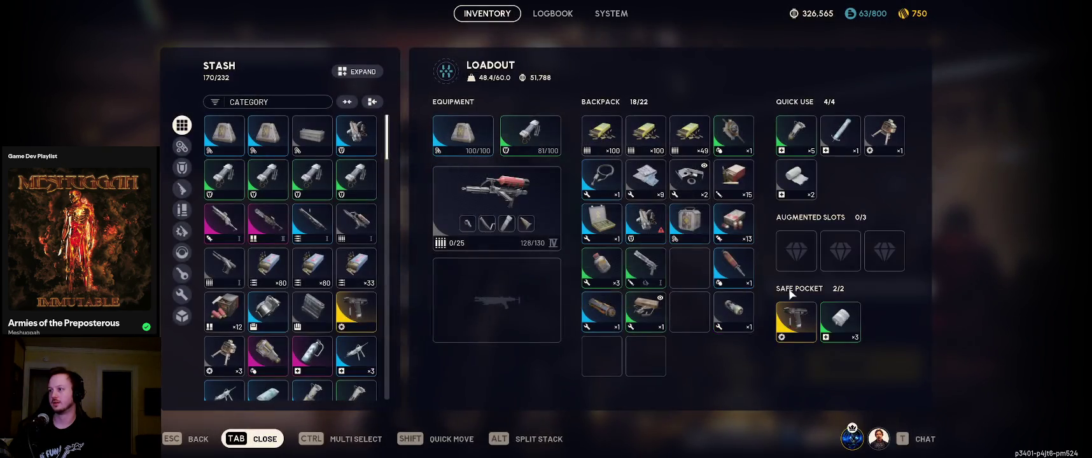
Repair the Medium Shield to 100/100 durability
right_click(660, 231)
click(722, 302)
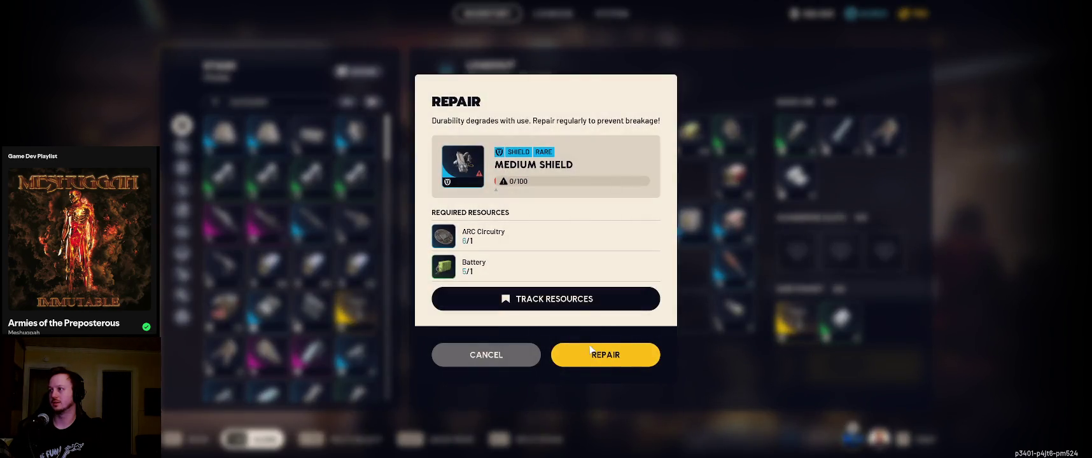
click(600, 357)
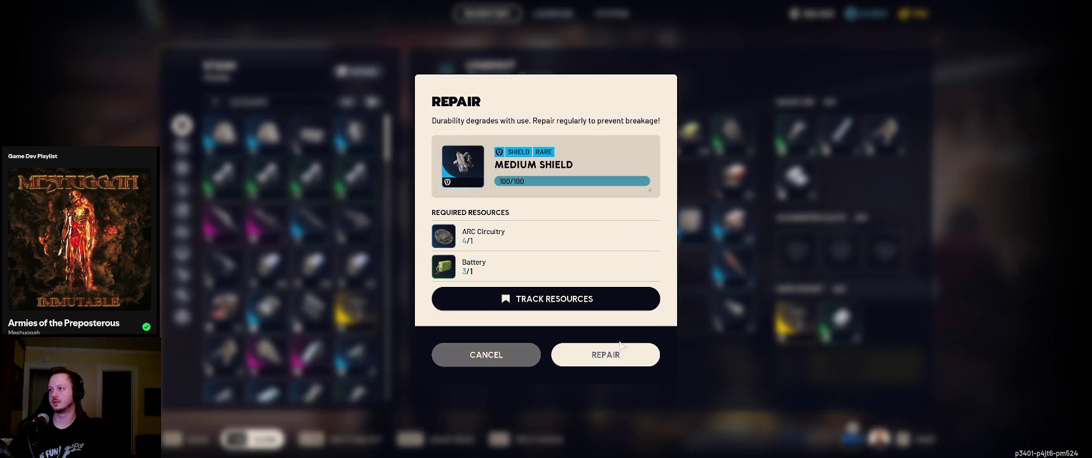
key(Tab)
click(280, 438)
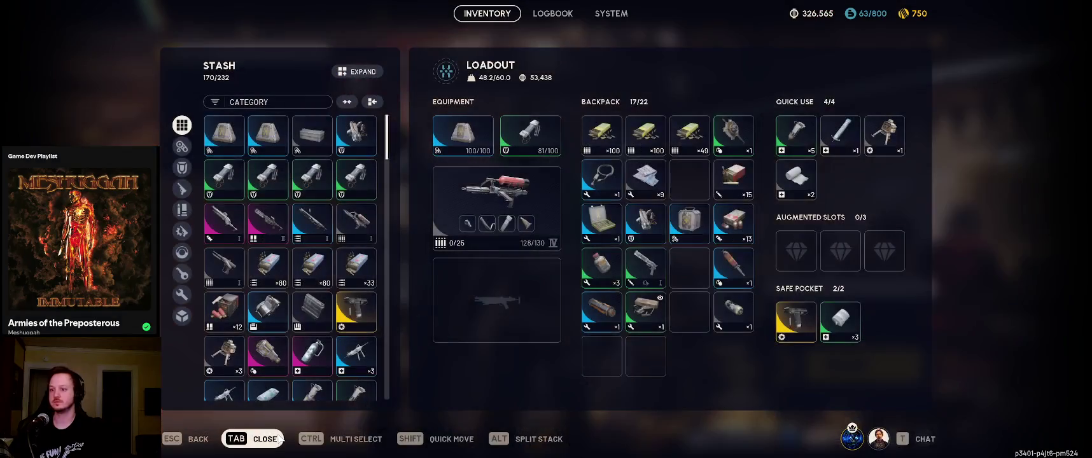
Stash the Combat Mk. 2 and Simple Gun Parts, and equip the Anvil I as second weapon
shift+click(646, 222)
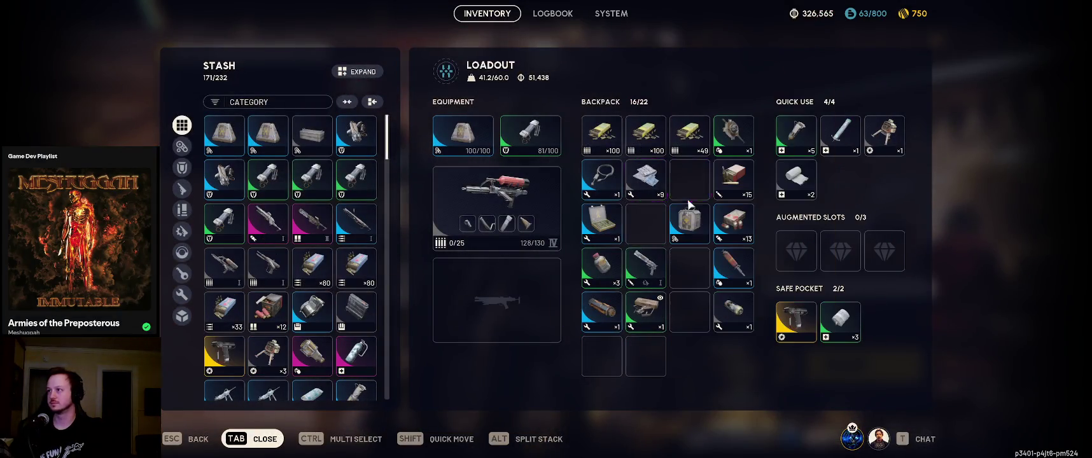
shift+click(658, 318)
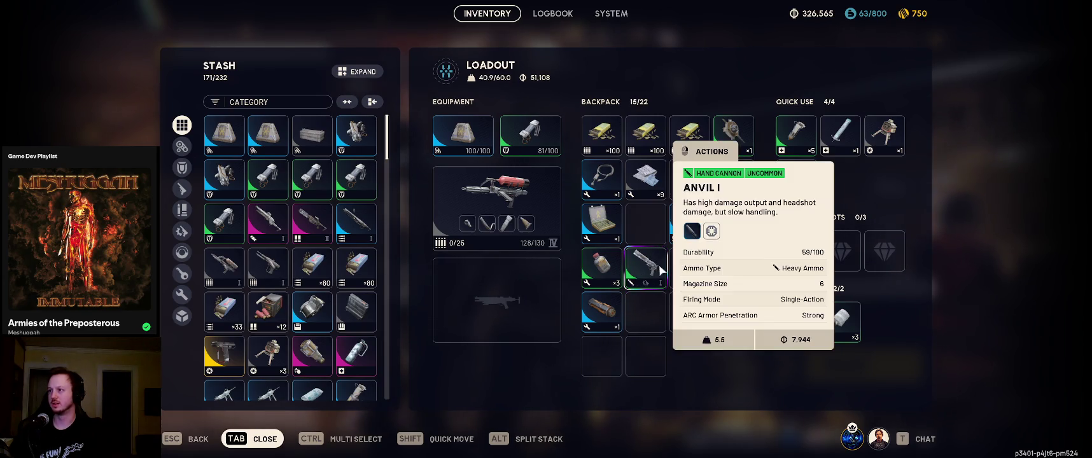
drag(663, 269, 481, 281)
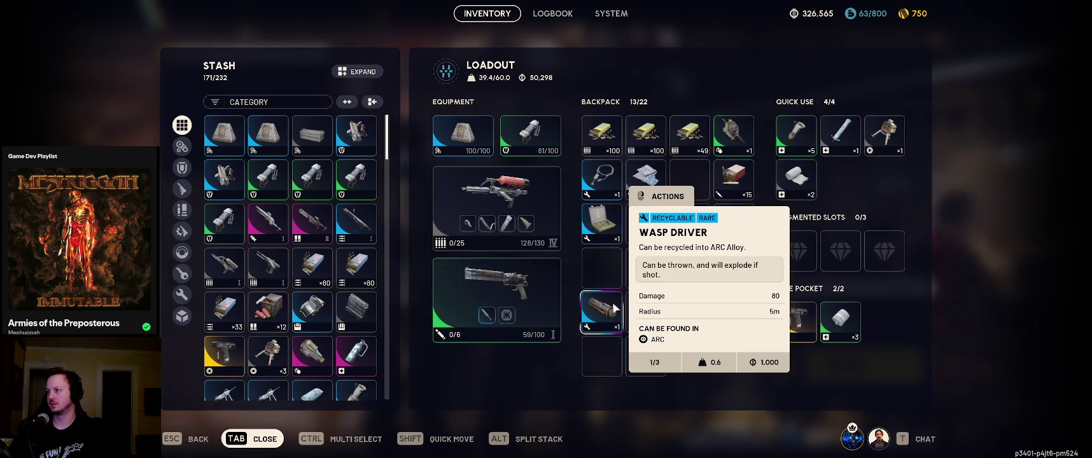
Recycle the Wasp Driver from the backpack
right_click(615, 310)
click(637, 396)
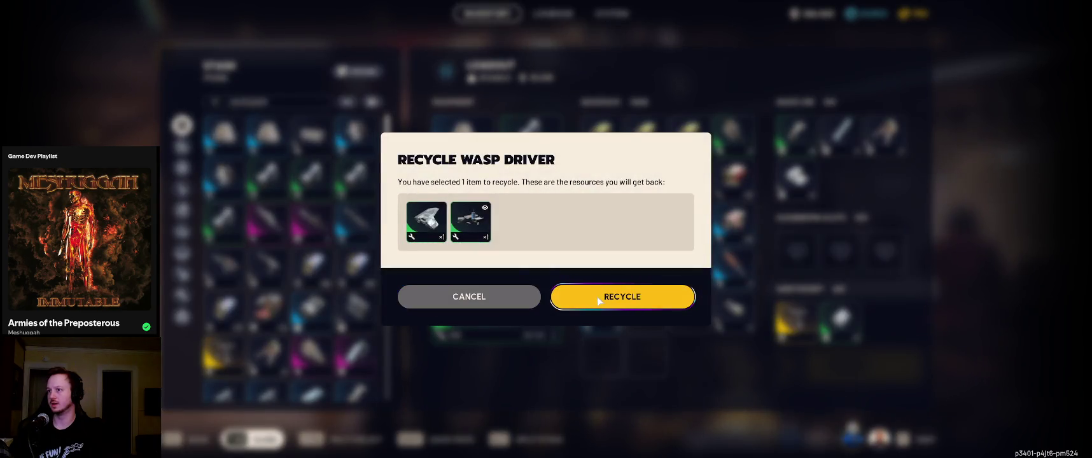
click(598, 299)
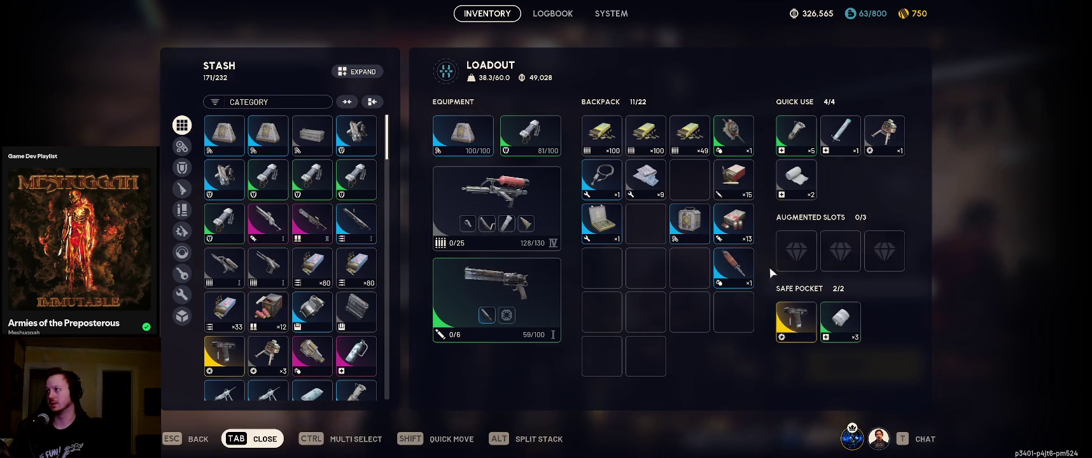
Stash the Launcher Ammo, Combat Mk. 2 and Fabric, and sell the Power Cable
shift+click(734, 224)
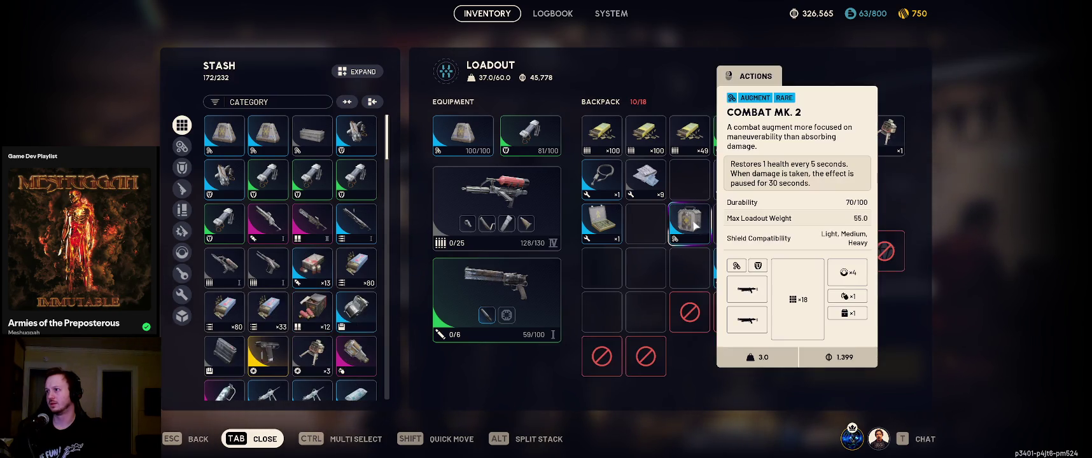
shift+click(696, 226)
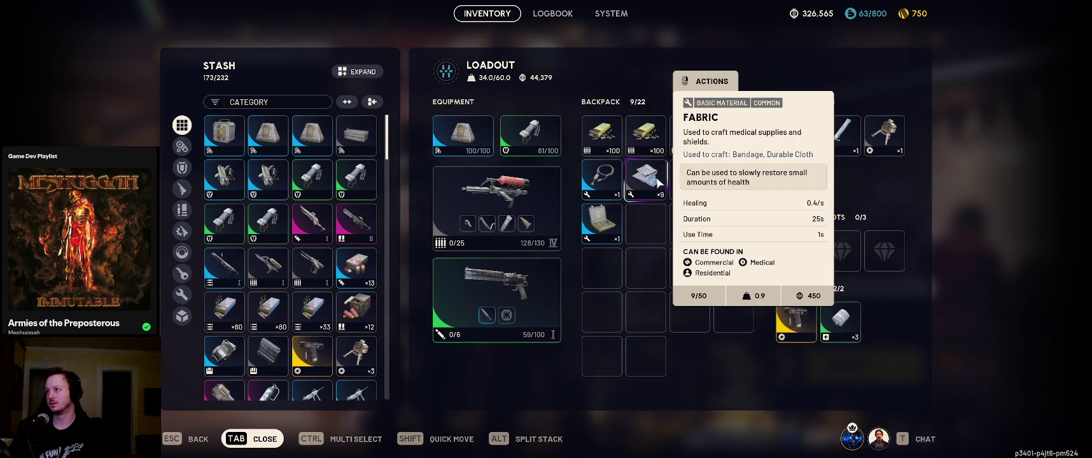
shift+click(659, 183)
right_click(608, 179)
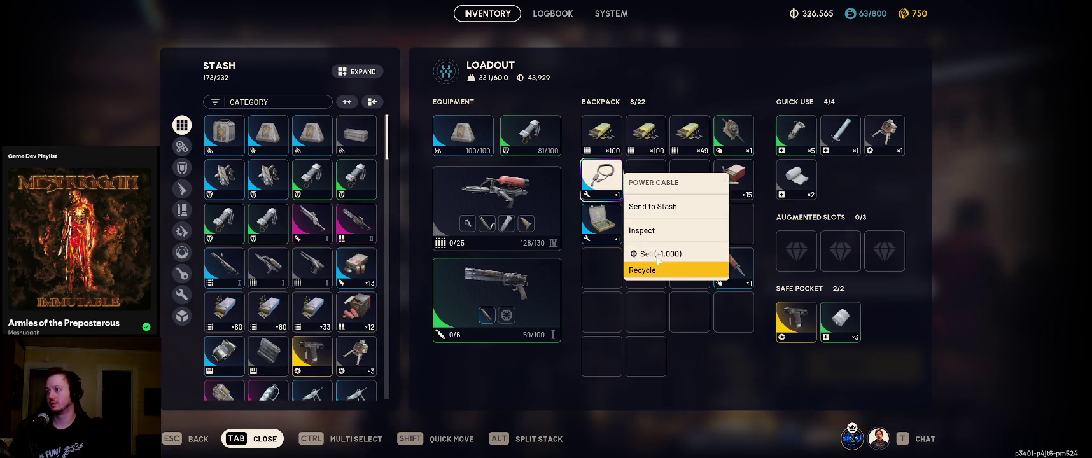
click(665, 252)
click(670, 339)
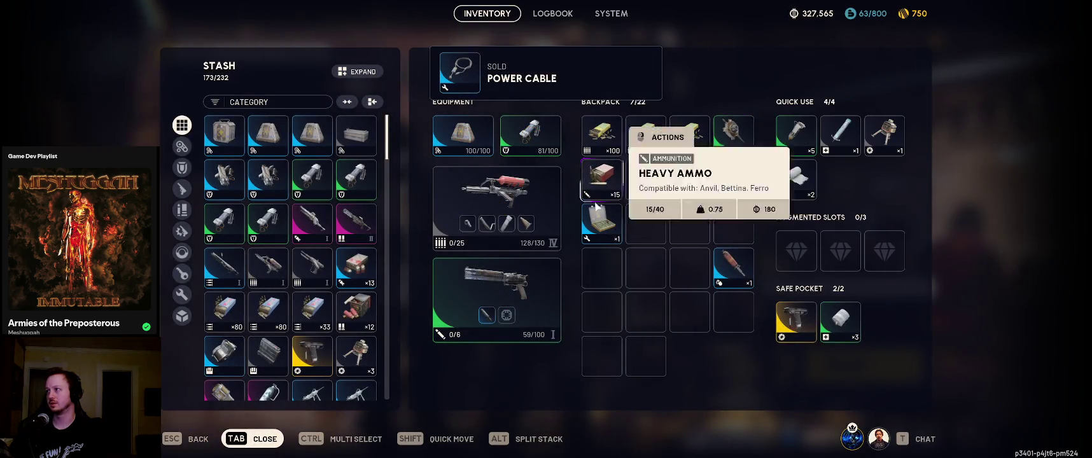
Stash the case item, move the Blaze Grenade up a row, and bring up the Anvil I repair
shift+click(602, 223)
mouse_move(729, 265)
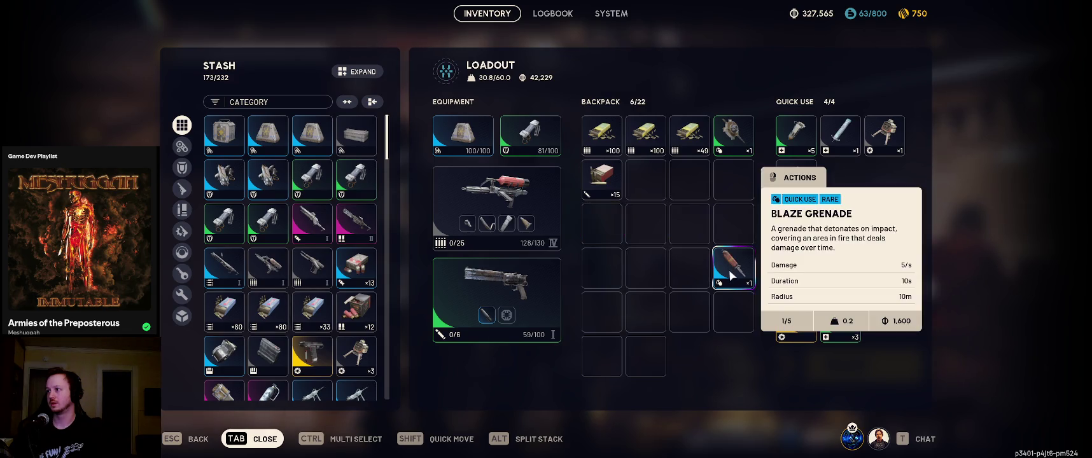
drag(731, 275, 734, 183)
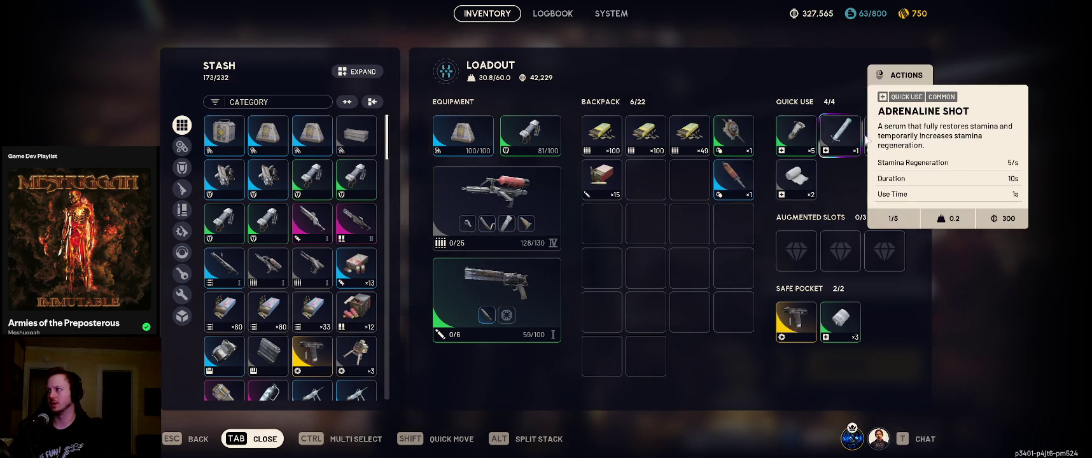
mouse_move(889, 143)
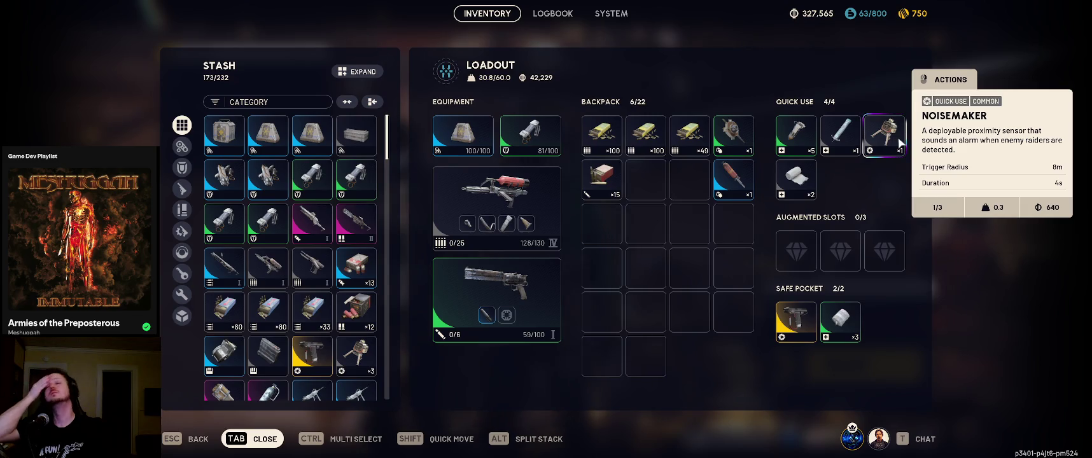
right_click(542, 294)
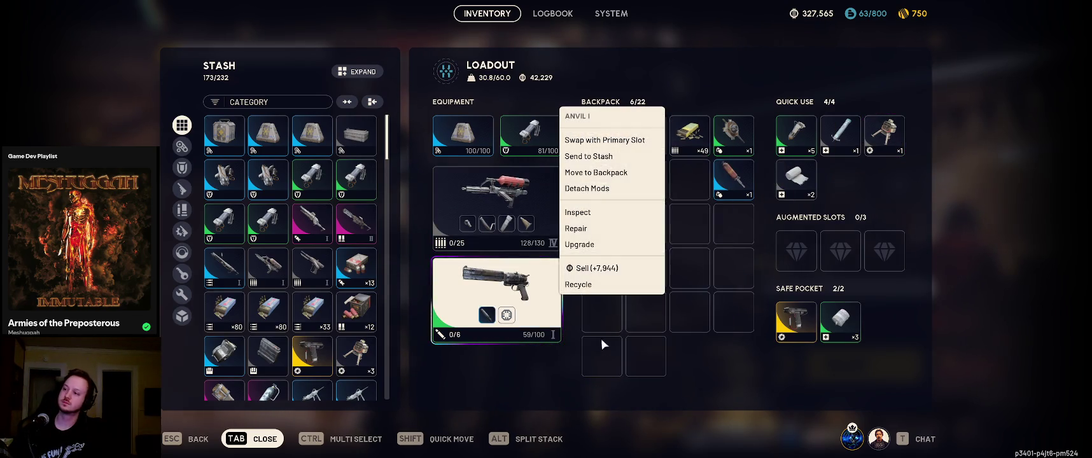
click(590, 227)
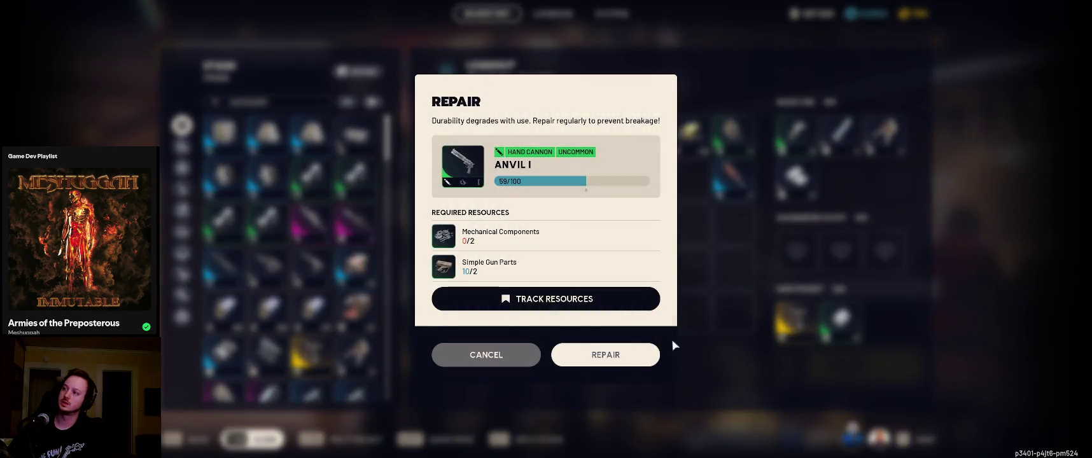
Cancel the Anvil I repair and move the Herbal Bandage from the safe pocket into the backpack
click(472, 358)
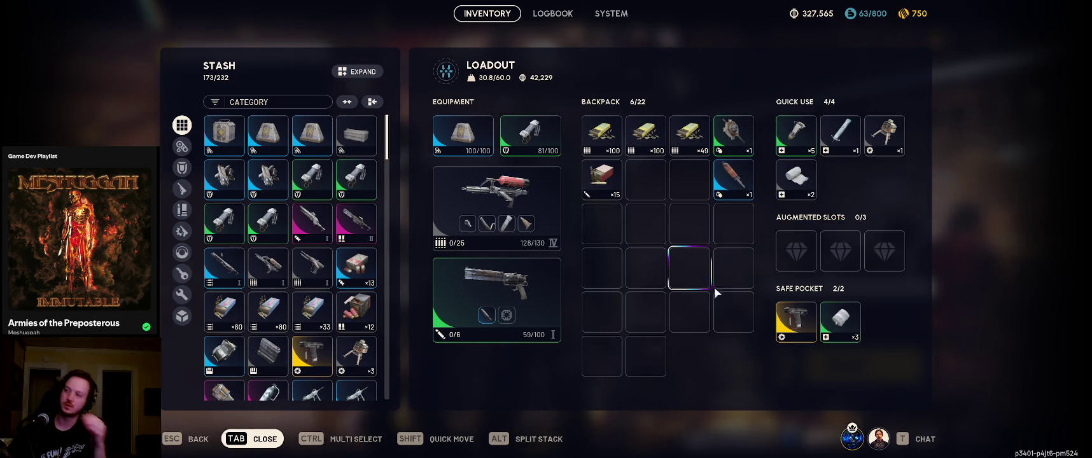
mouse_move(825, 329)
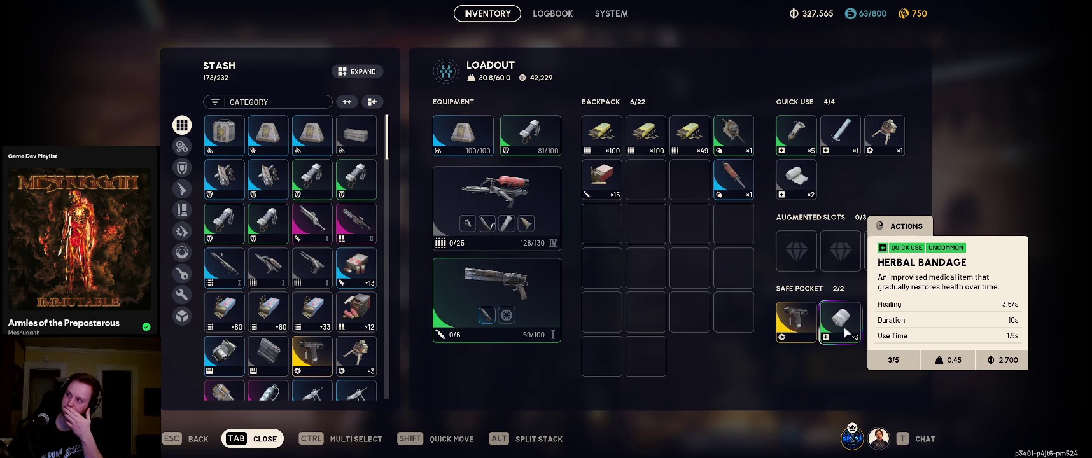
drag(845, 331, 734, 225)
Repair the Light Shield, then close the inventory
mouse_move(847, 128)
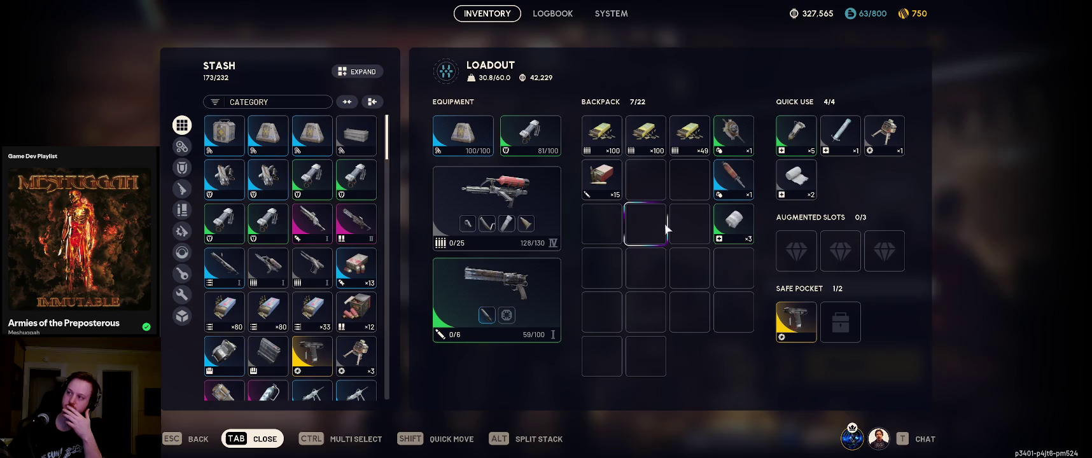
right_click(532, 141)
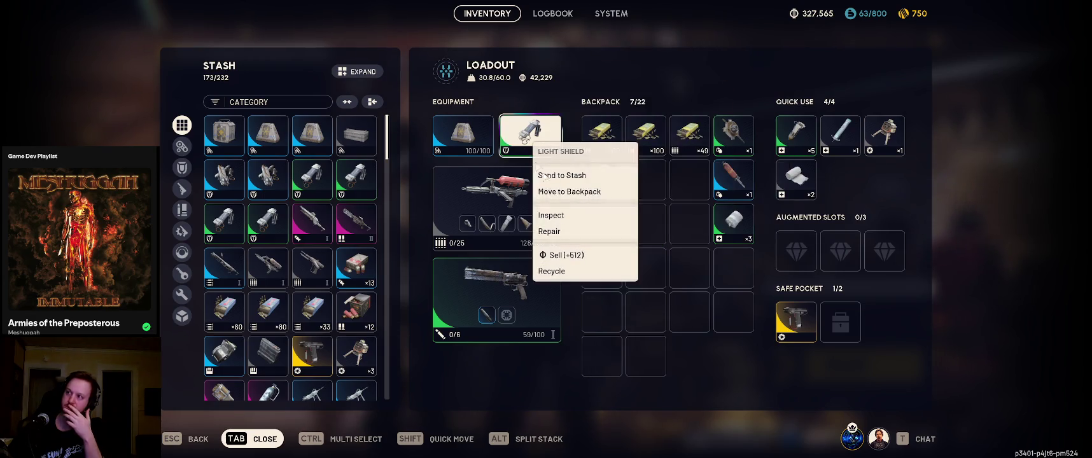
click(576, 233)
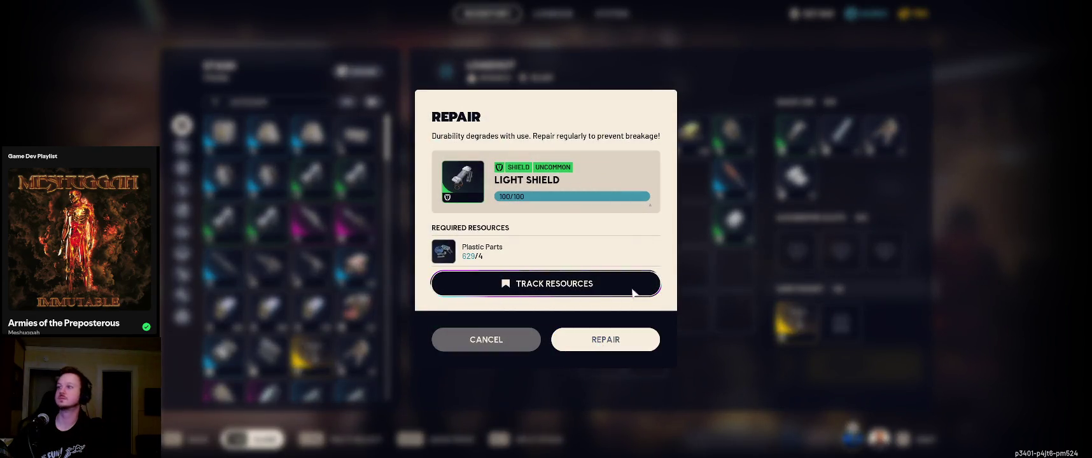
click(604, 339)
right_click(560, 343)
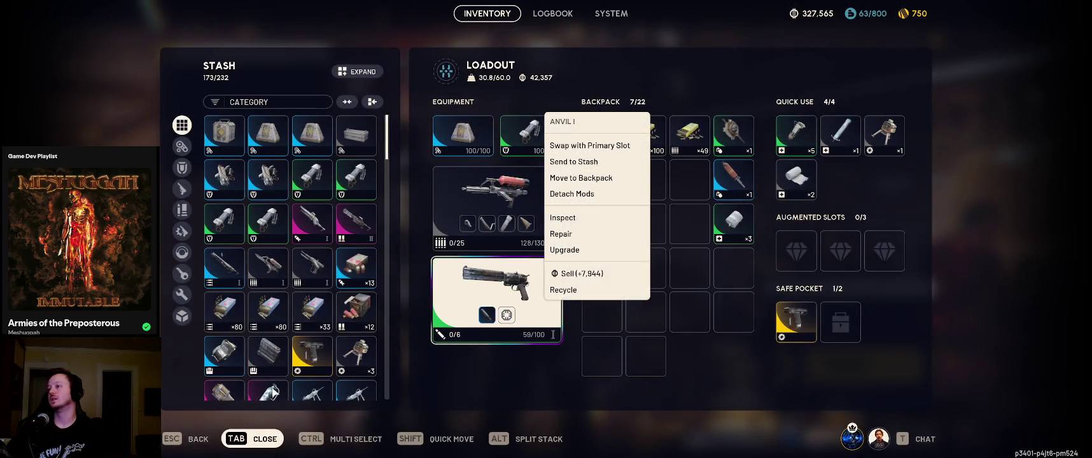
key(Escape)
key(Tab)
Craft five Mechanical Components at the Refiner in the Workshop
key(e)
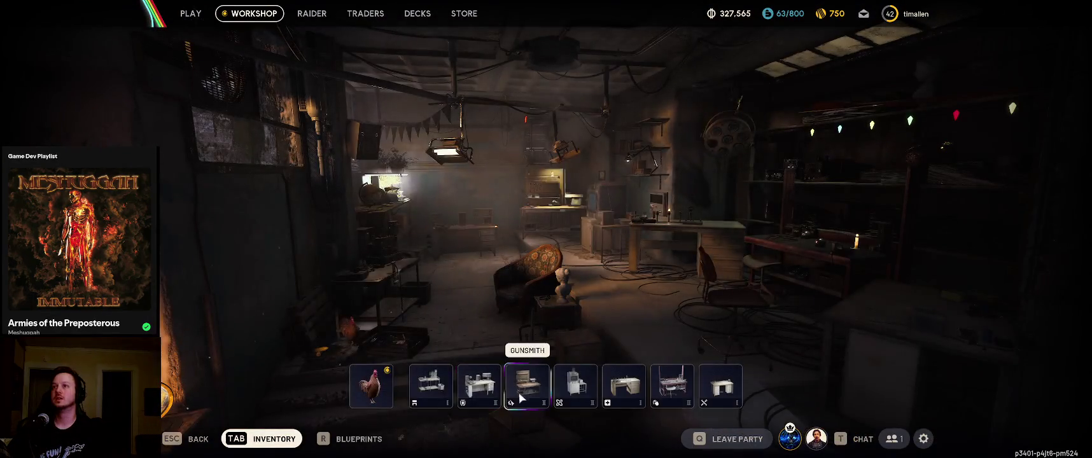
click(371, 386)
key(Escape)
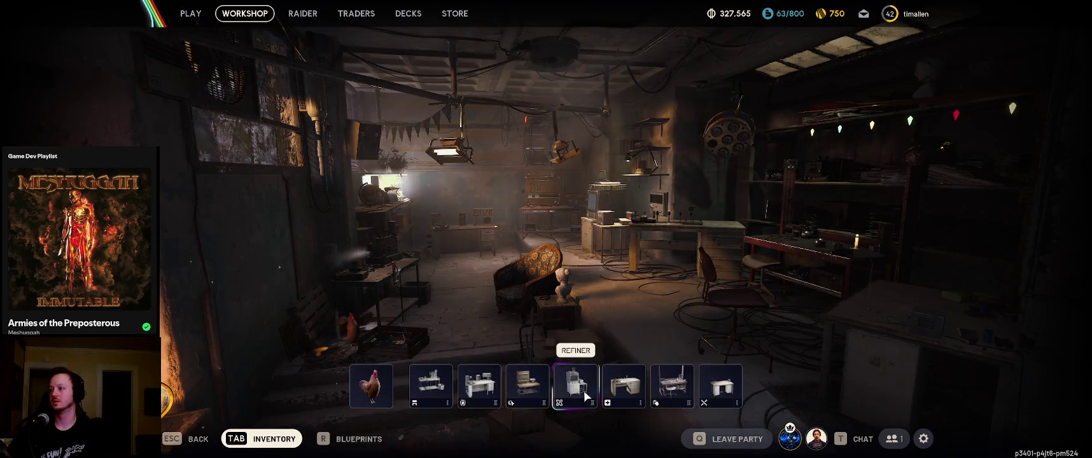
click(587, 397)
click(234, 269)
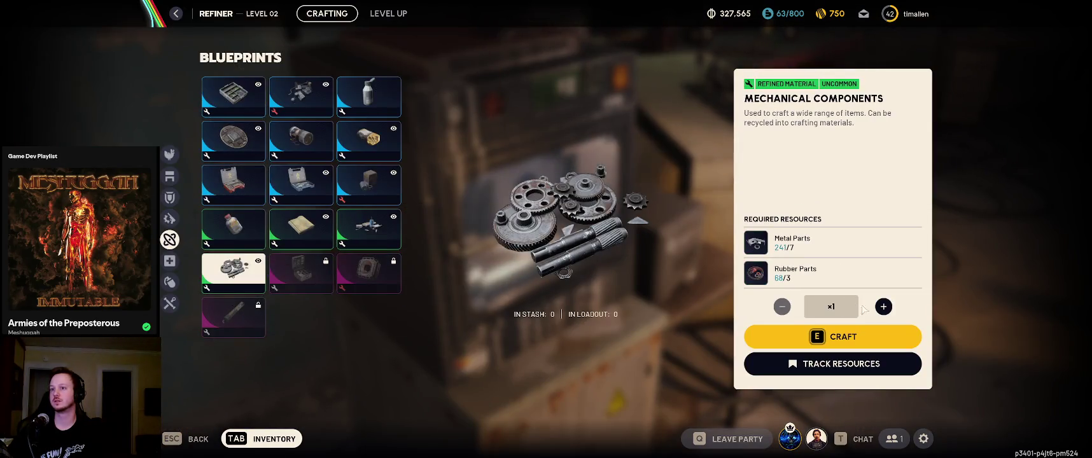
click(883, 307)
click(883, 307)
click(883, 307)
click(883, 307)
click(858, 338)
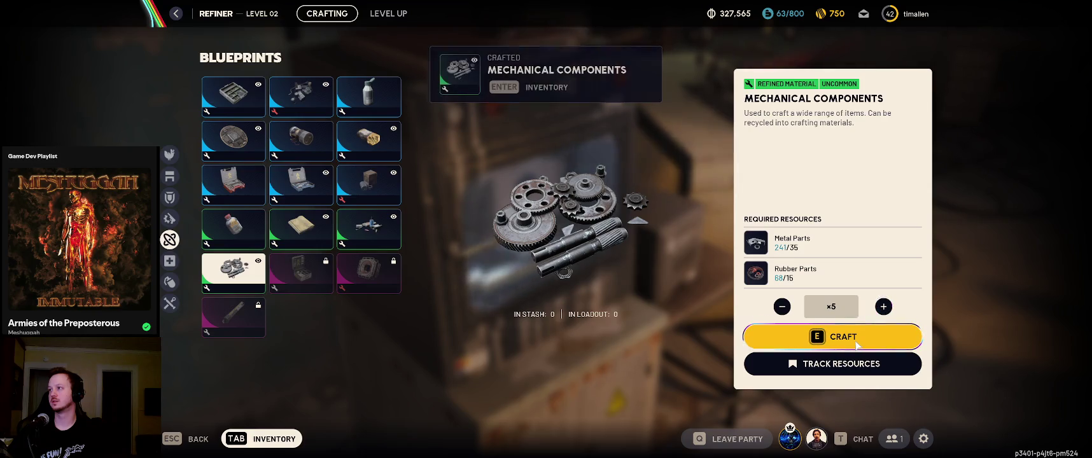
Repair the Anvil I to 100/100 using the new Mechanical Components
key(Escape)
key(Escape)
key(Tab)
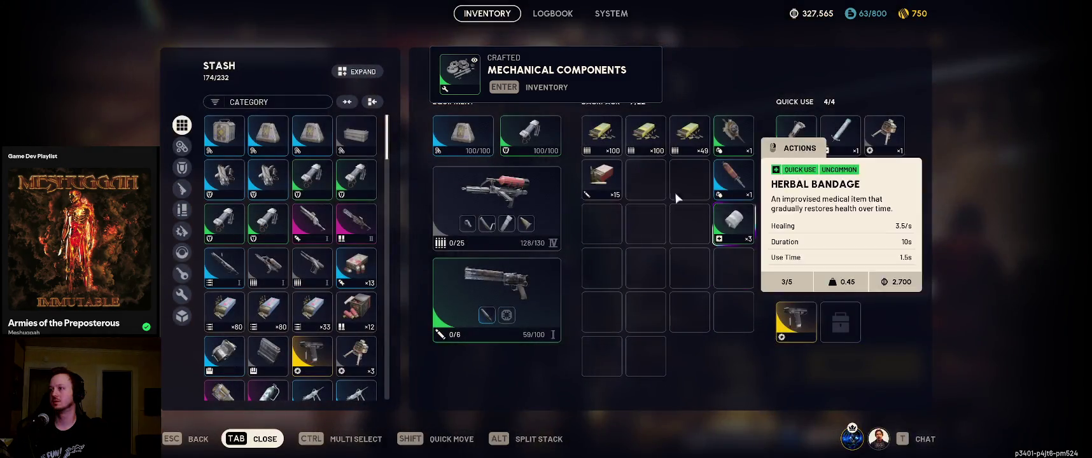
right_click(525, 283)
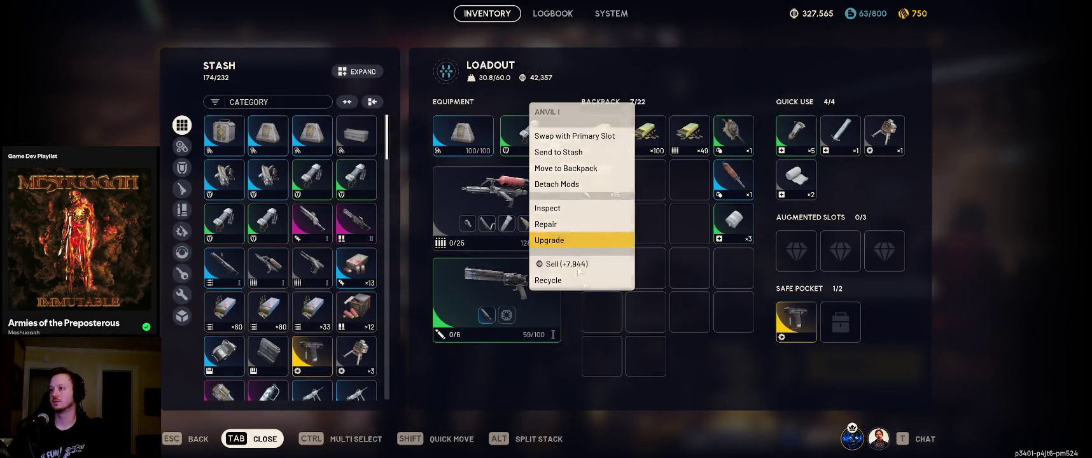
click(560, 224)
click(596, 359)
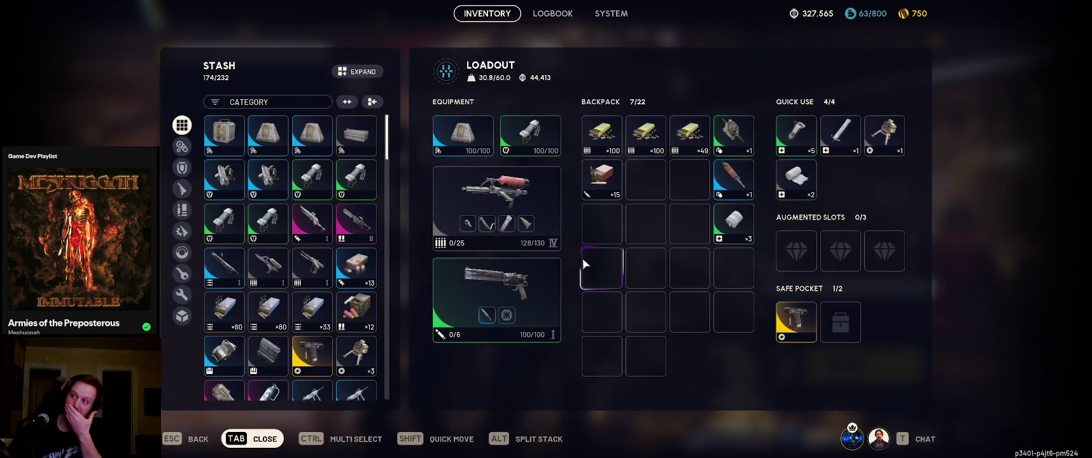
Review the loadout and stash items, then close the inventory back to the lobby
mouse_move(525, 172)
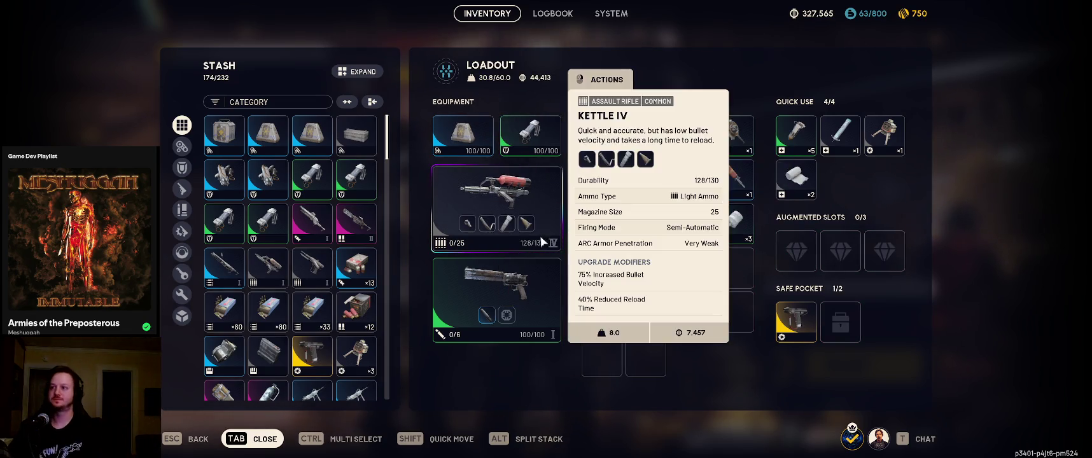
scroll(357, 267, down, 3)
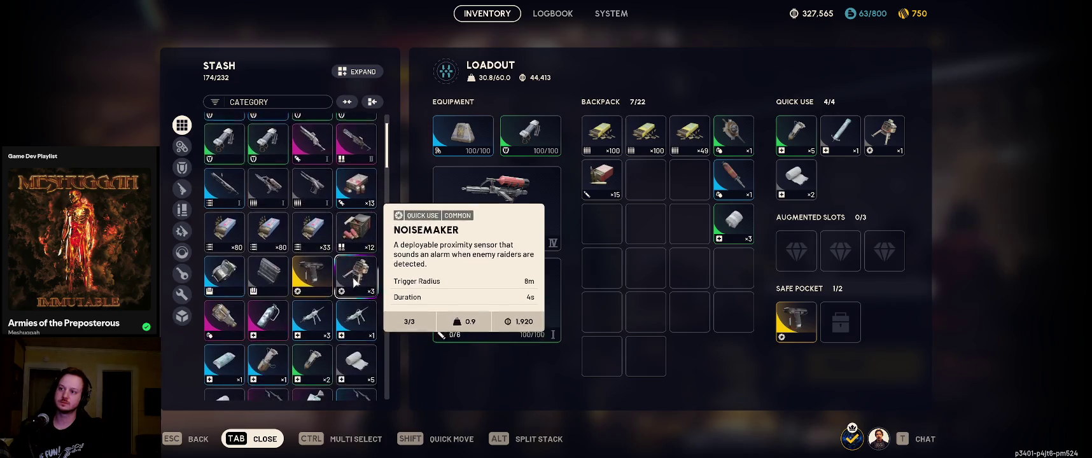
scroll(359, 278, down, 1)
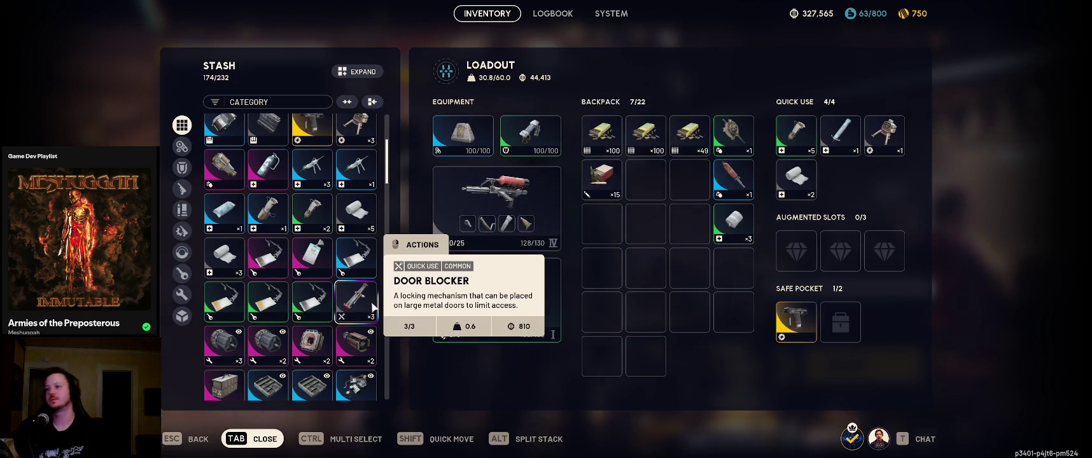
key(Tab)
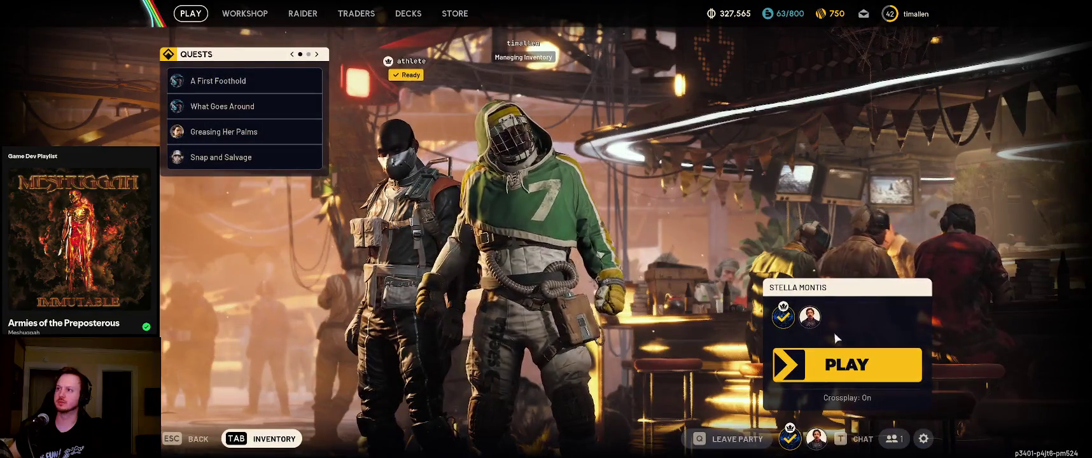
Queue for a raid, then check the Osprey I blueprint at the Gunsmith while matchmaking
click(777, 376)
click(825, 375)
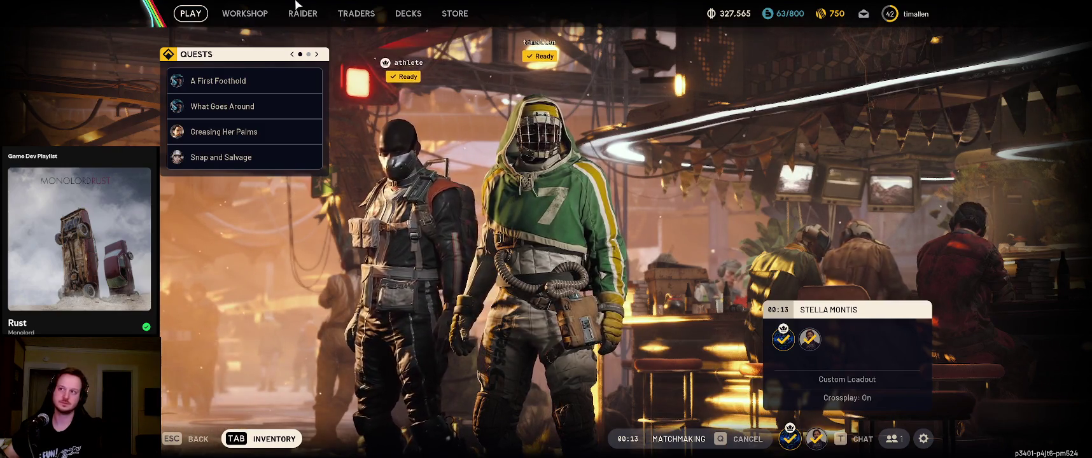
click(252, 19)
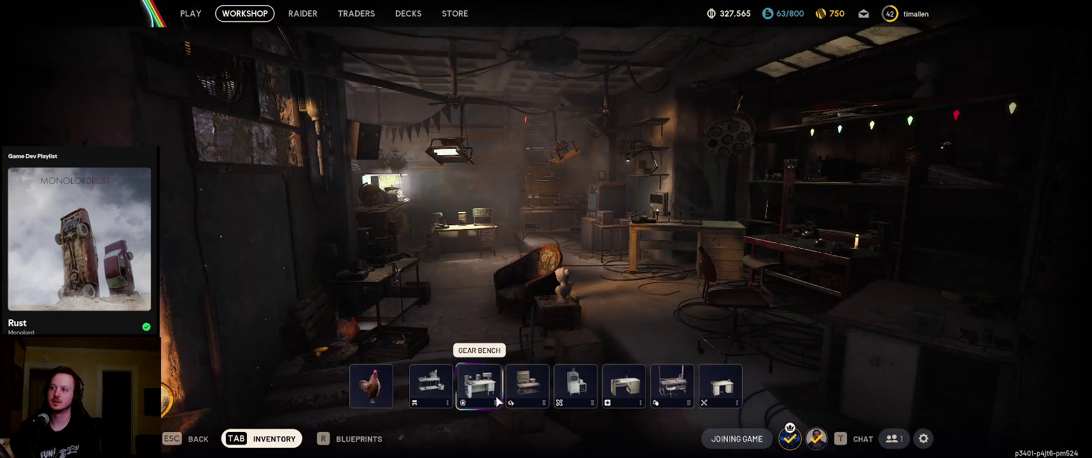
click(519, 399)
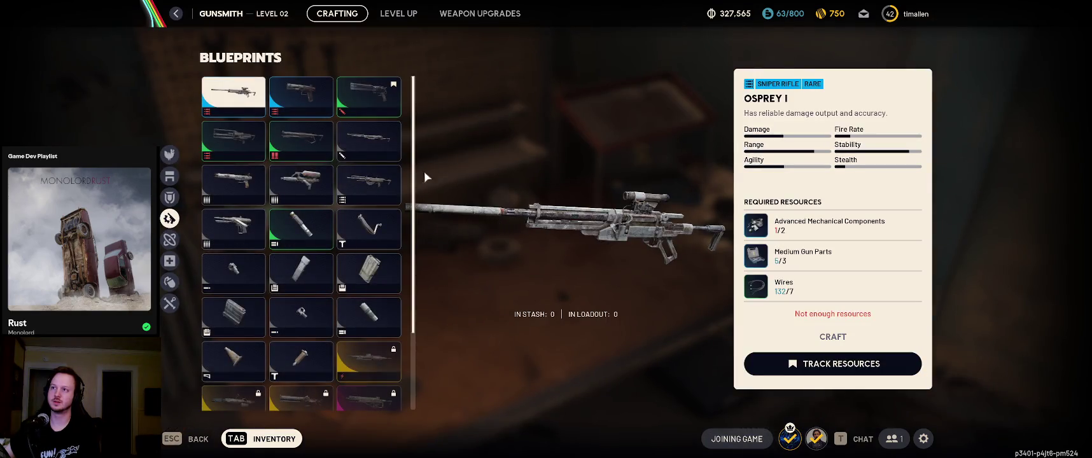
mouse_move(238, 104)
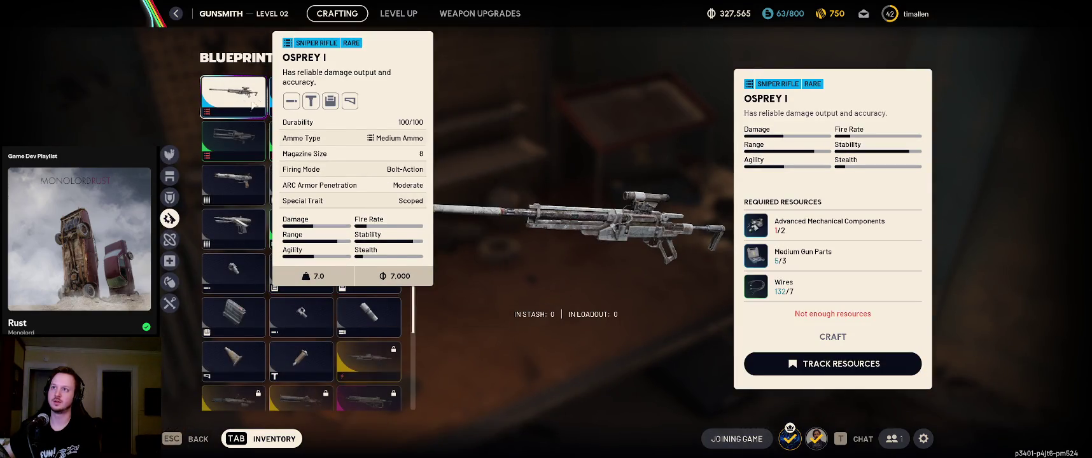
key(Escape)
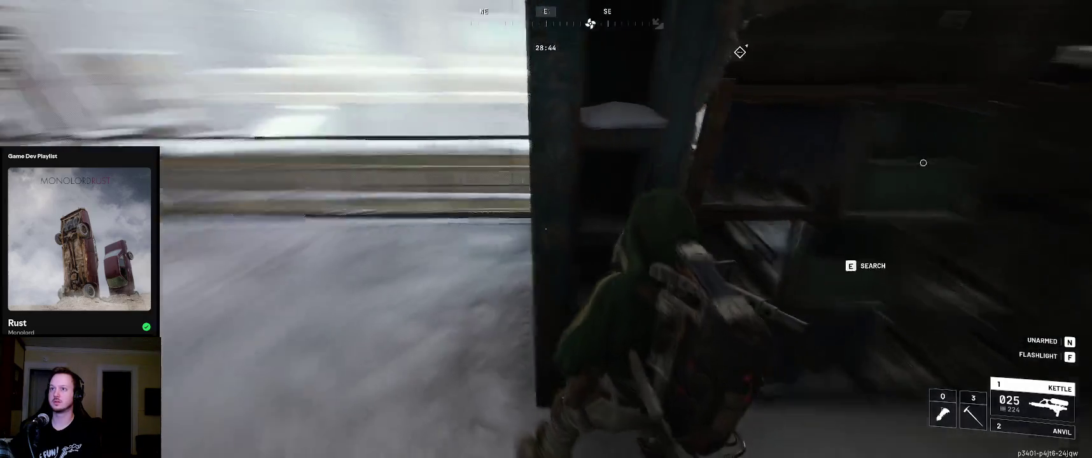
Search two hangar containers and loot three items, including Light Gun Parts, into the backpack
key(e)
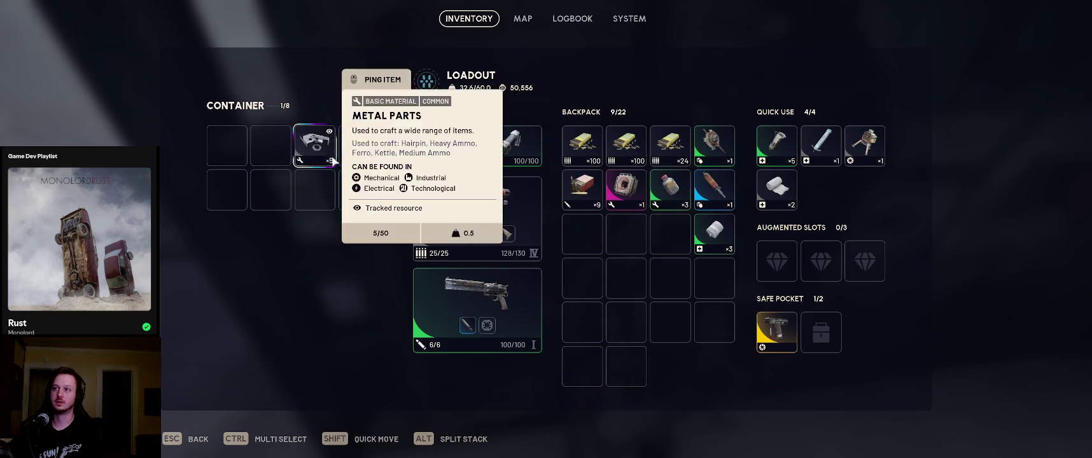
key(Escape)
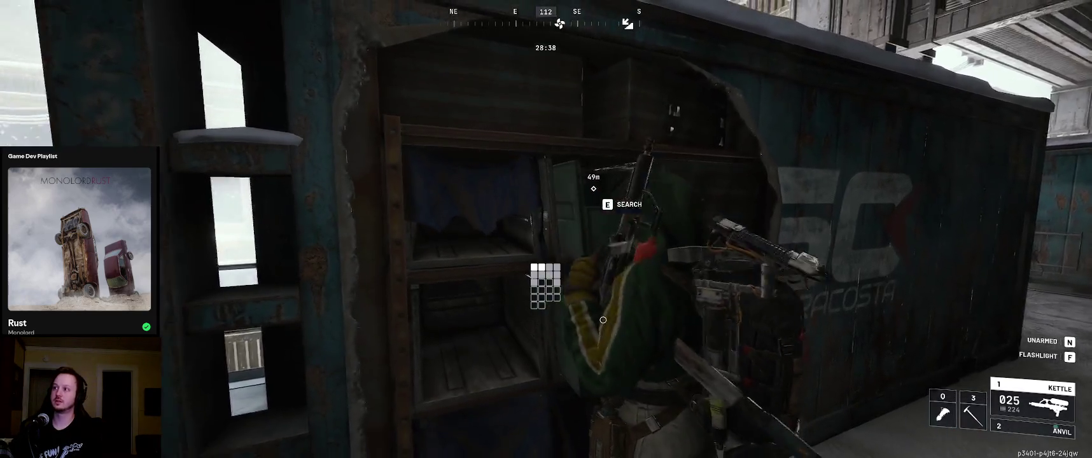
key(e)
click(227, 145)
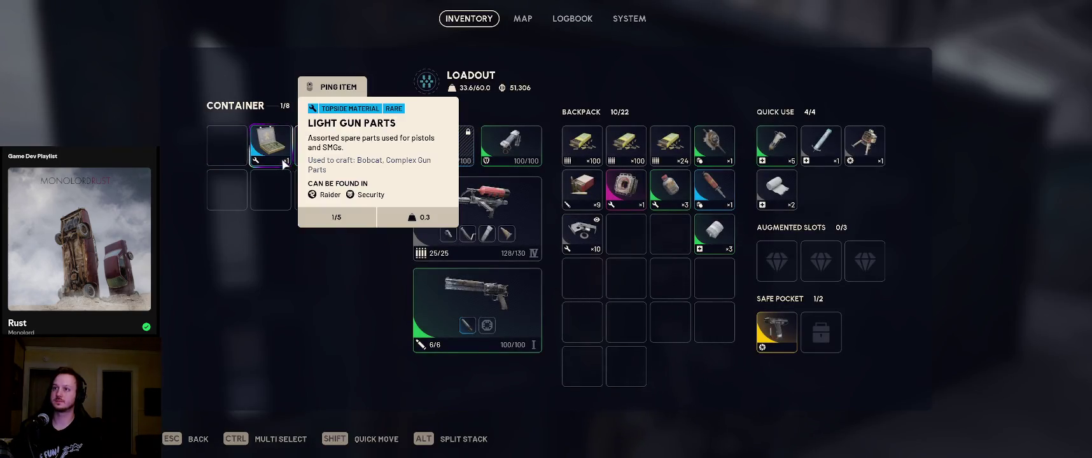
click(274, 149)
click(321, 156)
key(Escape)
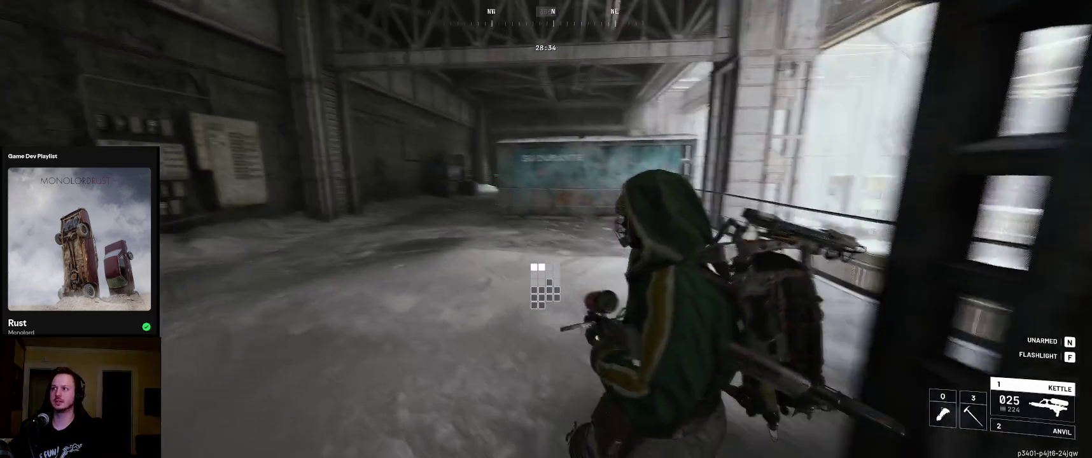
Run through the hangar, vault the railing and continue through the warehouse into the metro area
key(w)
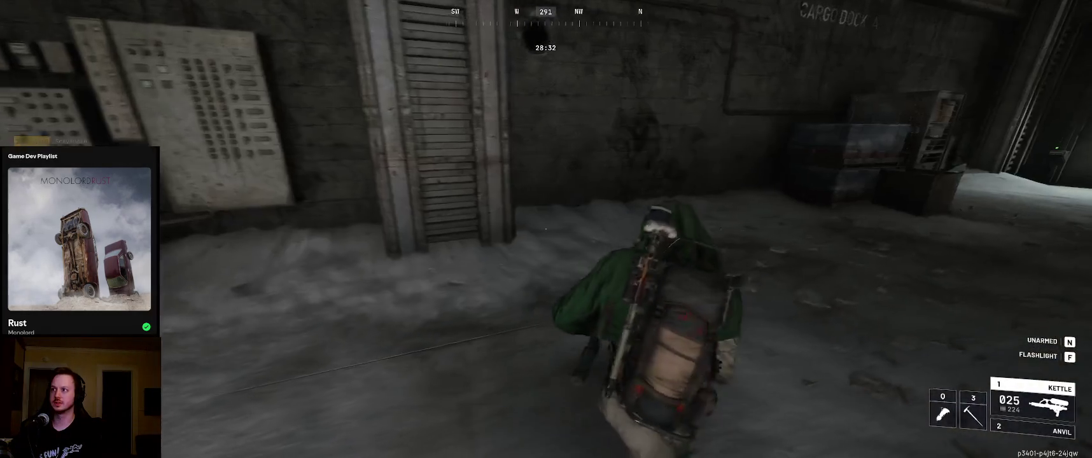
key(w)
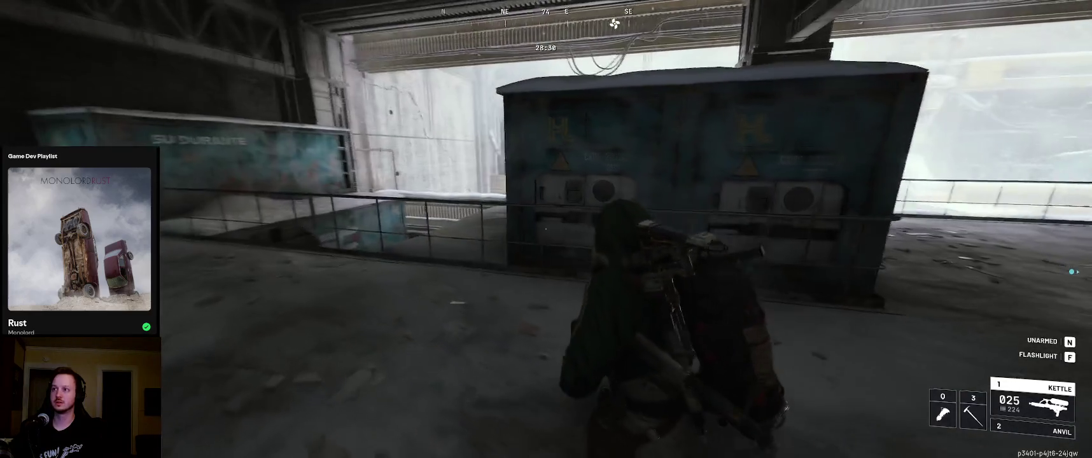
key(space)
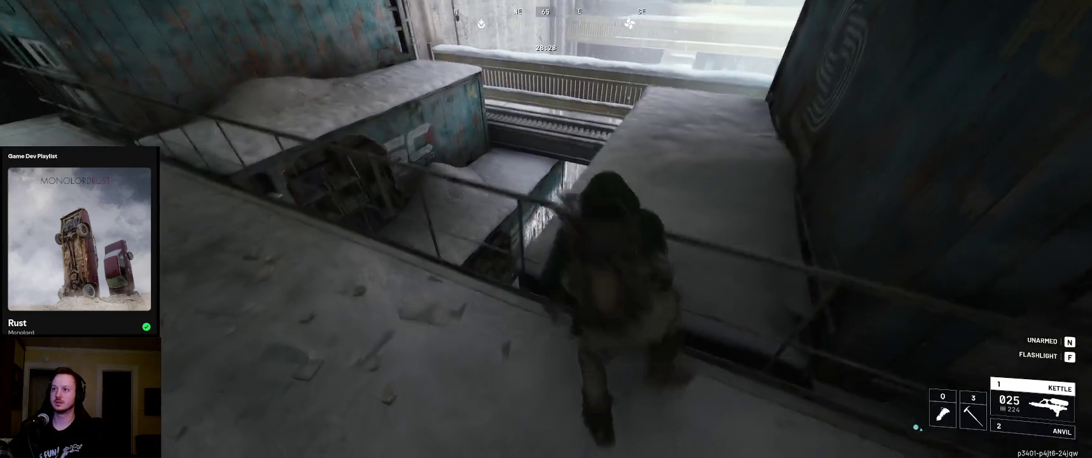
key(w)
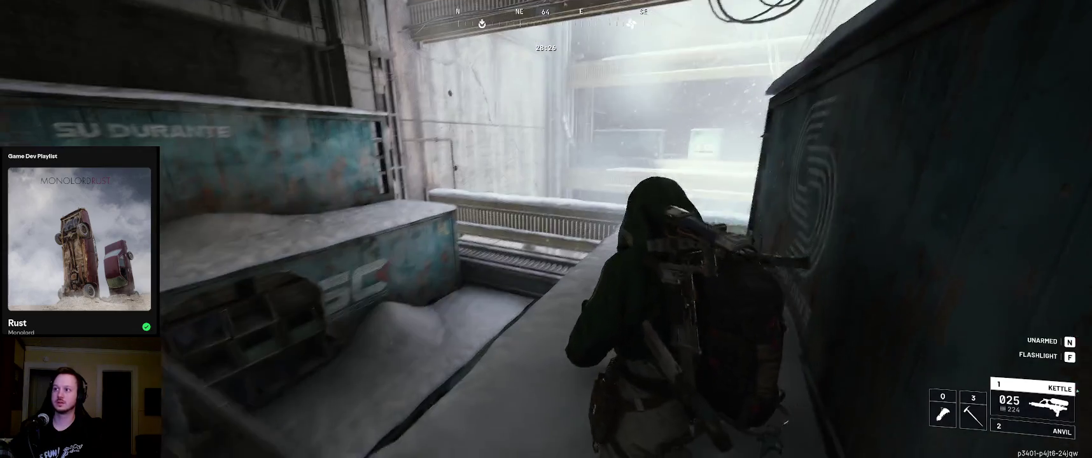
key(w)
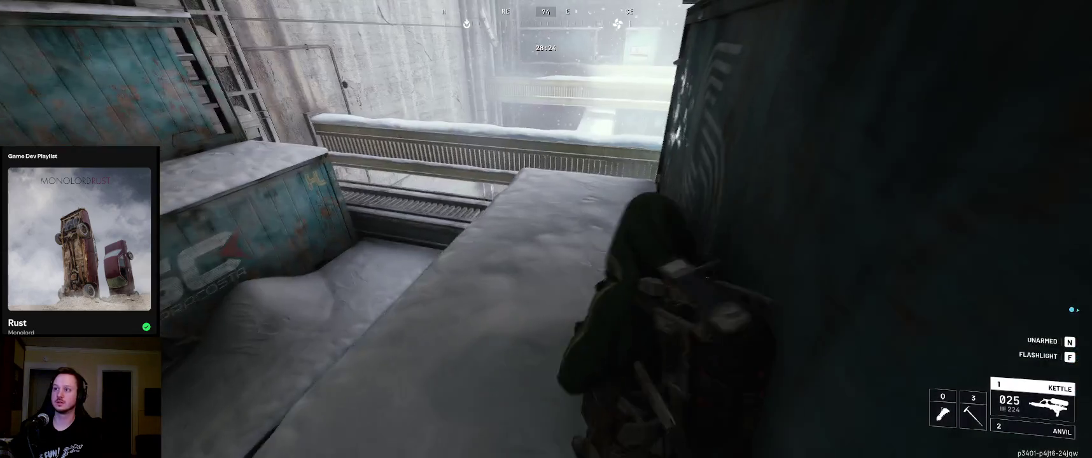
key(w)
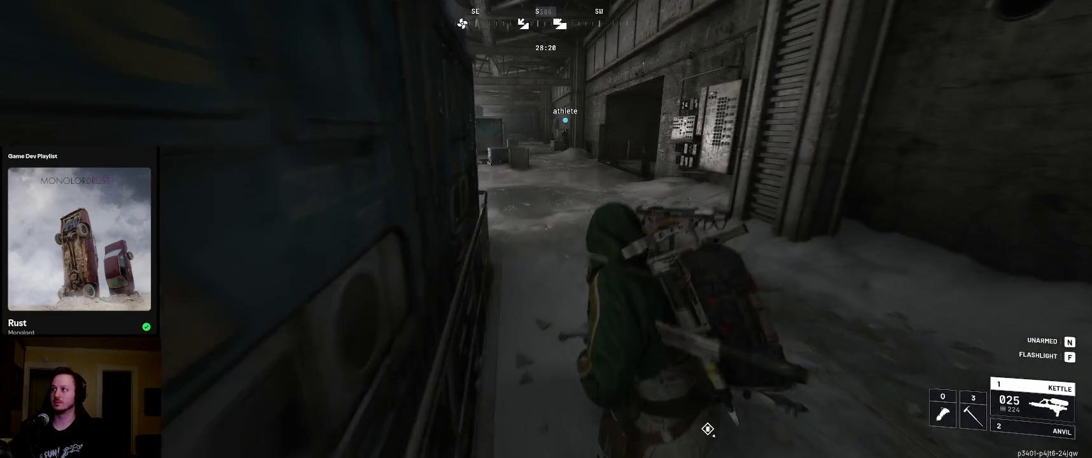
key(w)
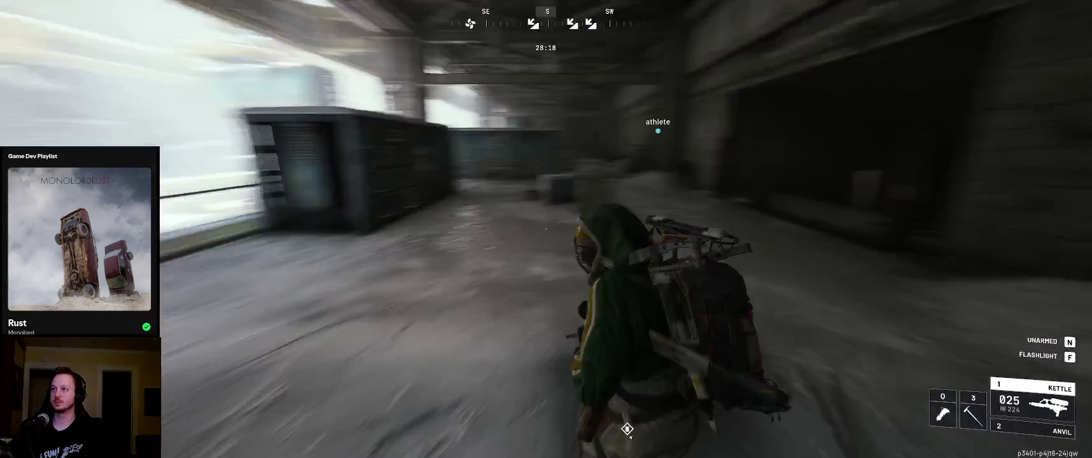
key(w)
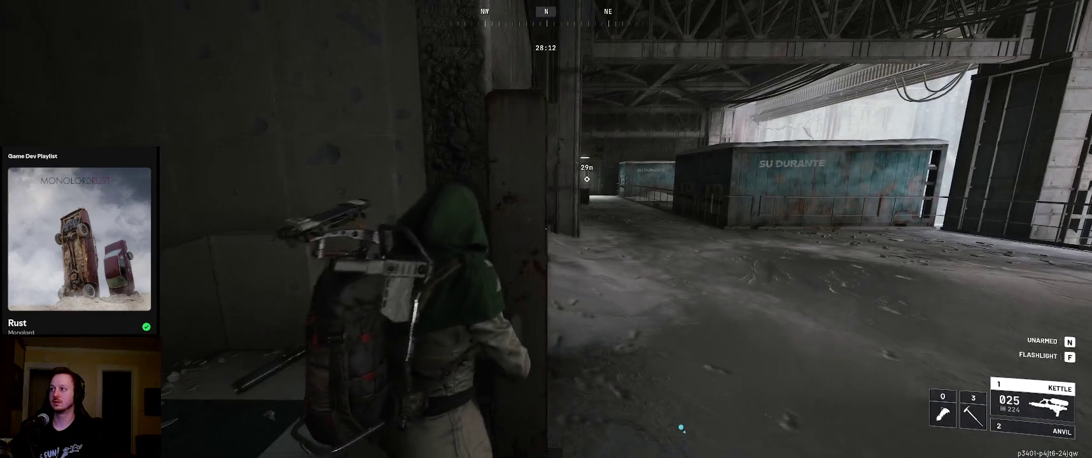
Head back to the loading area, cross the snowy ledge, and climb the container to the zipline
key(w)
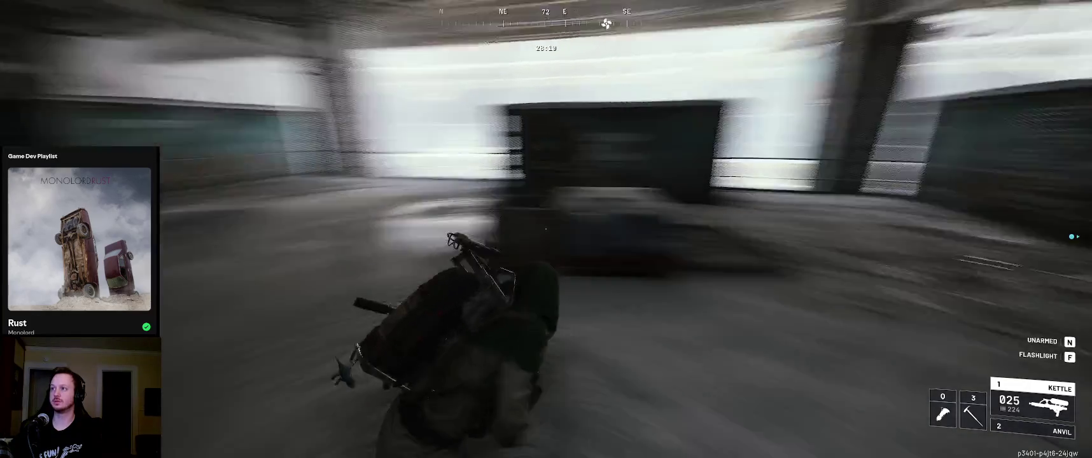
key(w)
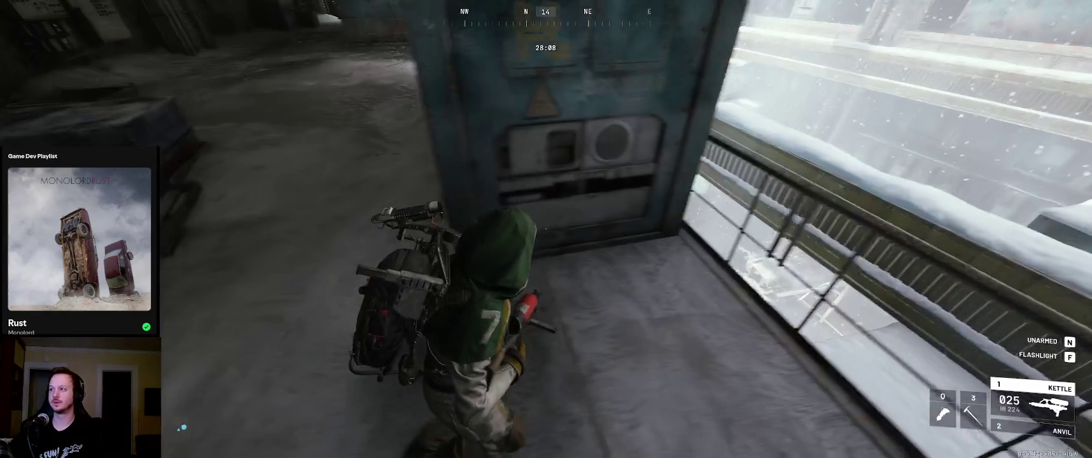
key(w)
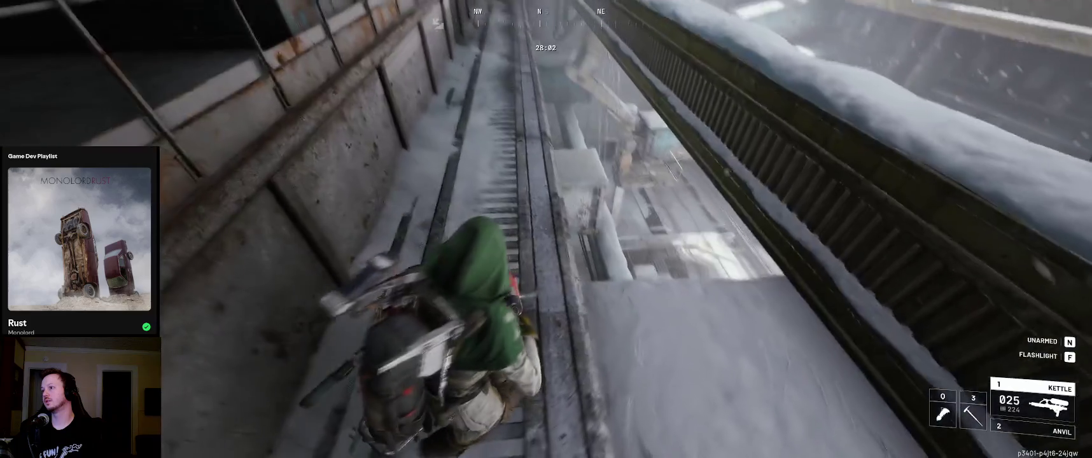
key(w)
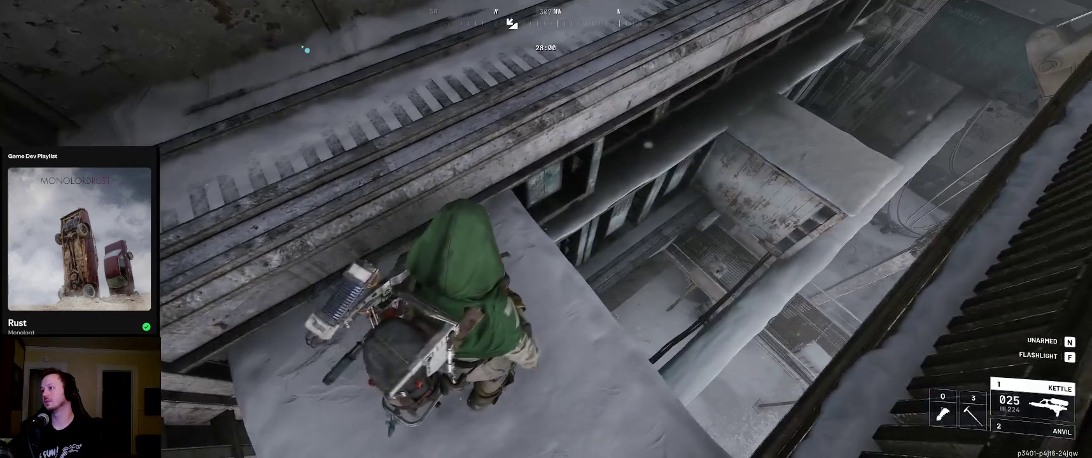
key(w)
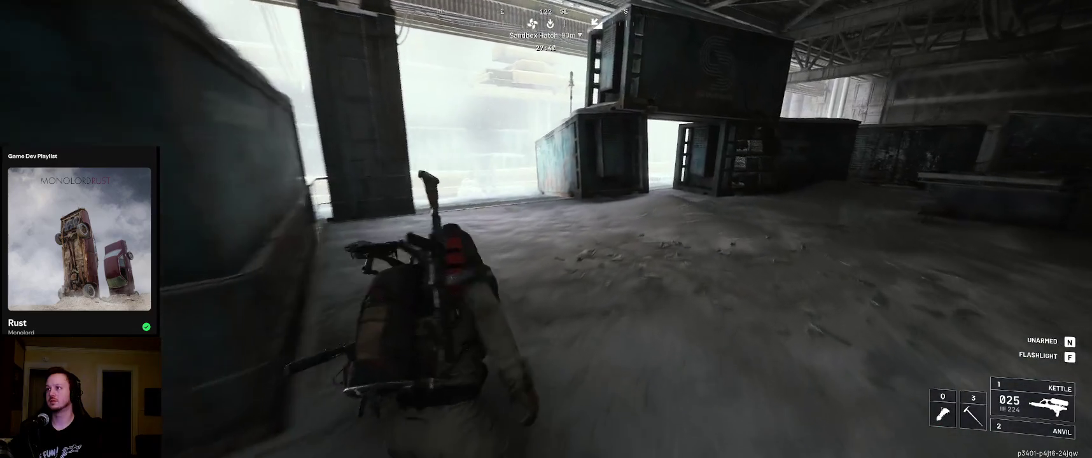
key(w)
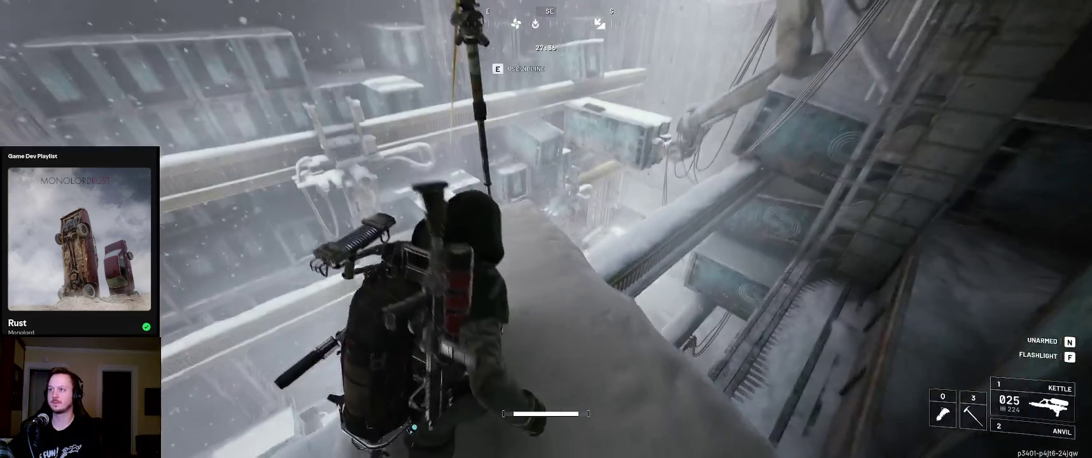
key(e)
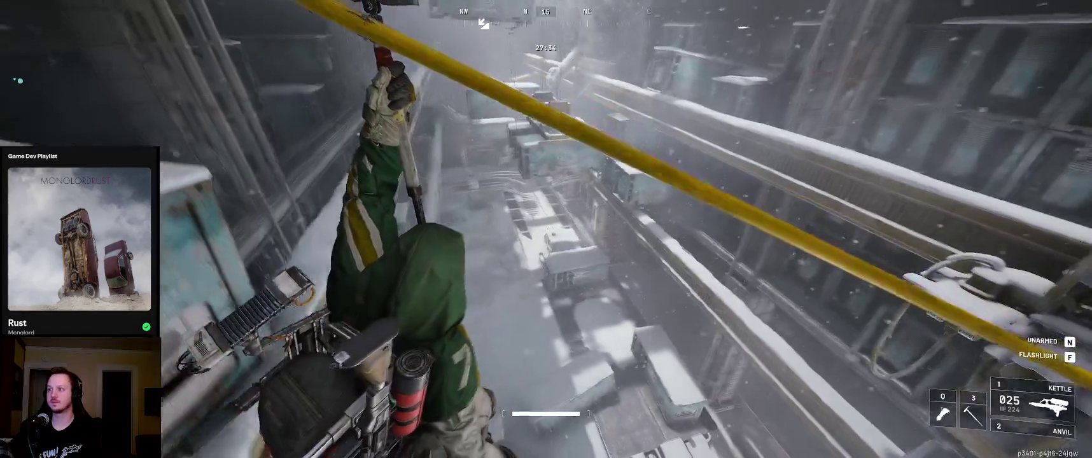
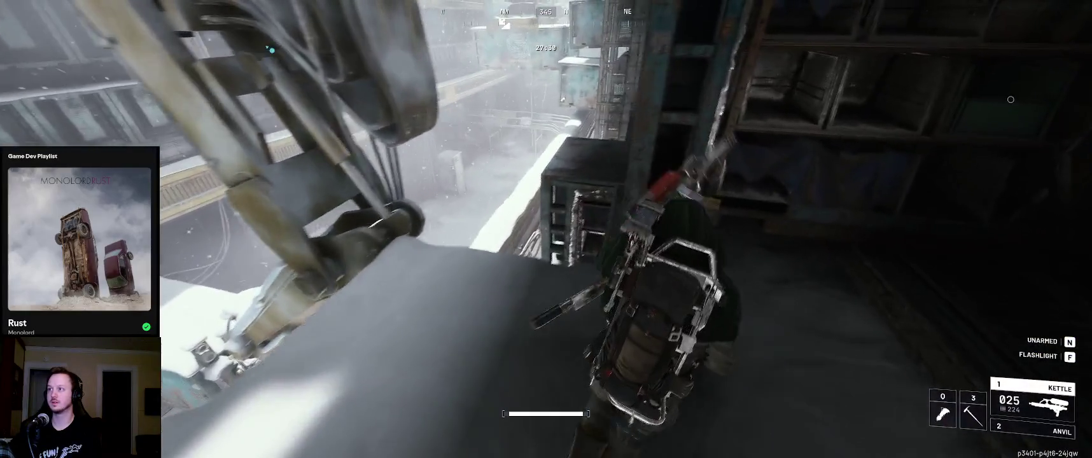
Search the bag down the corridor and take the yellow ×3 item and Electrical Components
key(w)
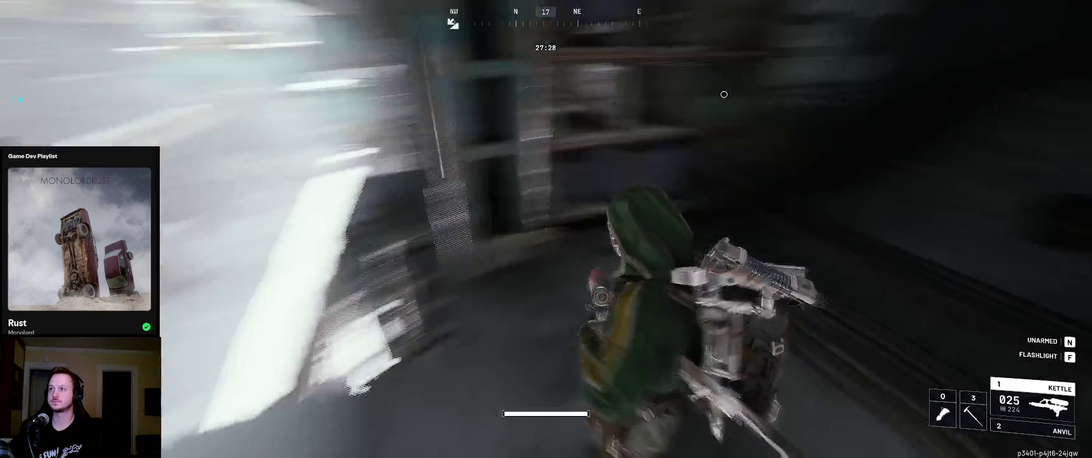
key(w)
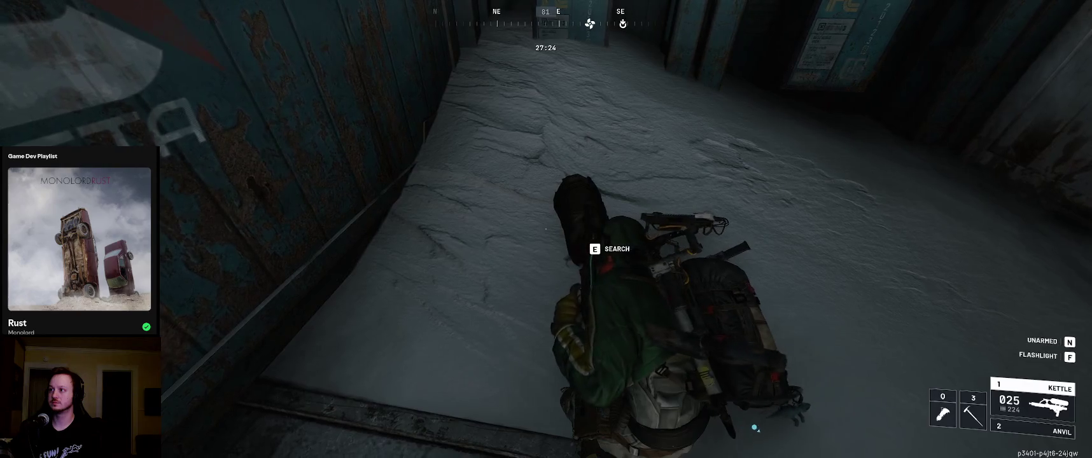
key(e)
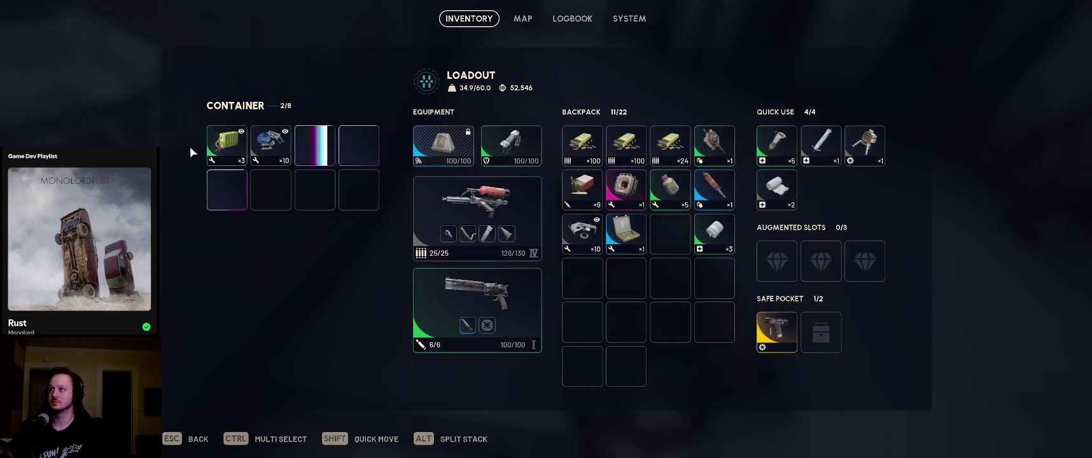
shift+click(223, 148)
shift+click(278, 151)
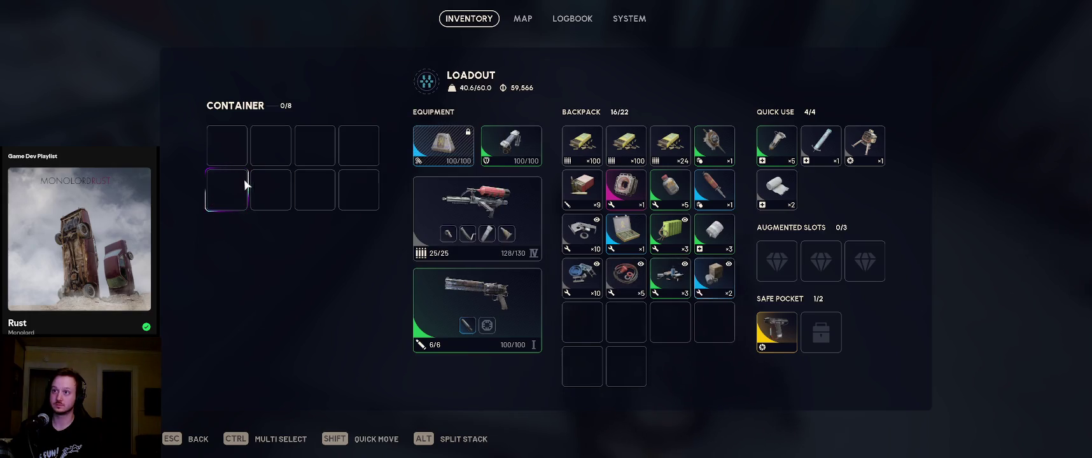
key(Escape)
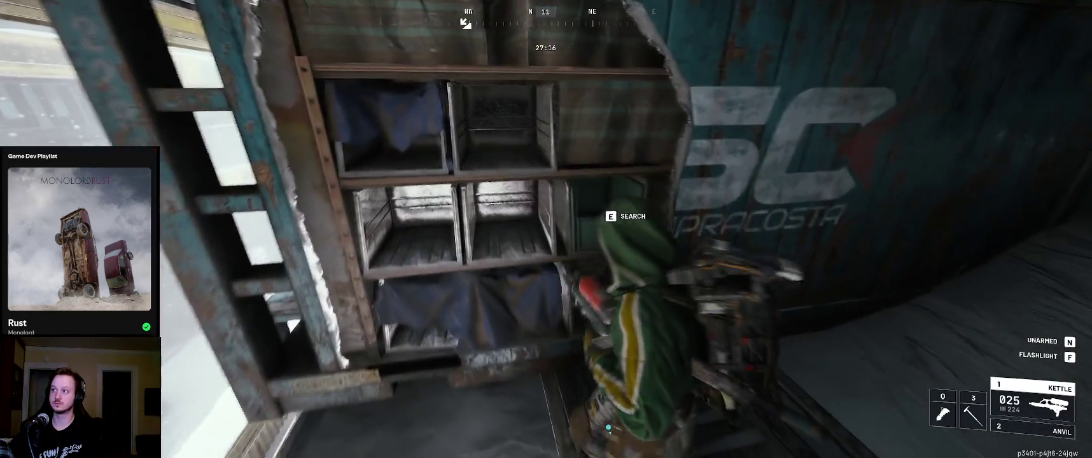
Search the shelf container and take the Magnet into the backpack
key(e)
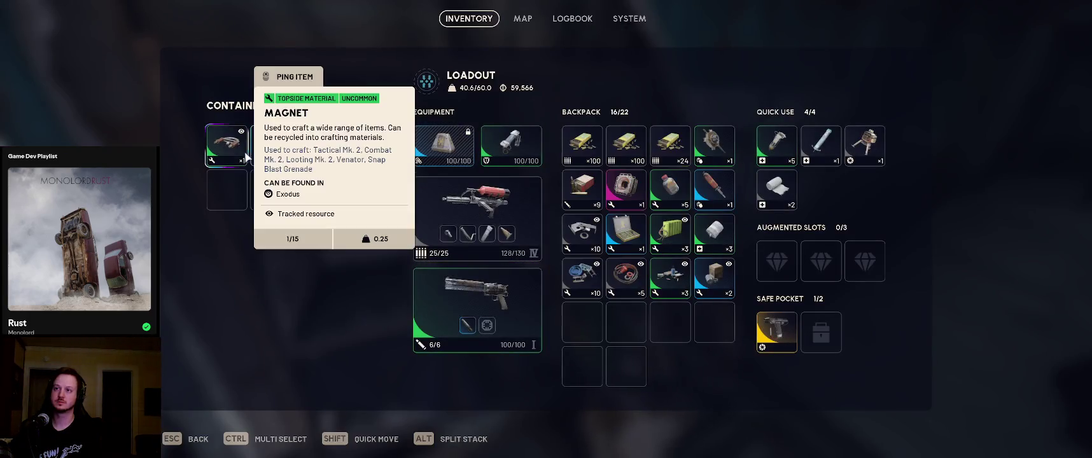
click(228, 148)
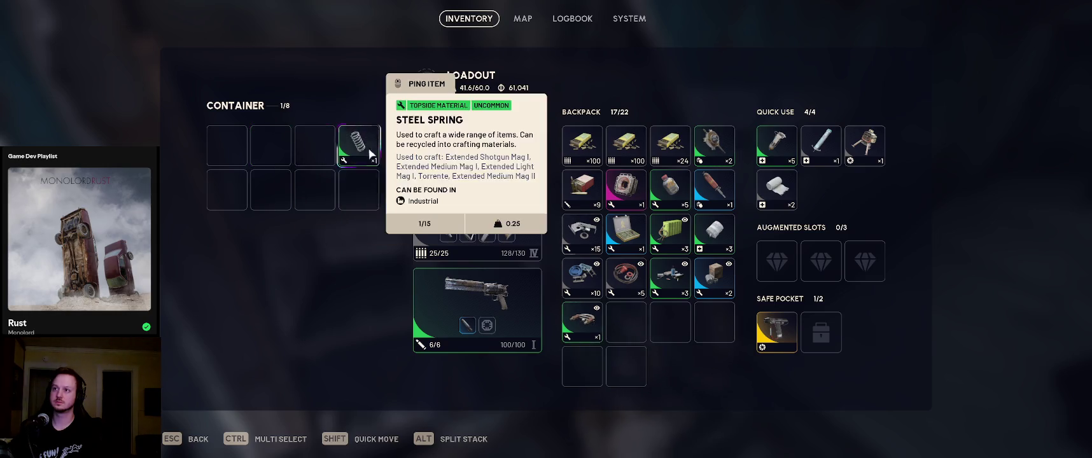
key(Escape)
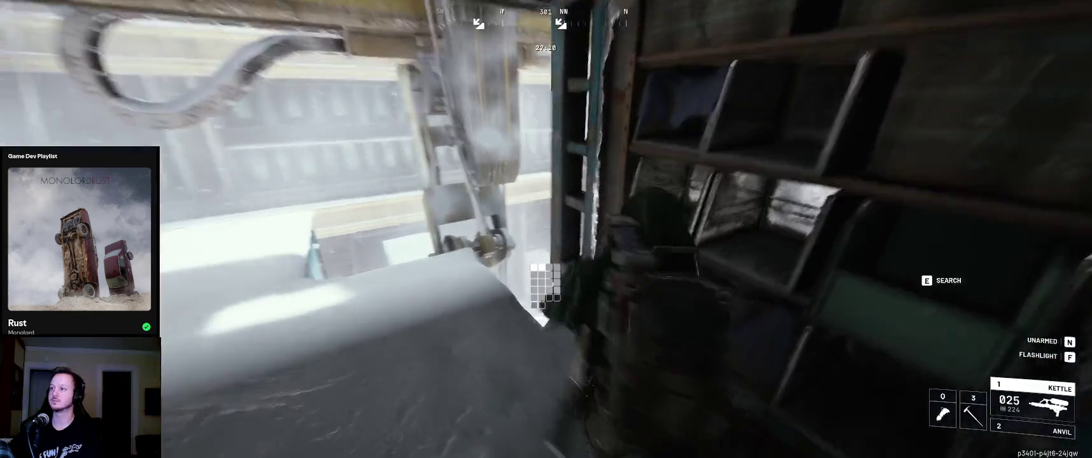
Cross the snowy ledge, climb the teal container and reach the snowy walkway
key(w)
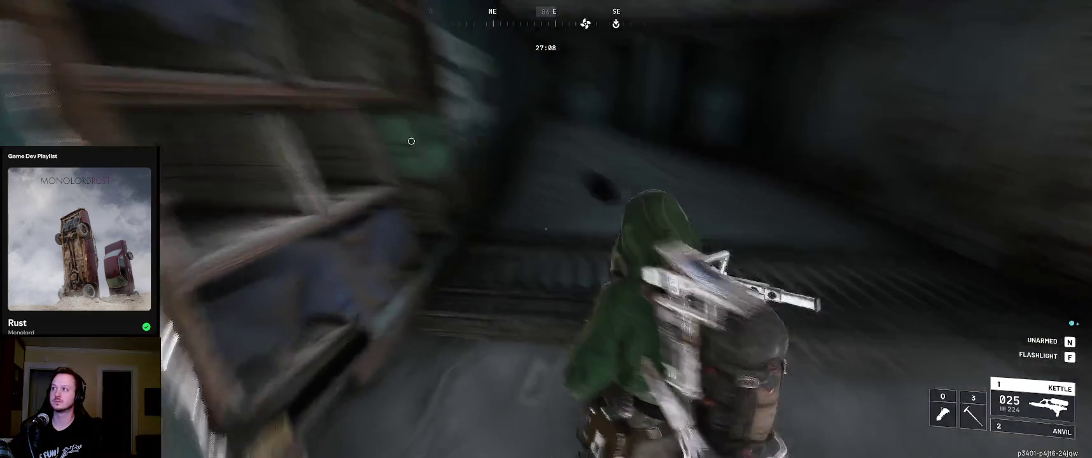
key(w)
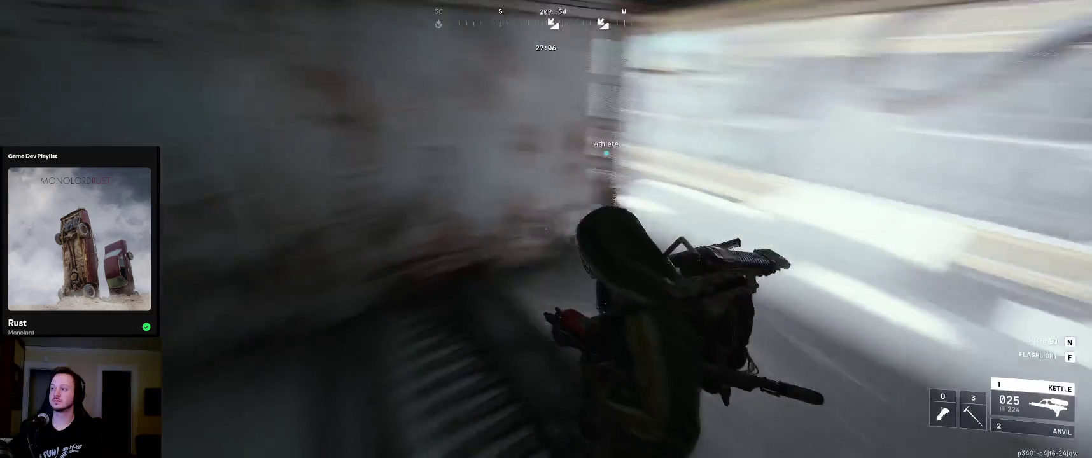
key(w)
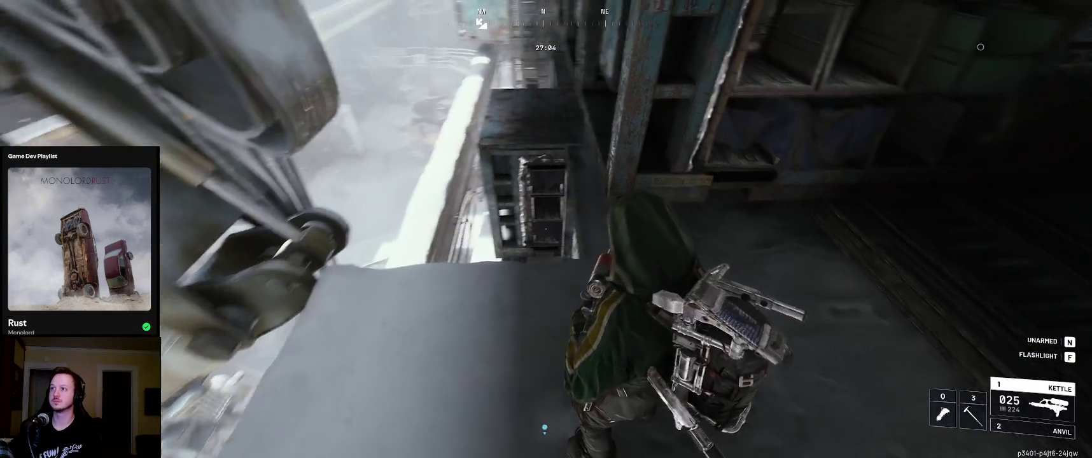
key(w)
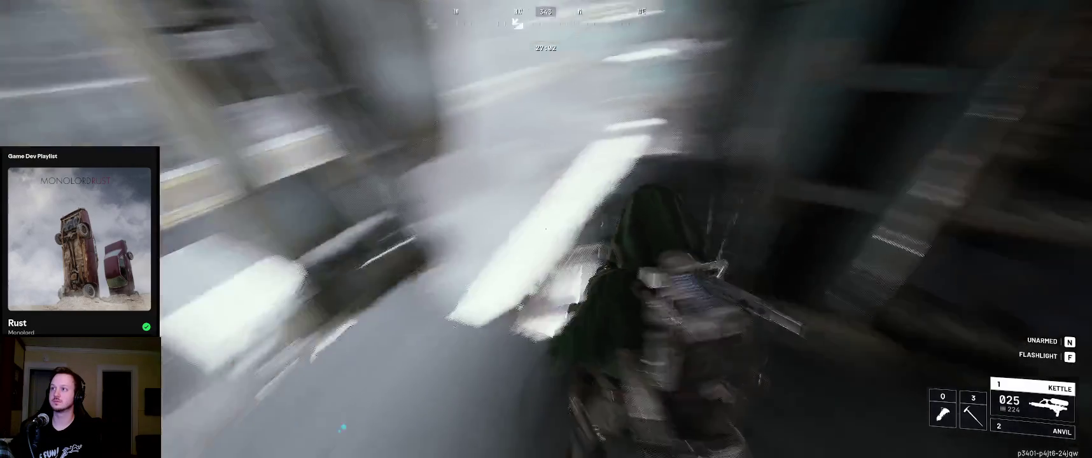
key(w)
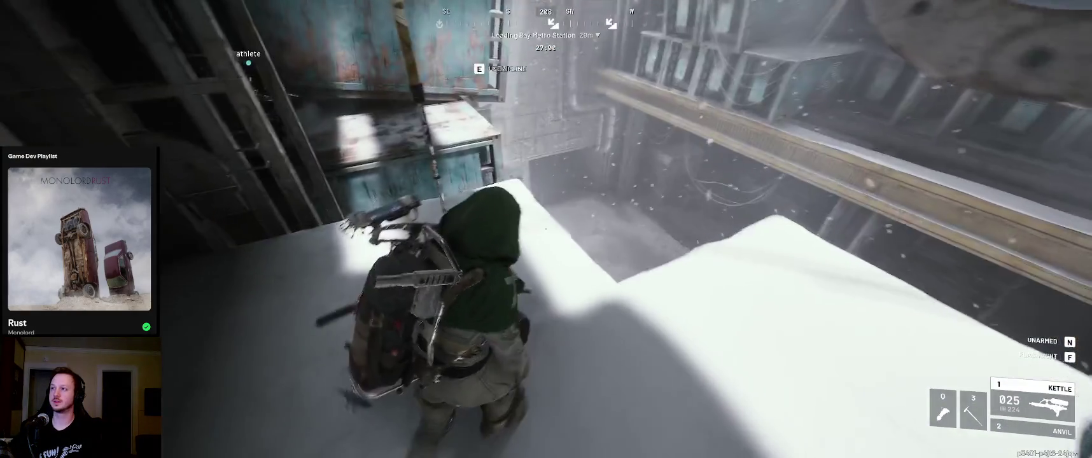
key(w)
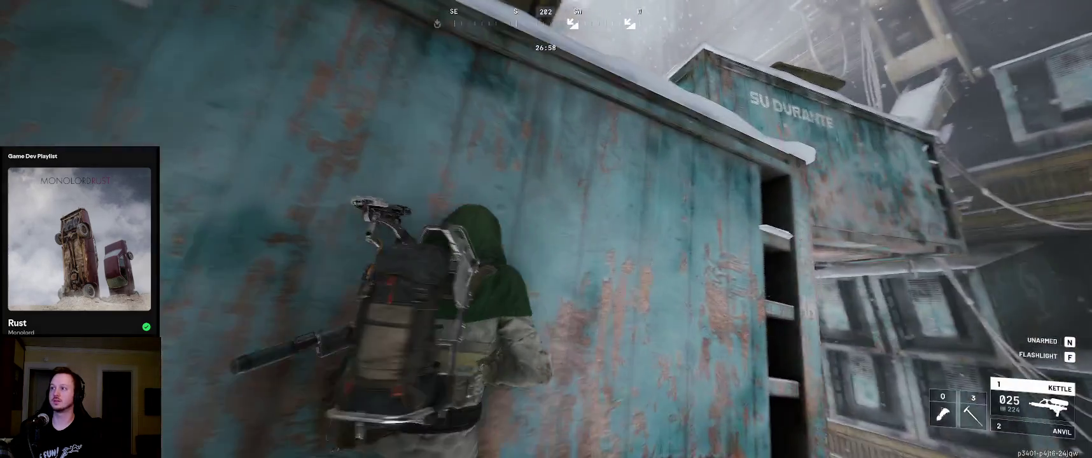
key(w)
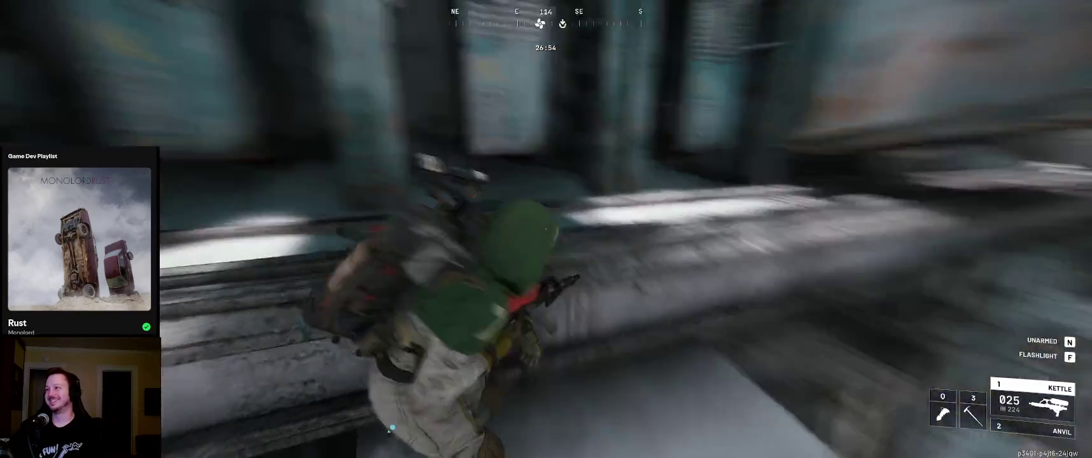
key(w)
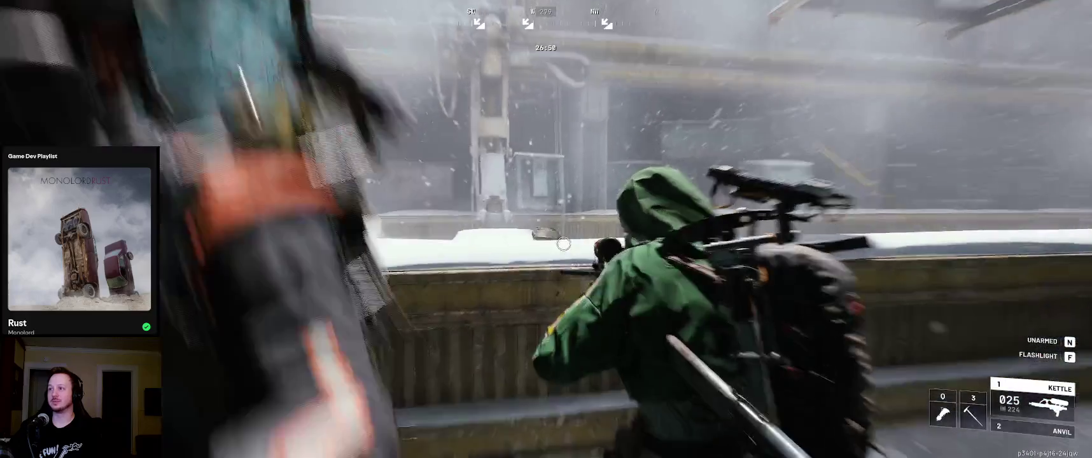
Raise the rifle, then run along the walkway and container ledge to the HL container
right_click(575, 253)
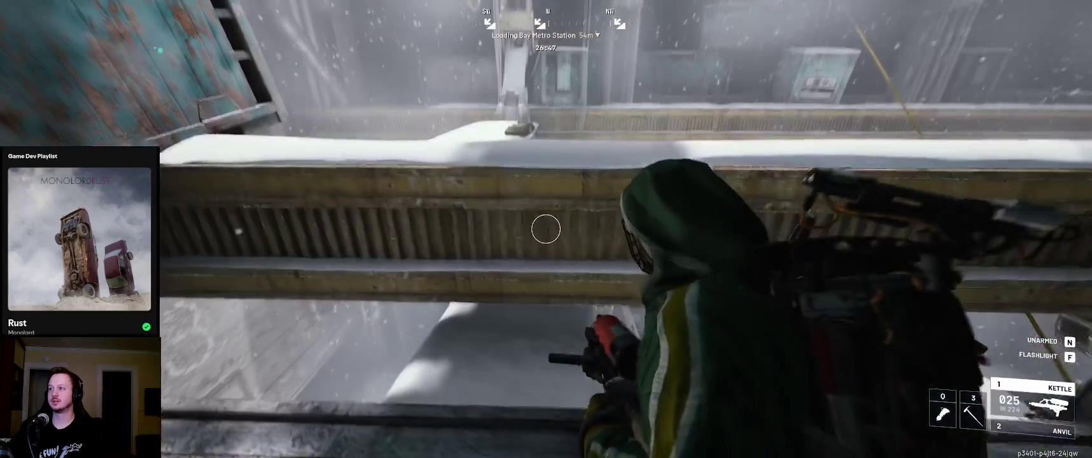
mouse_move(545, 229)
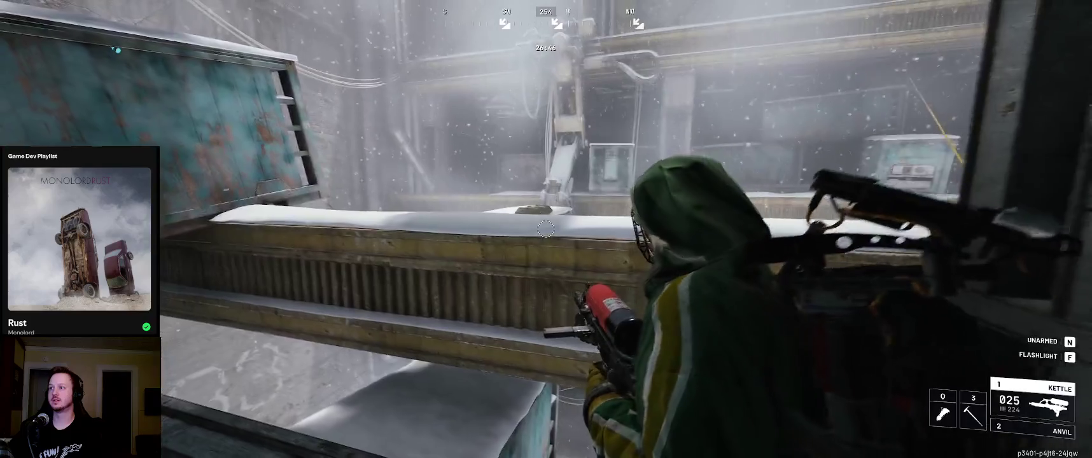
key(w)
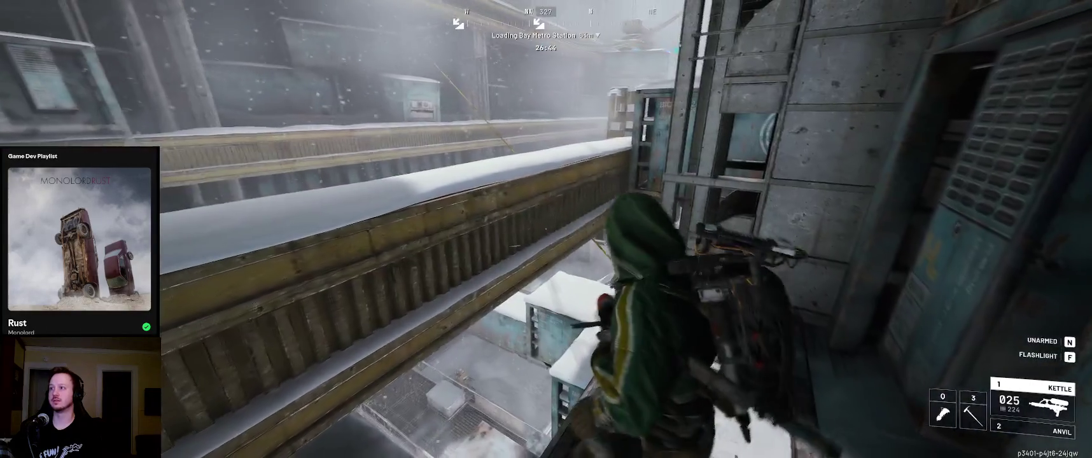
key(w)
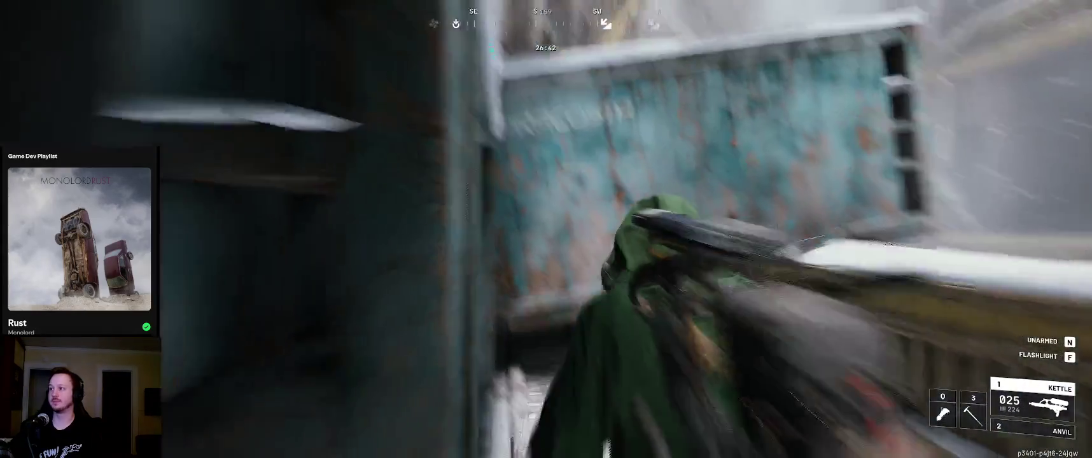
key(w)
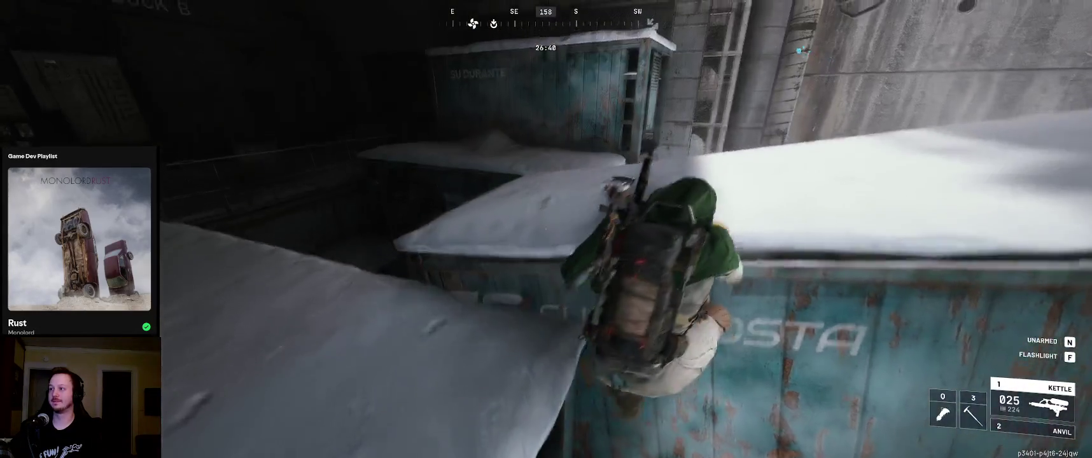
key(w)
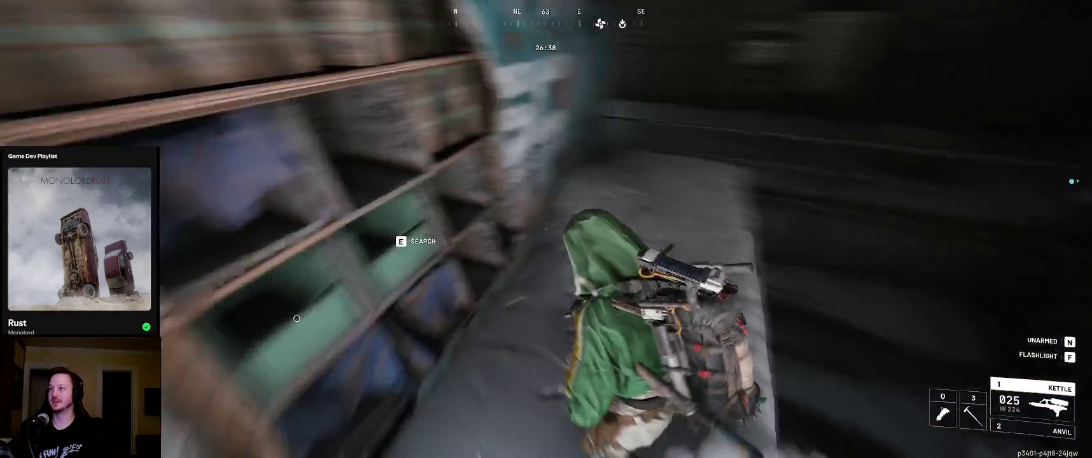
key(w)
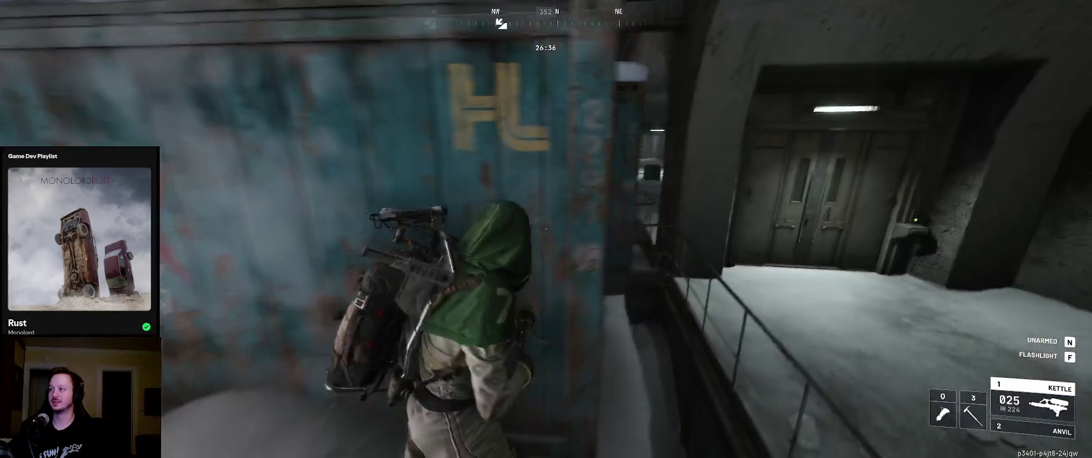
Climb onto the container roof, drop to the ladder ledge and reach the snowy rooftops
key(w)
key(space)
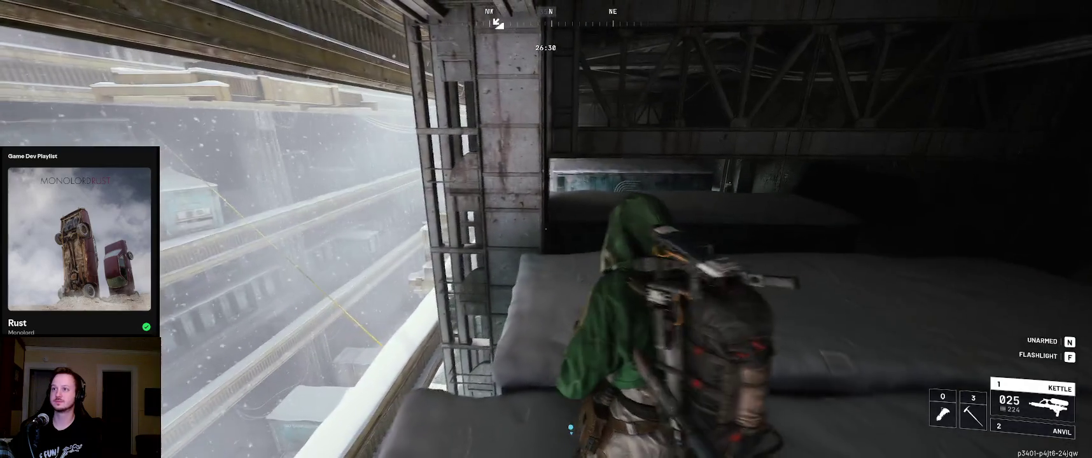
key(w)
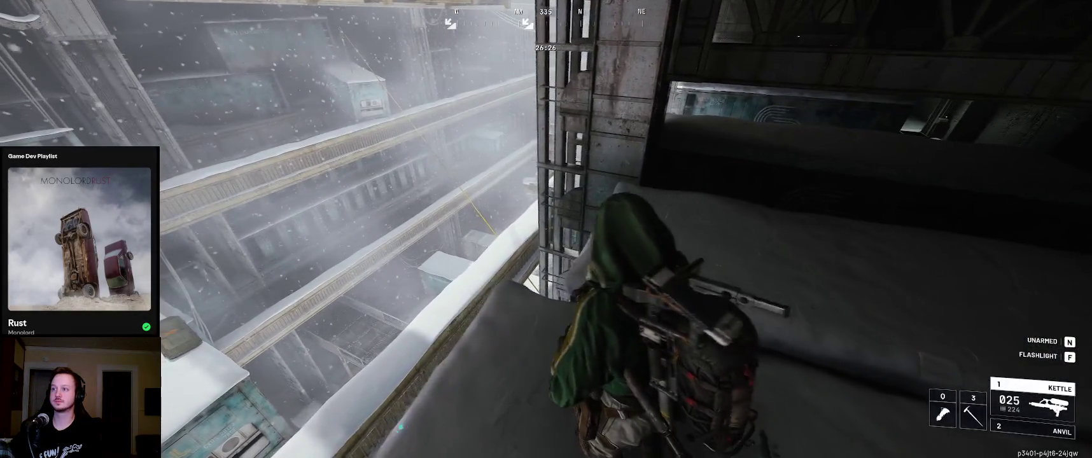
key(space)
key(w)
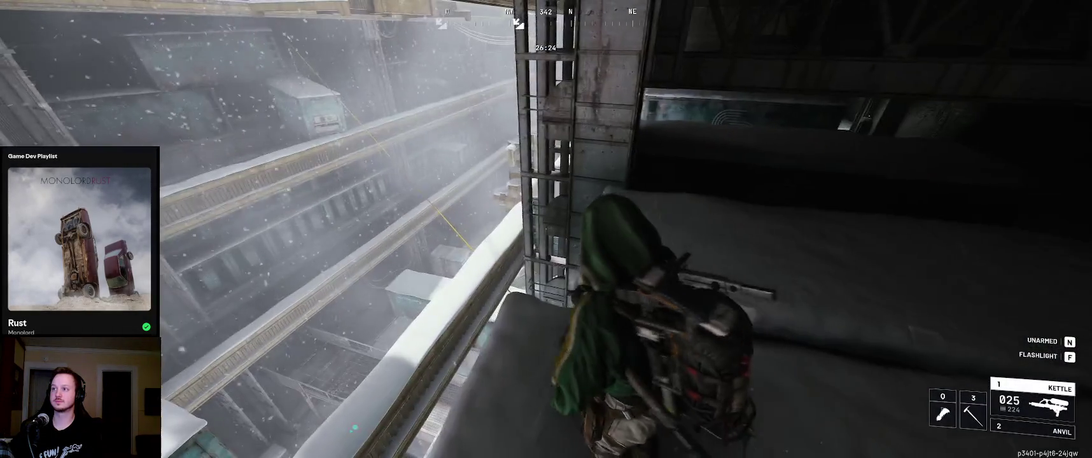
key(w)
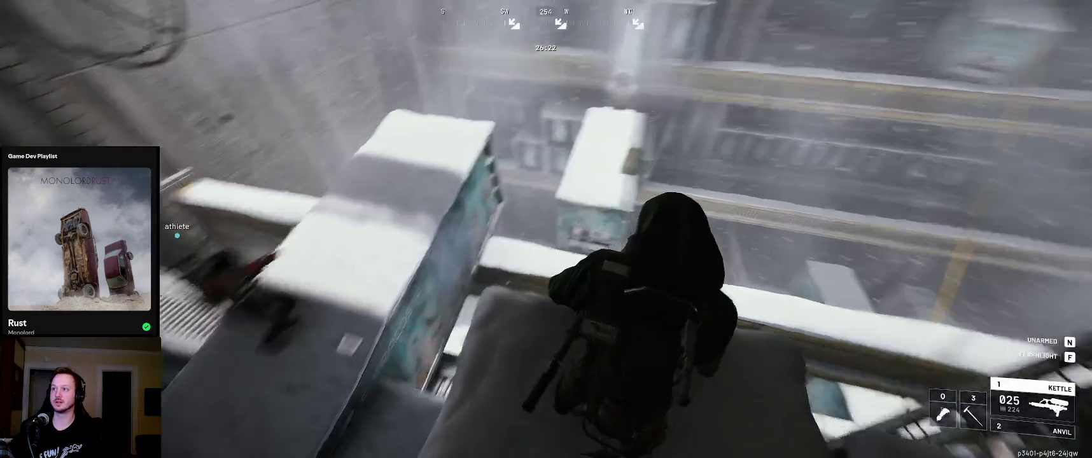
key(w)
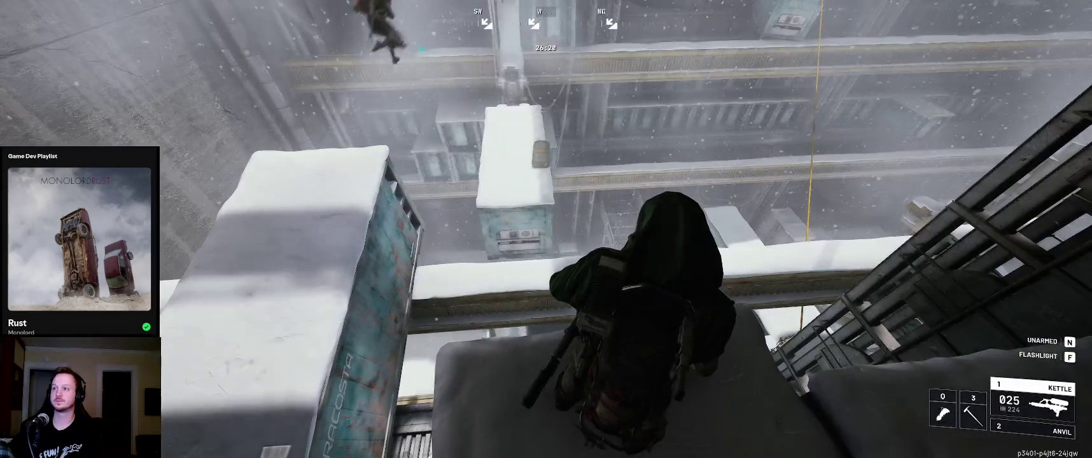
key(w)
key(w)
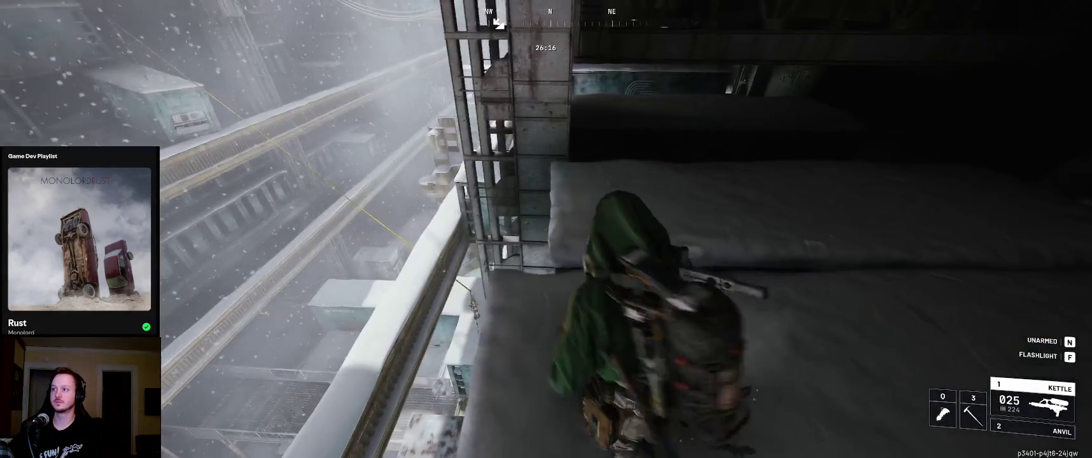
Look over the raid map, then return to the raid
key(m)
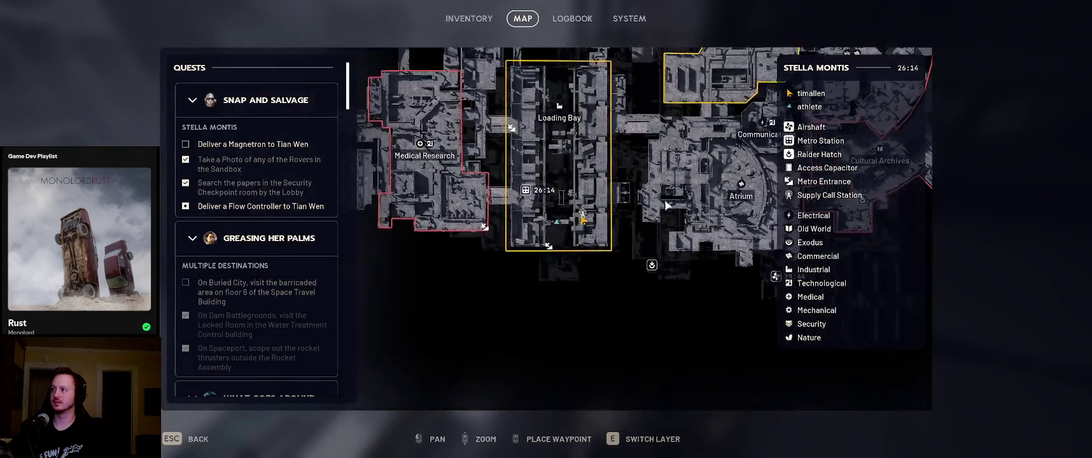
scroll(667, 205, down, 3)
key(Escape)
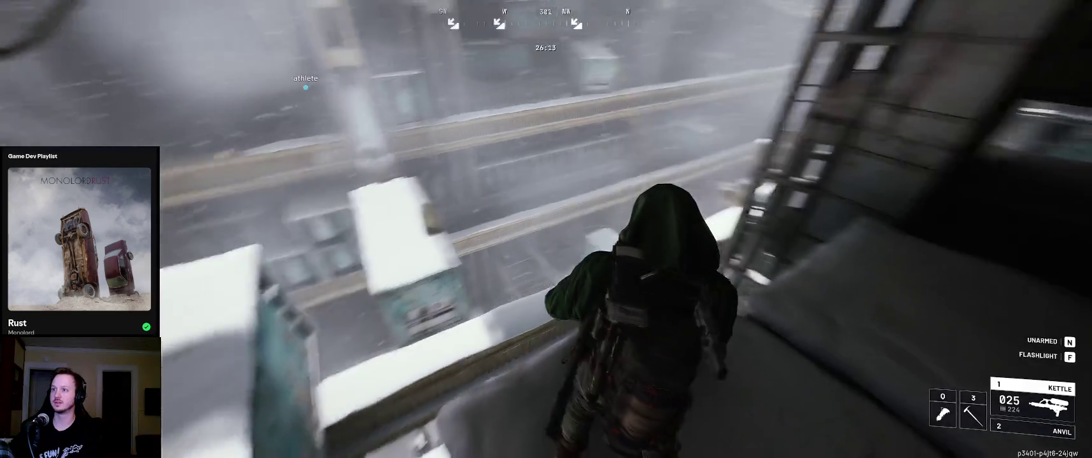
Move further along the snowy ledge and briefly check the loadout and backpack
key(w)
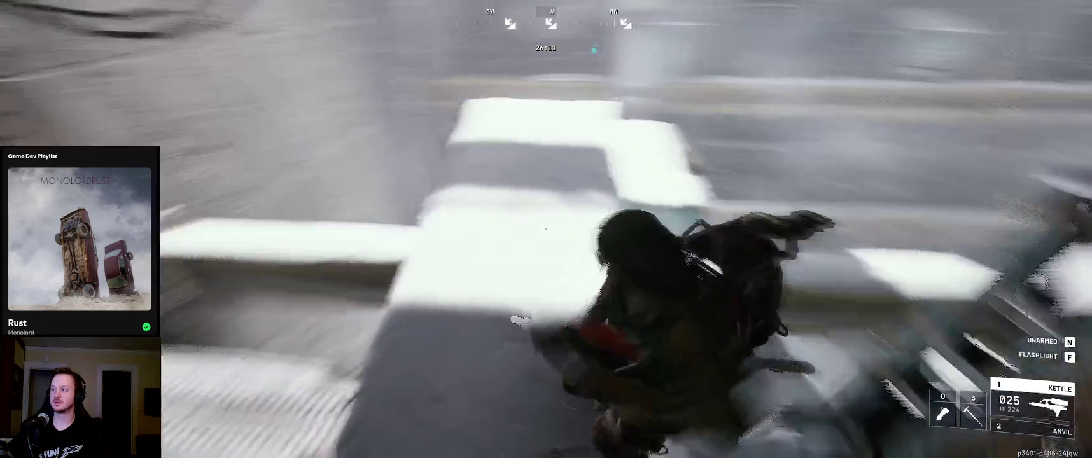
key(w)
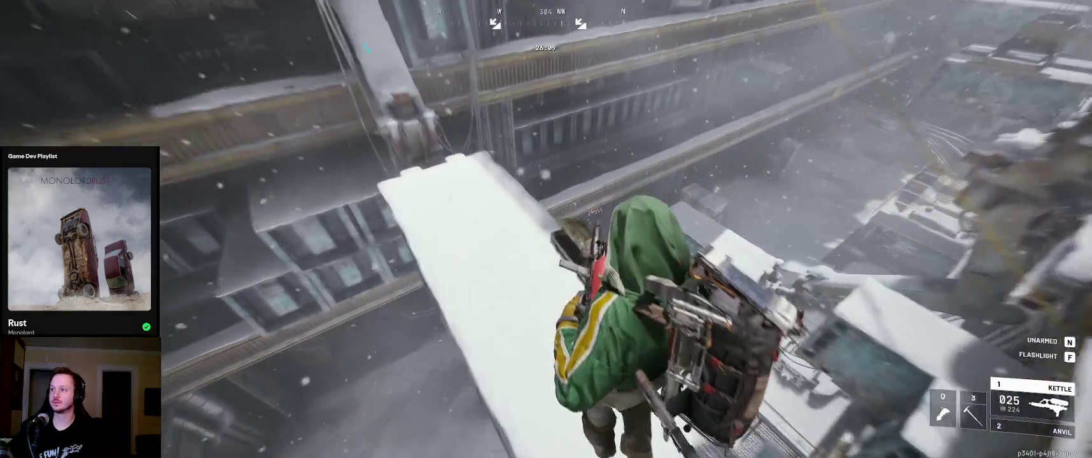
key(Tab)
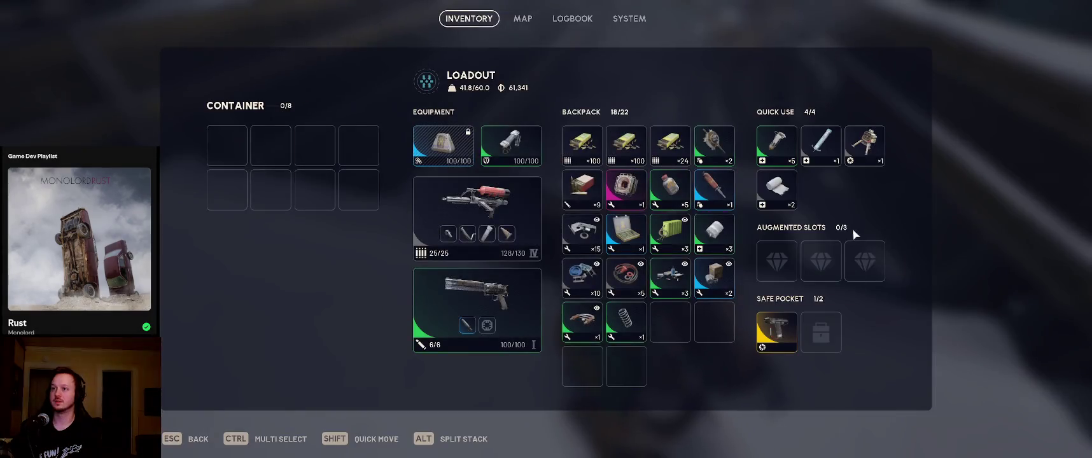
key(Tab)
Run past the shipping containers through the loading bay toward the control room corridor
key(w)
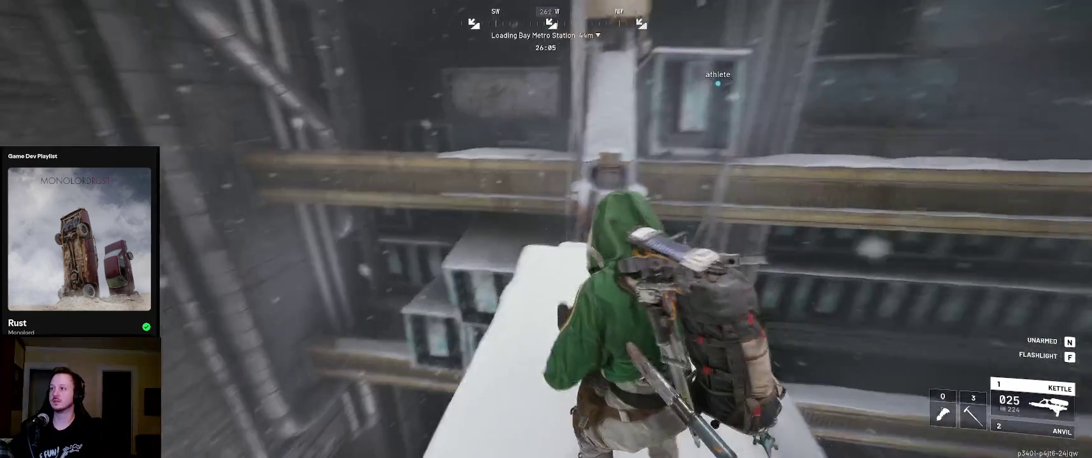
key(w)
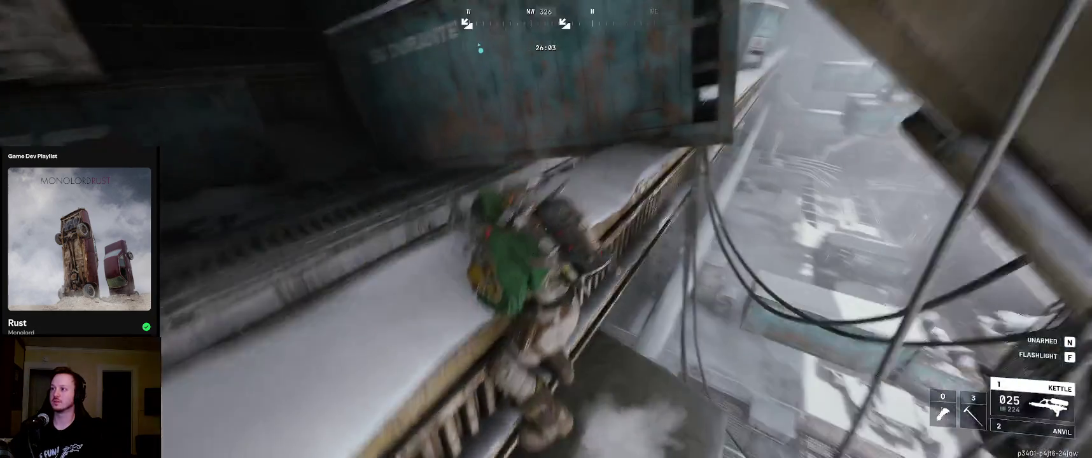
key(w)
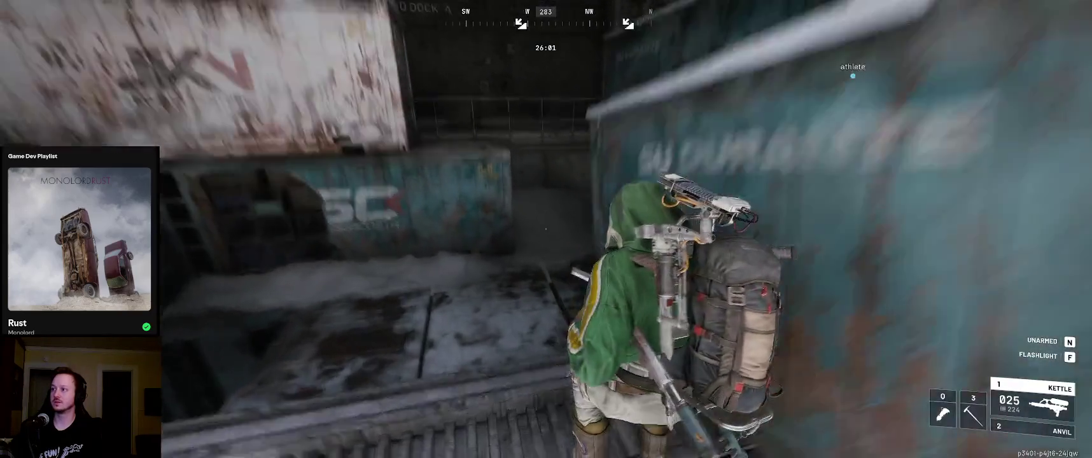
key(w)
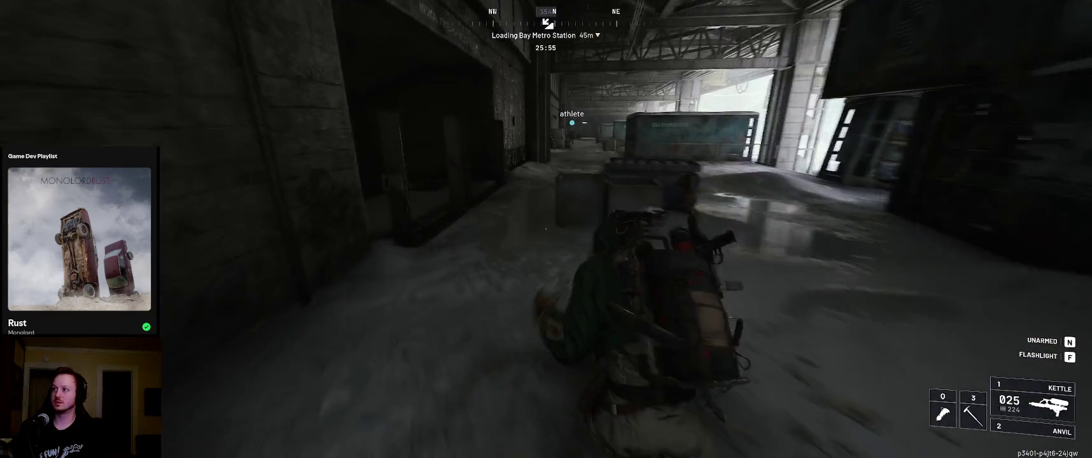
key(w)
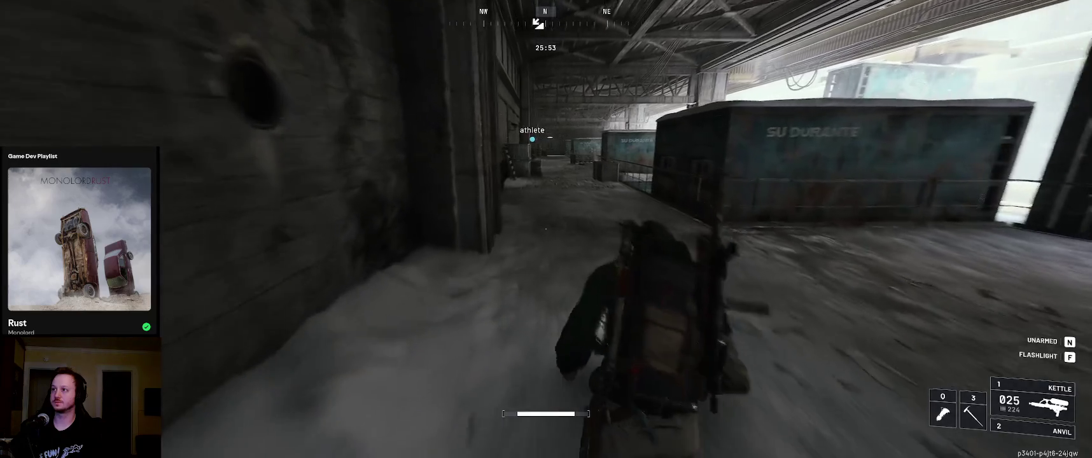
key(w)
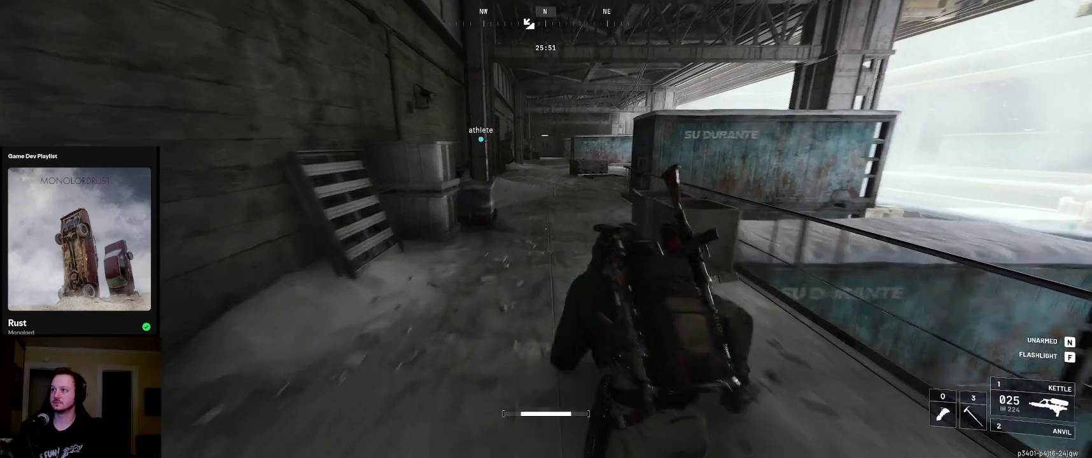
key(w)
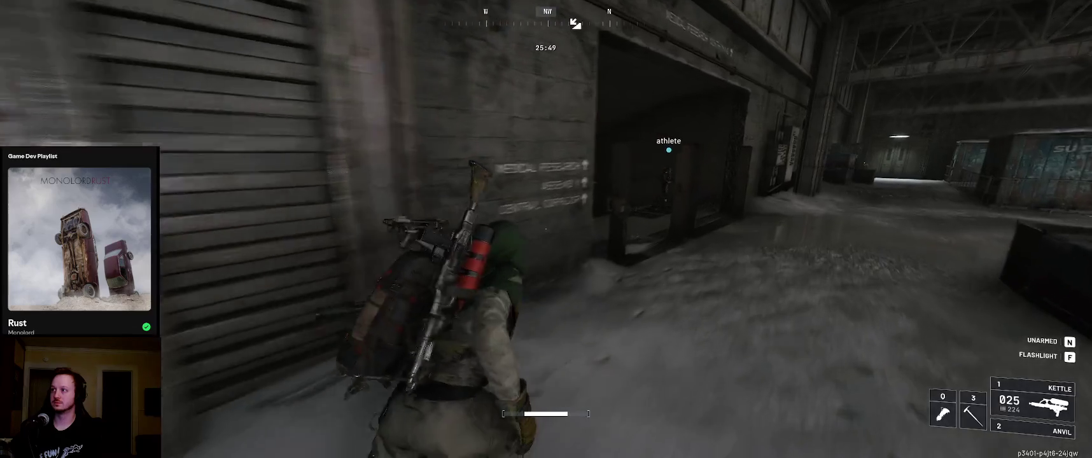
key(w)
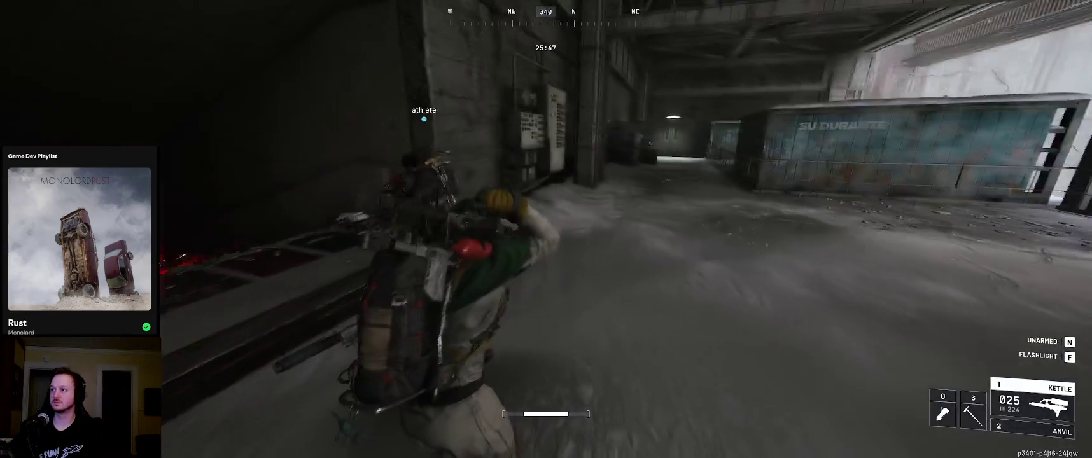
key(w)
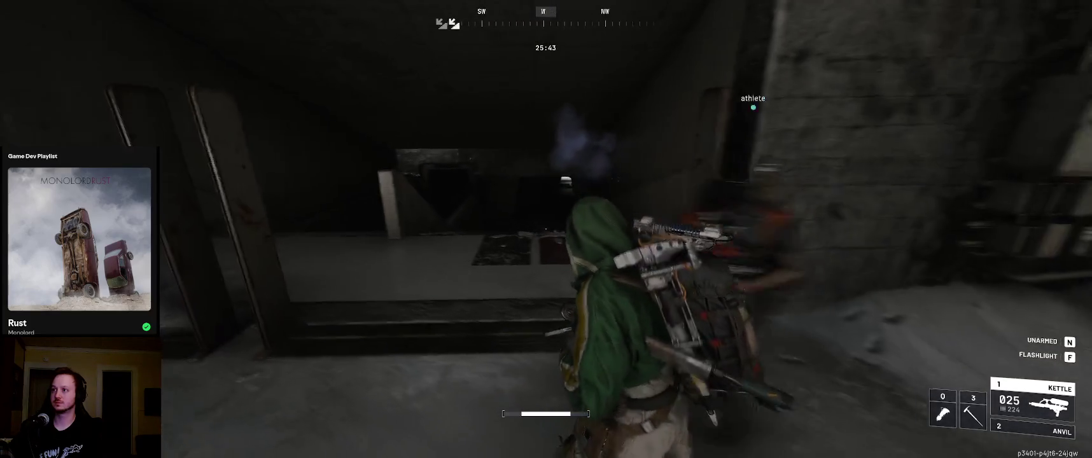
Go through the dark corridor, open the North Wing door, step through and close it
key(w)
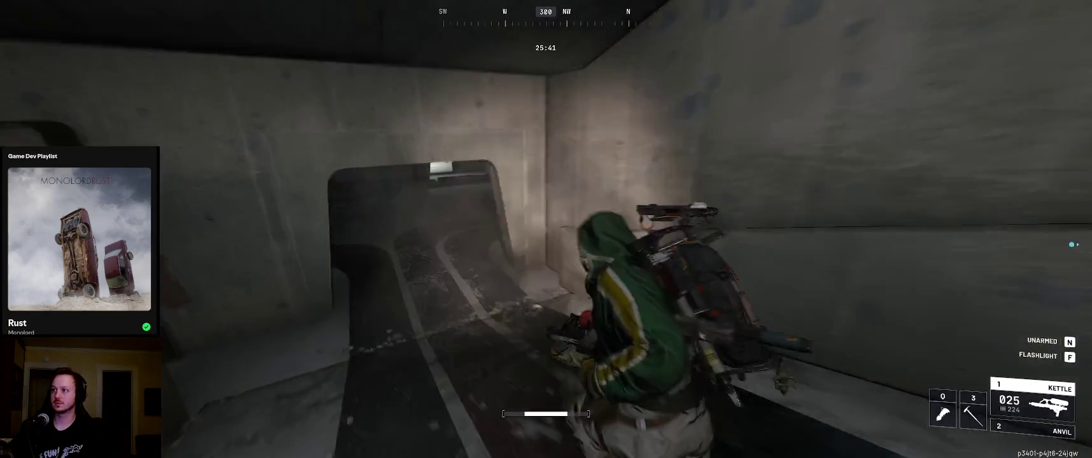
key(w)
key(w)
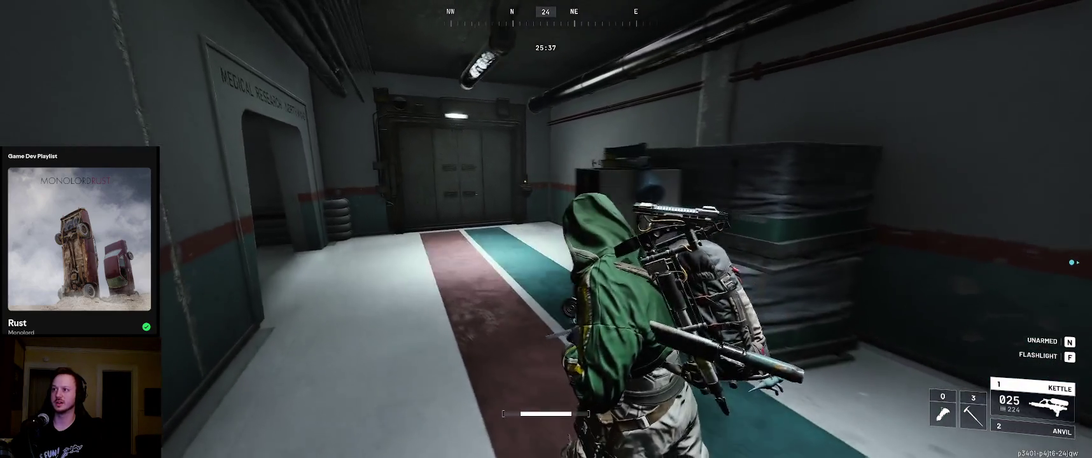
key(w)
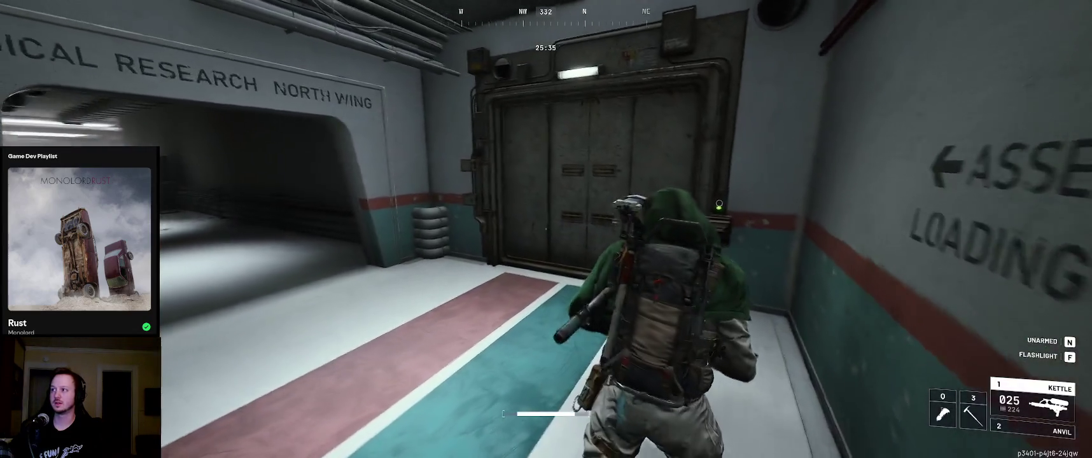
key(w)
key(e)
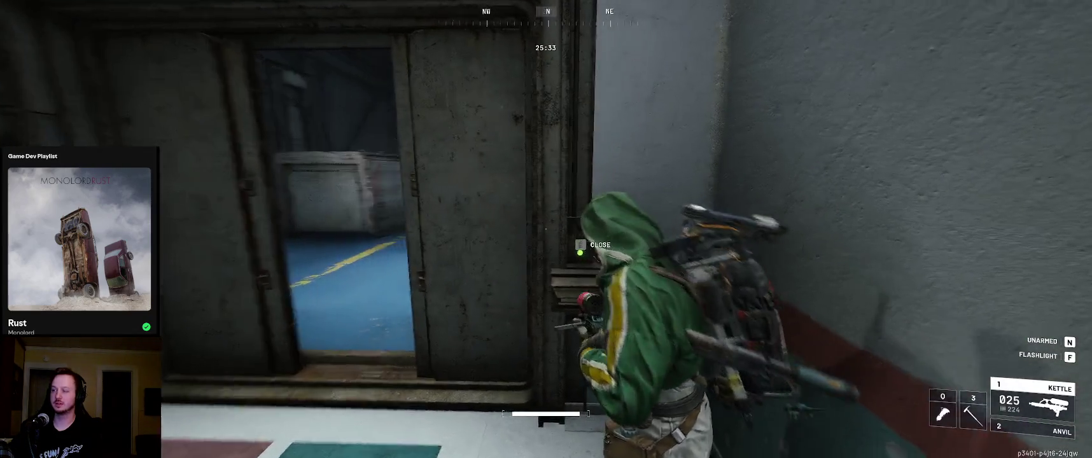
key(w)
key(e)
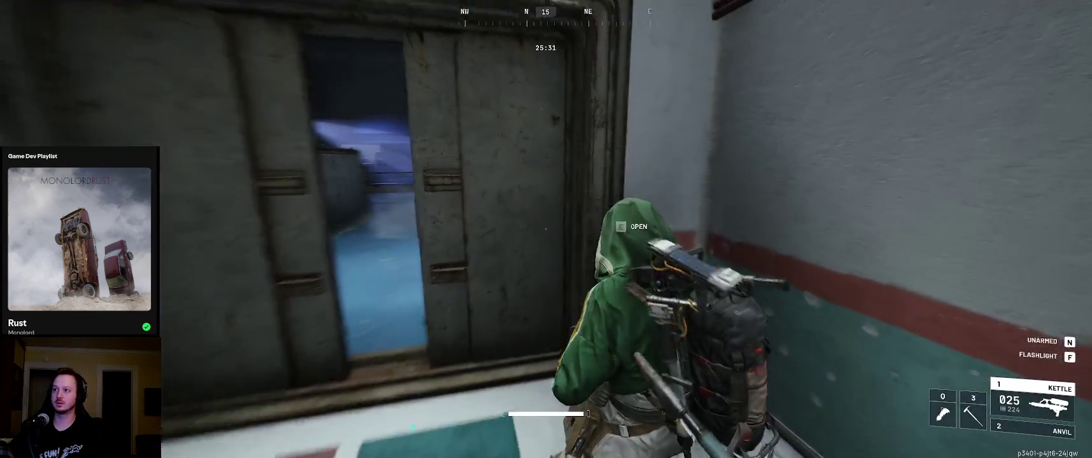
Run down the dark hallway past the debris out to the open balcony
key(w)
key(w)
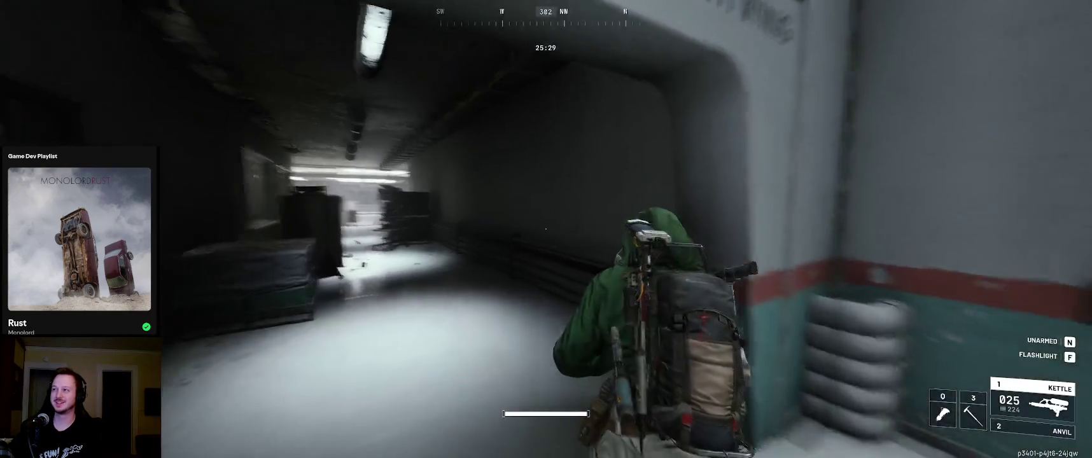
key(w)
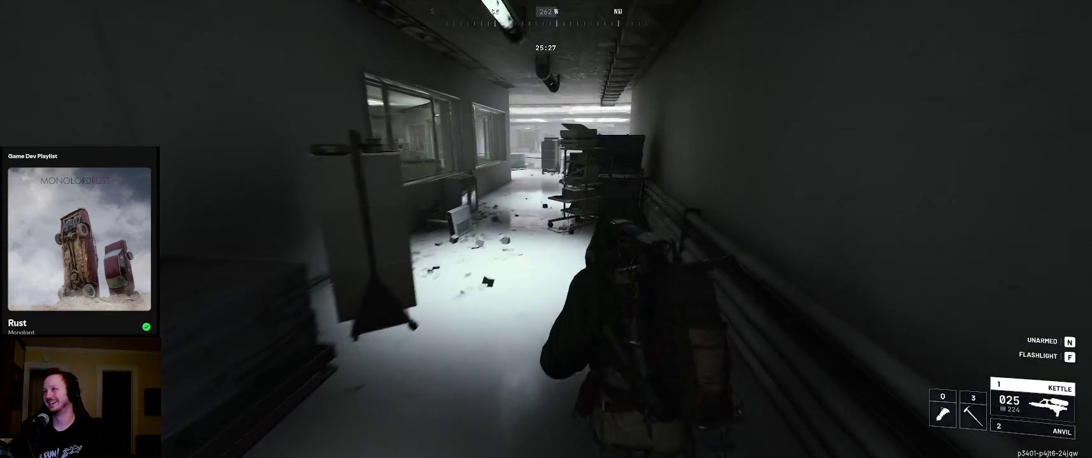
key(w)
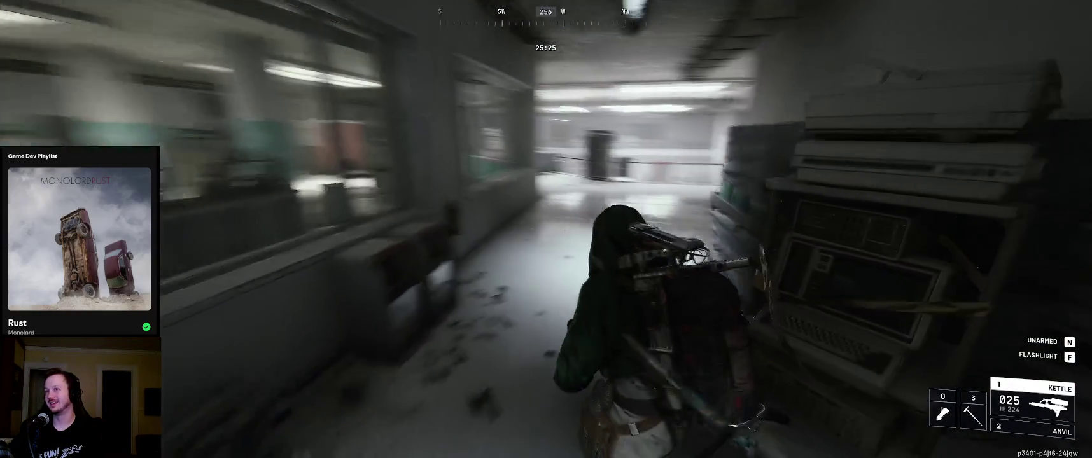
key(w)
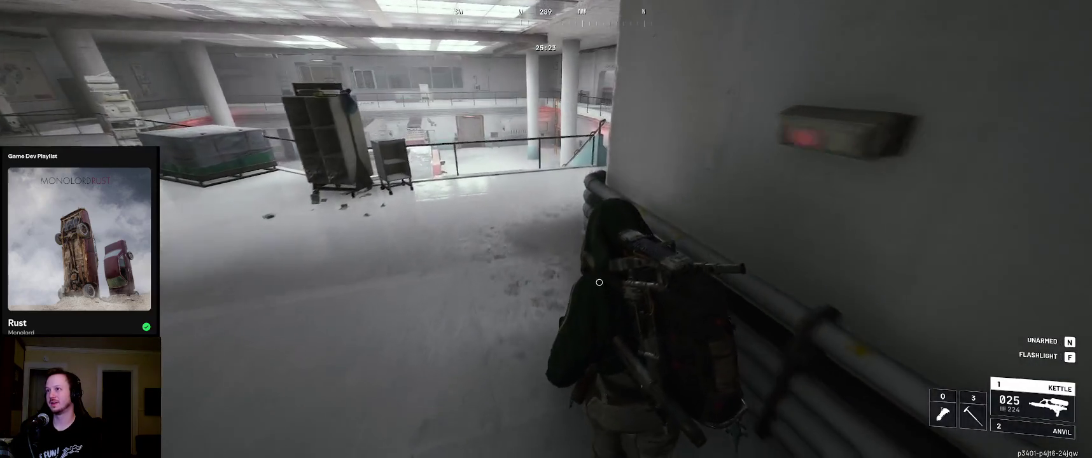
key(w)
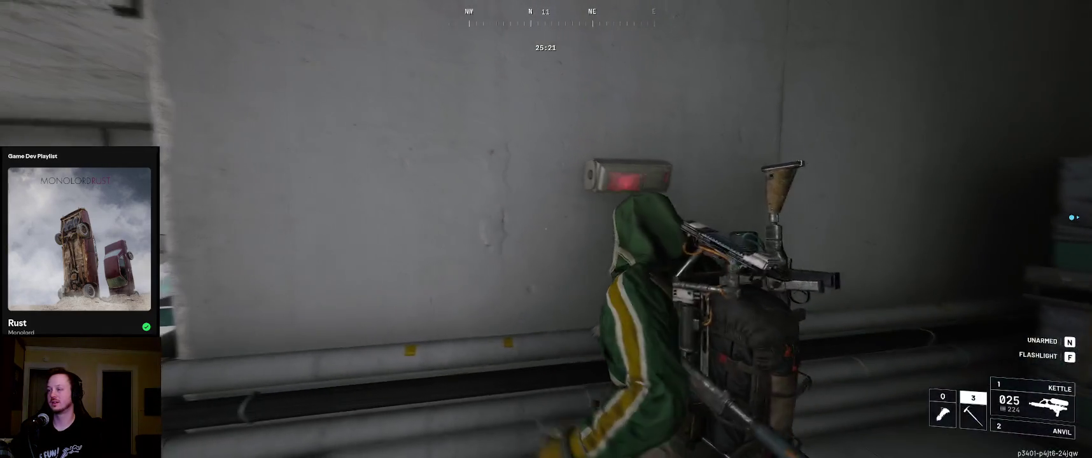
Equip the Kettle and head along the Assembly/Loading Bay wall onto the atrium balcony
key(1)
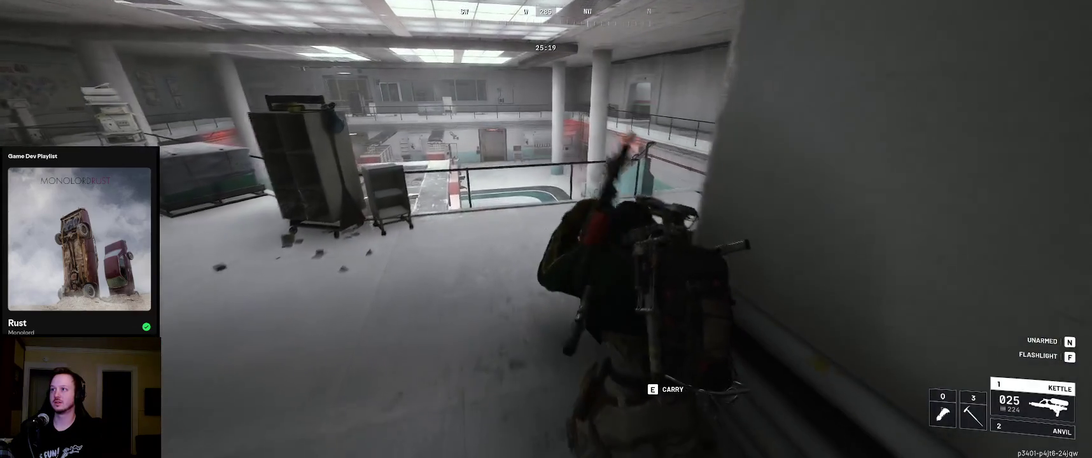
key(w)
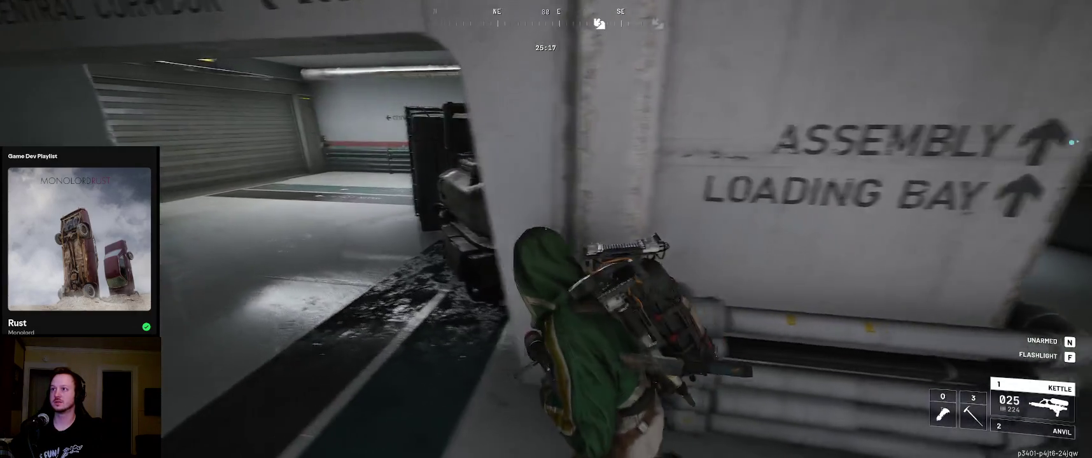
key(w)
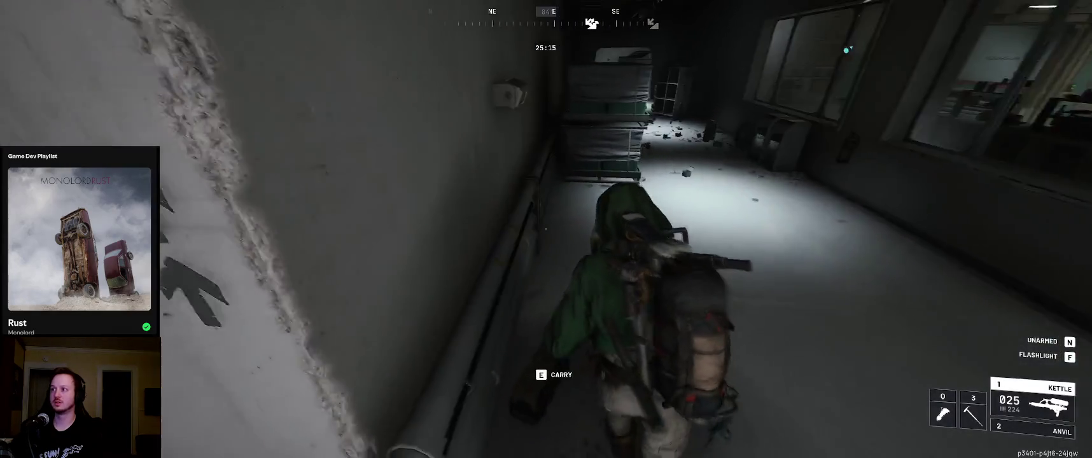
key(w)
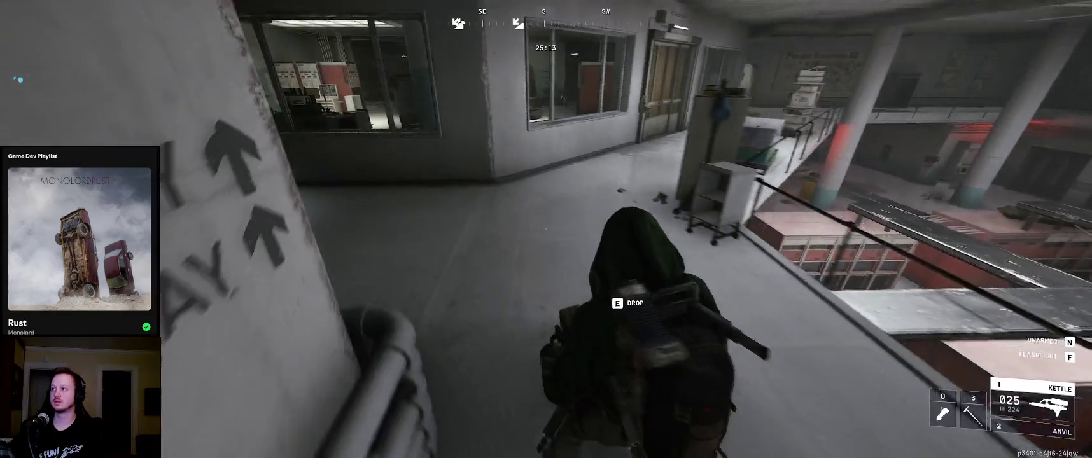
key(w)
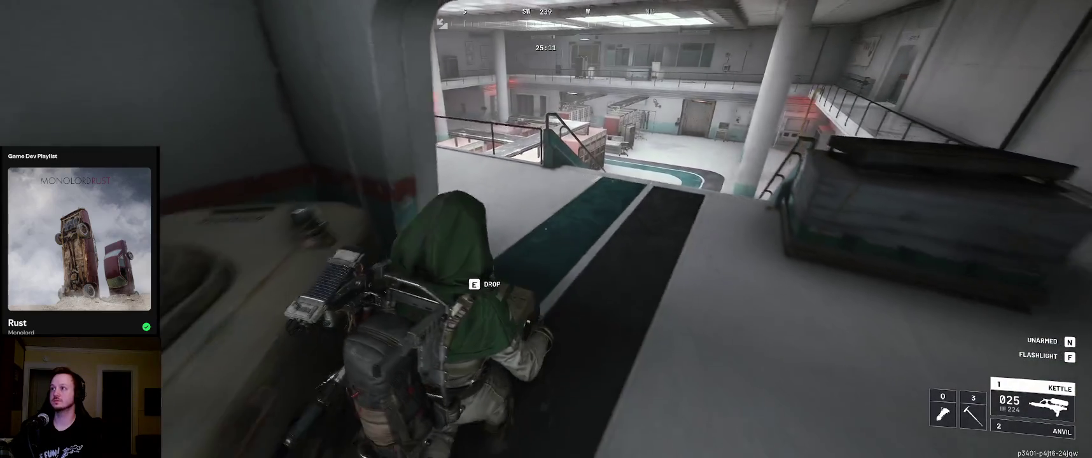
Run past the shutter door and vending machine, by the South Wing doorway, to the door
key(w)
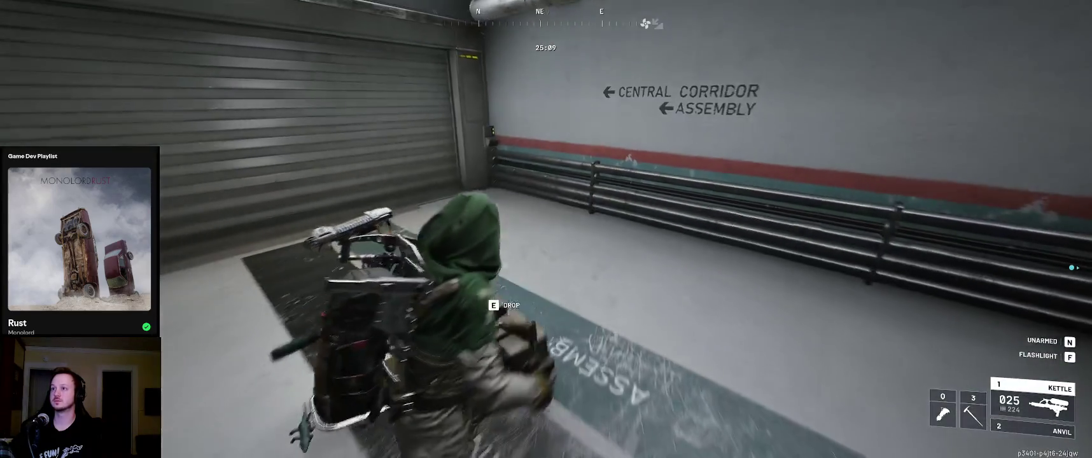
key(w)
key(w)
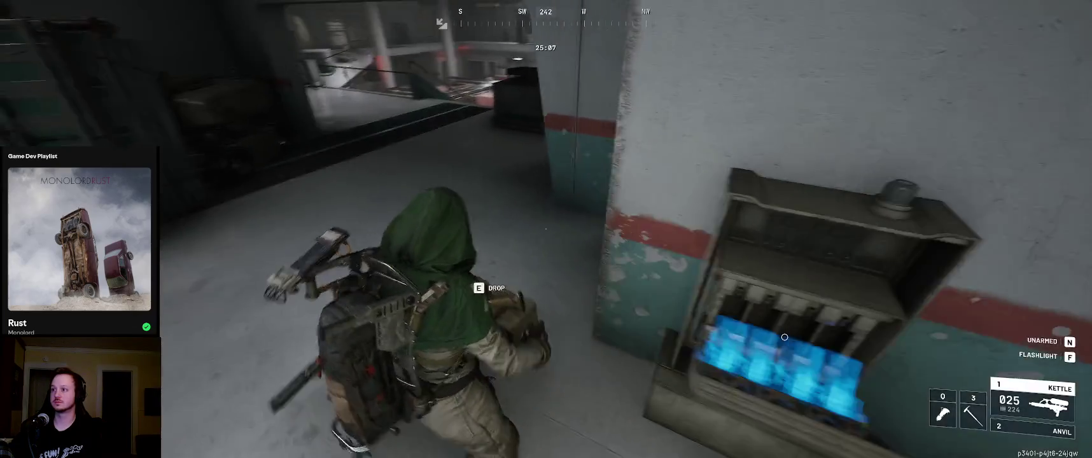
key(w)
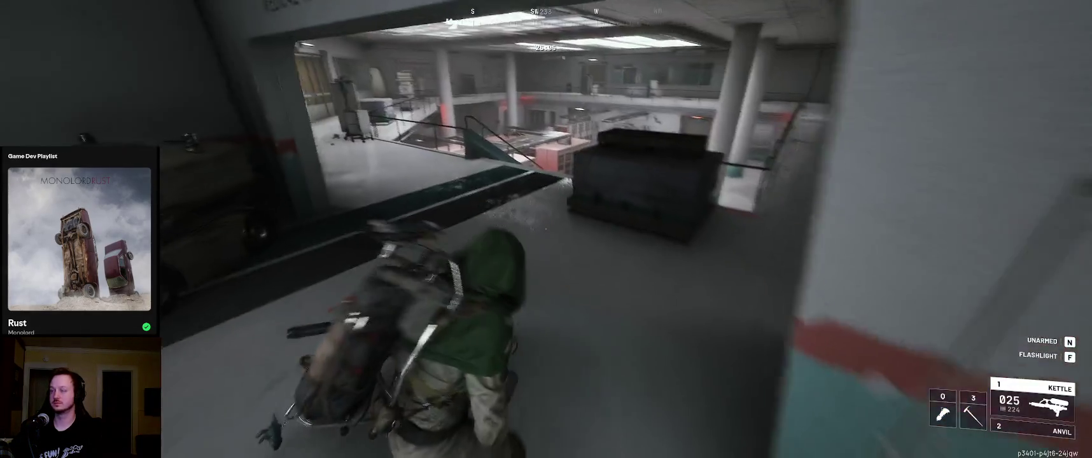
key(w)
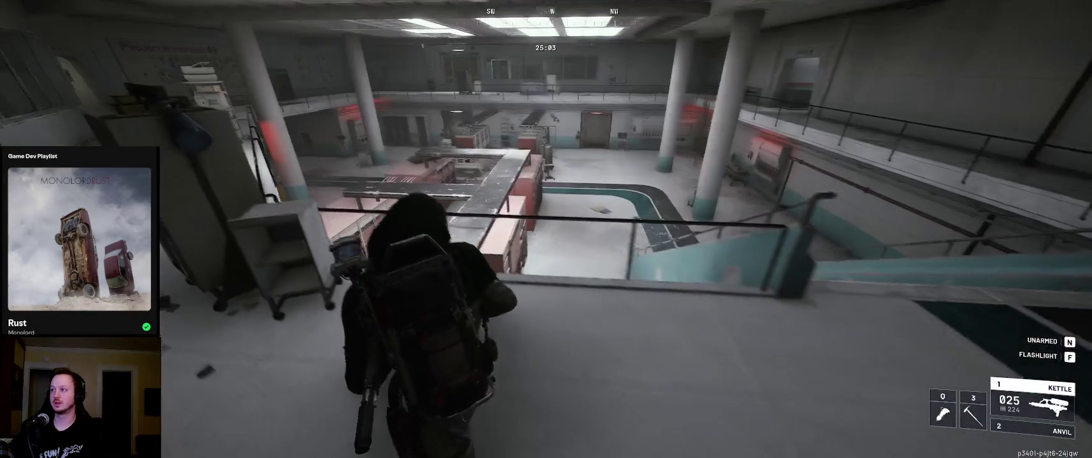
key(w)
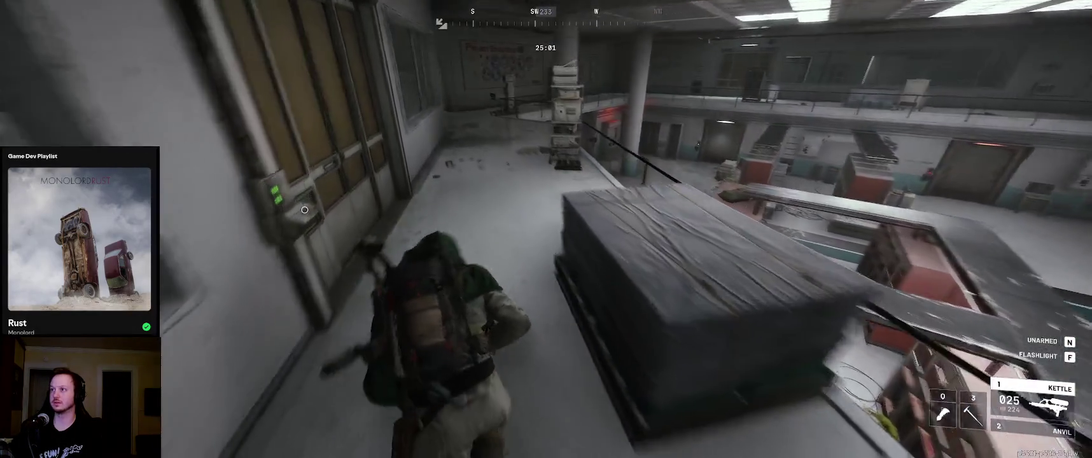
key(w)
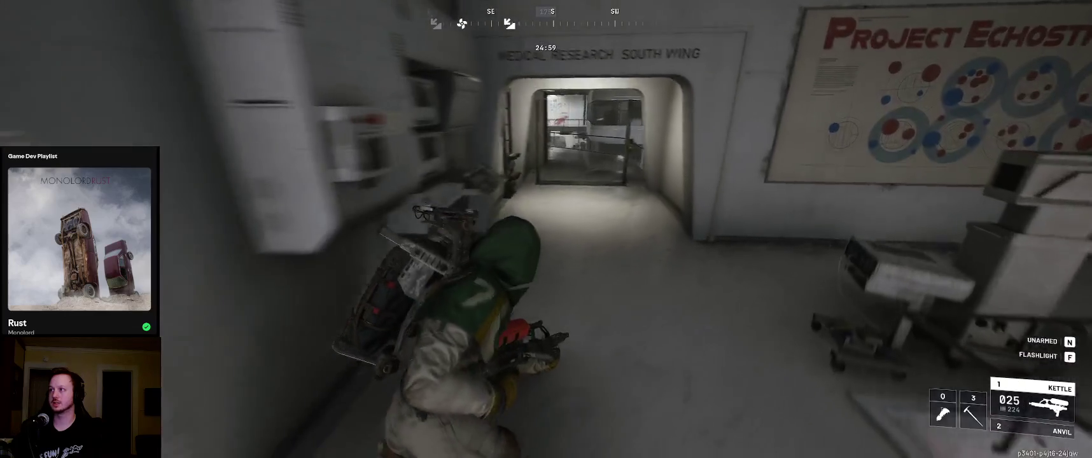
key(w)
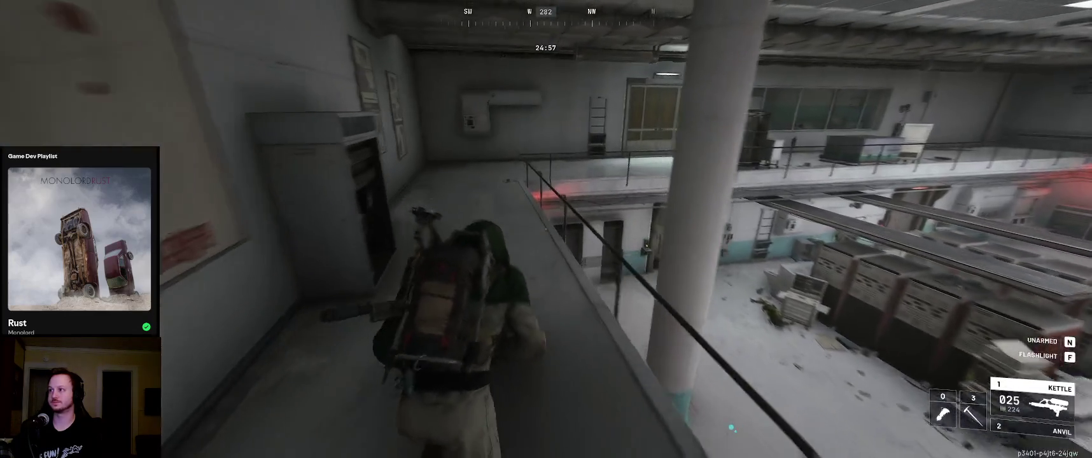
key(w)
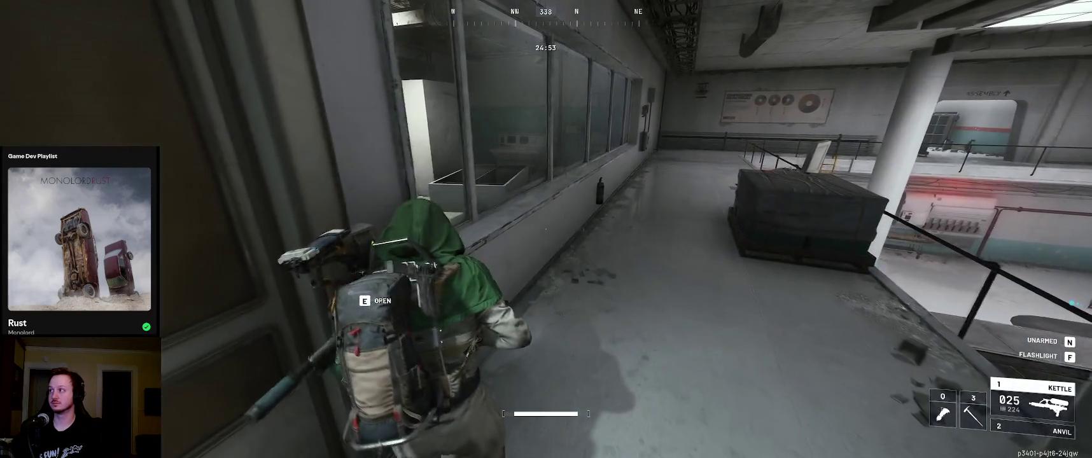
Enter the locker room and take the herbal bandages and the bottle from the locker
key(e)
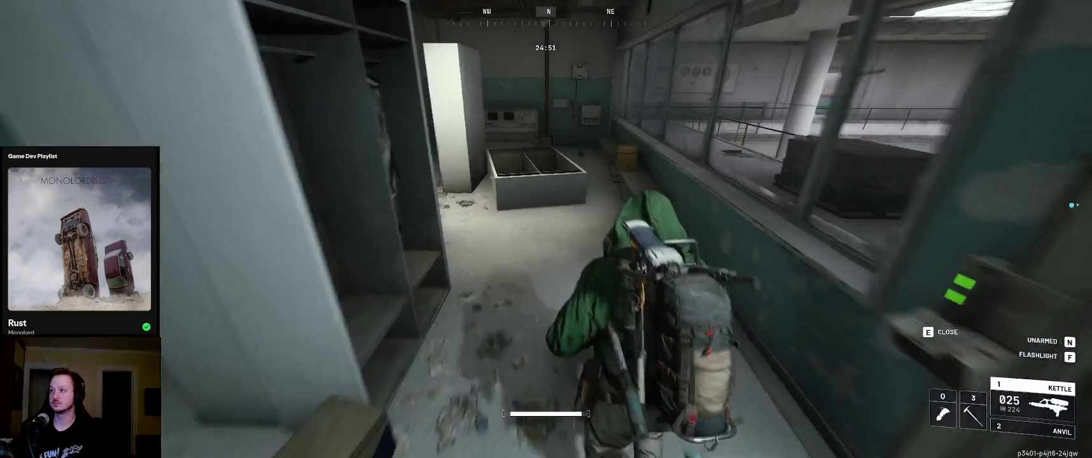
key(w)
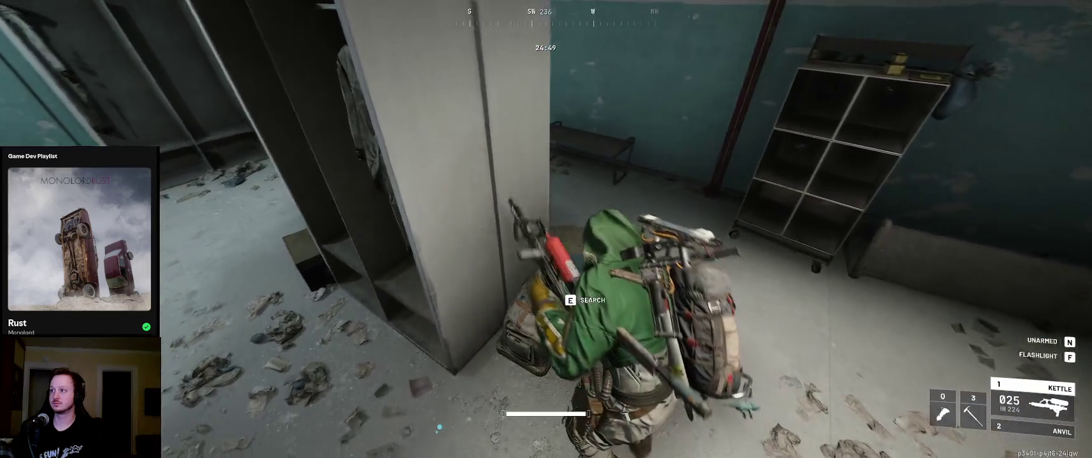
key(e)
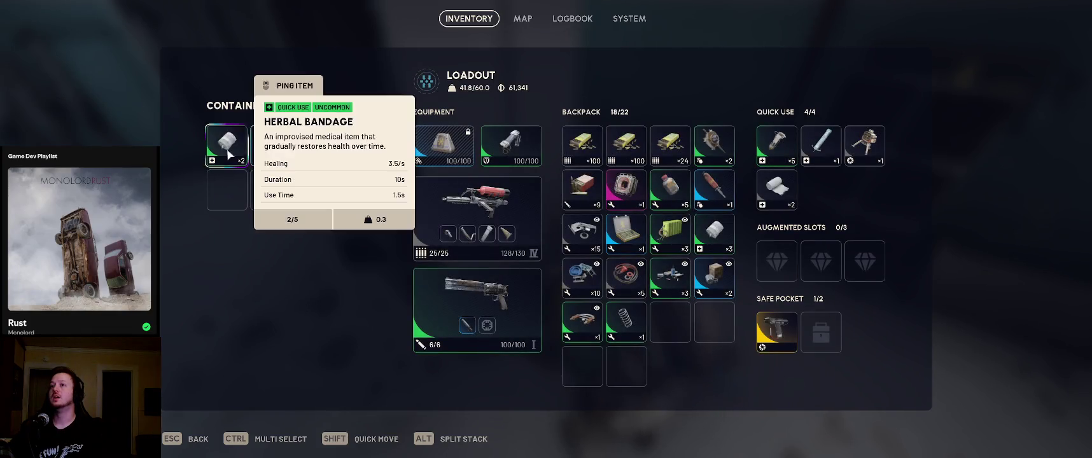
shift+click(227, 146)
shift+click(271, 145)
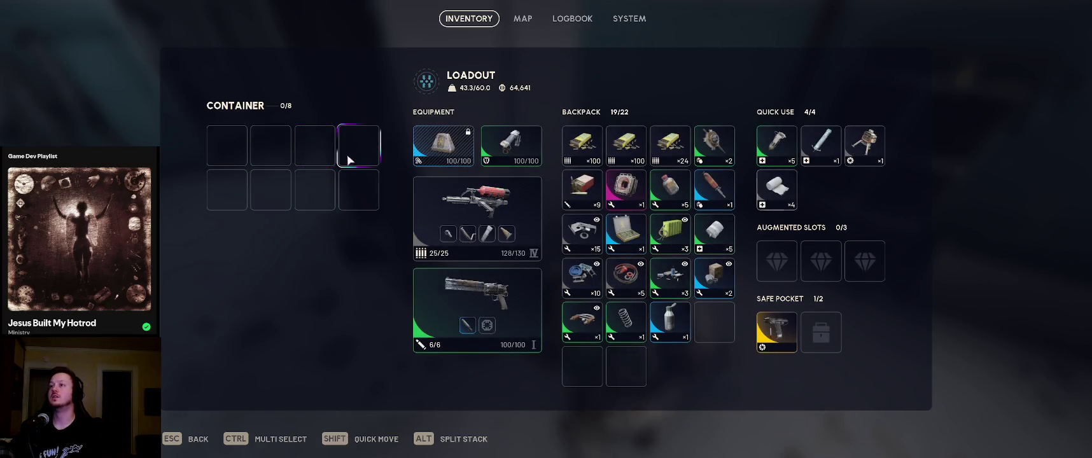
key(Escape)
key(w)
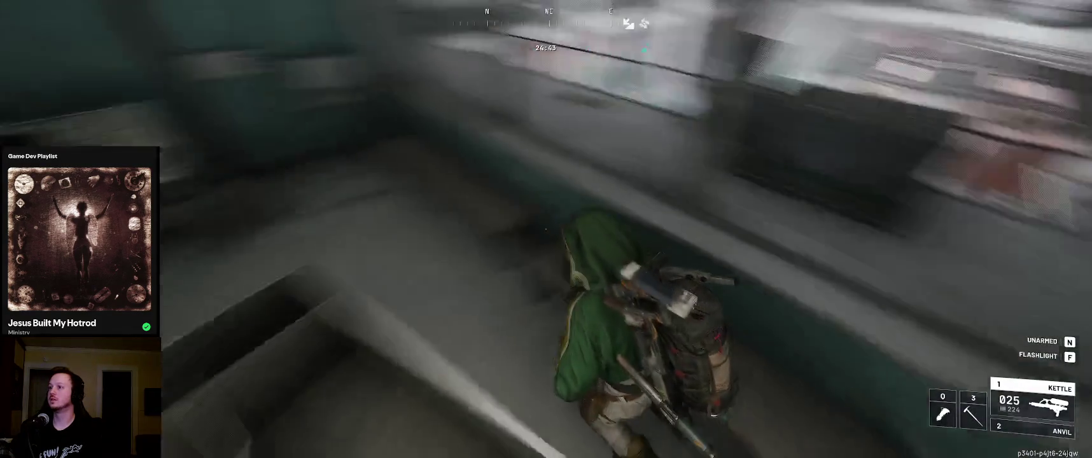
Carry the fuel cell along the hall railing and corridors into the white corridor
key(w)
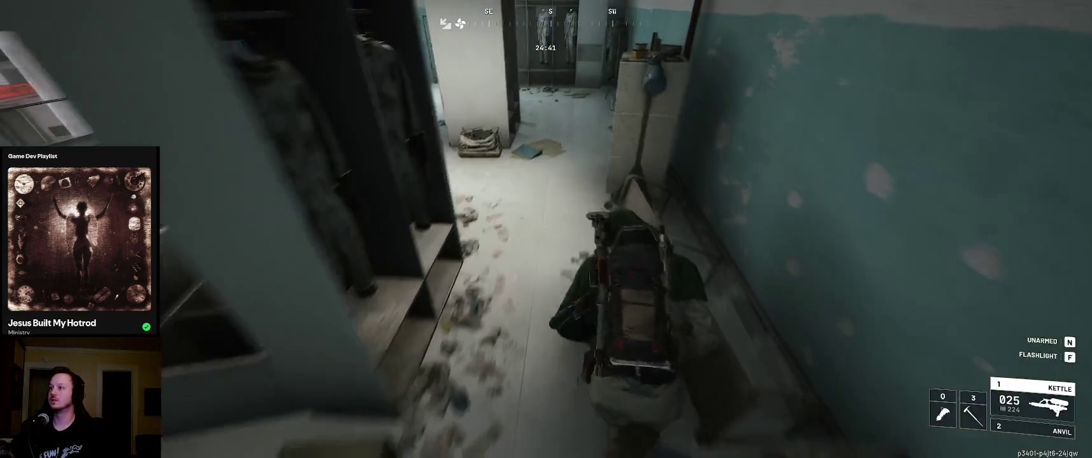
key(w)
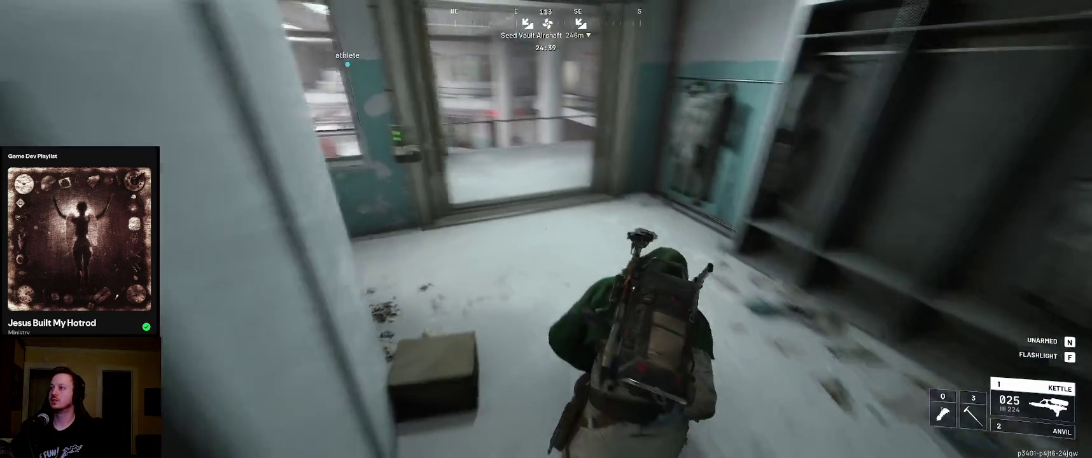
key(w)
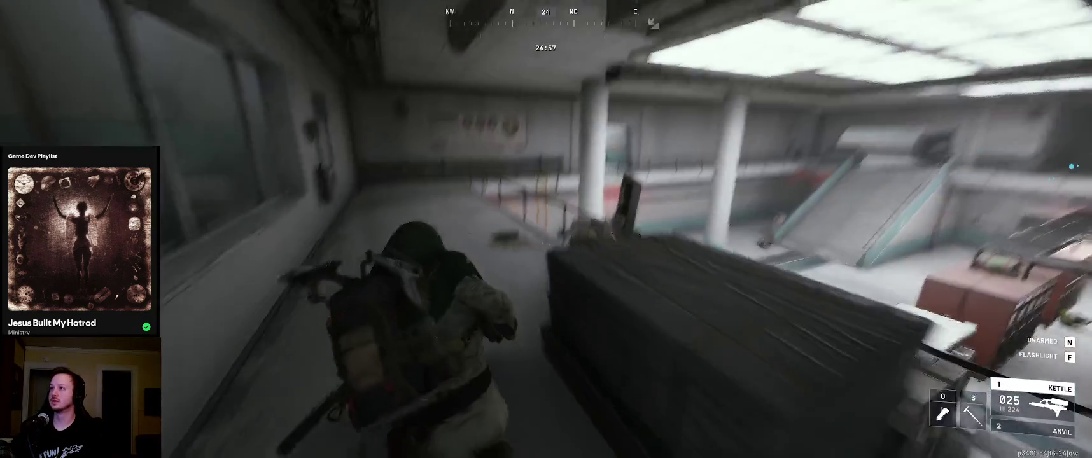
key(w)
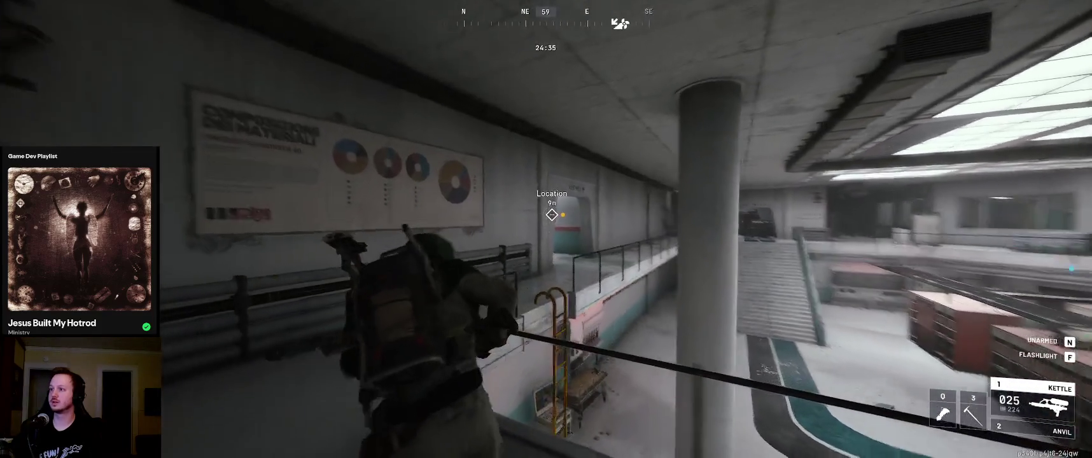
key(w)
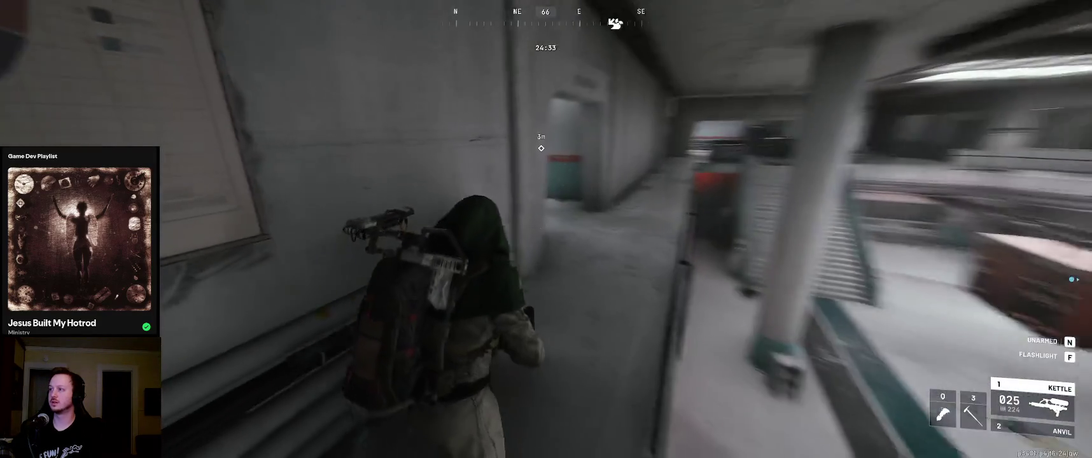
key(w)
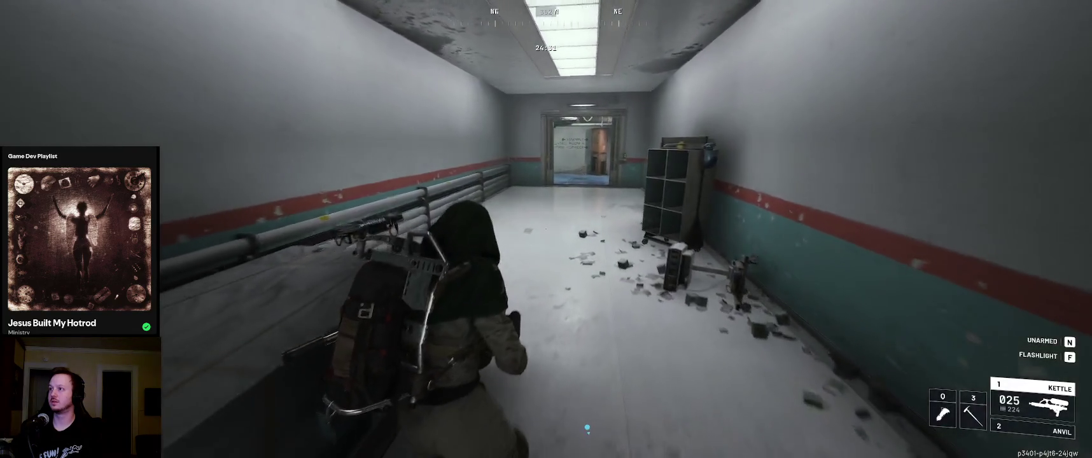
key(w)
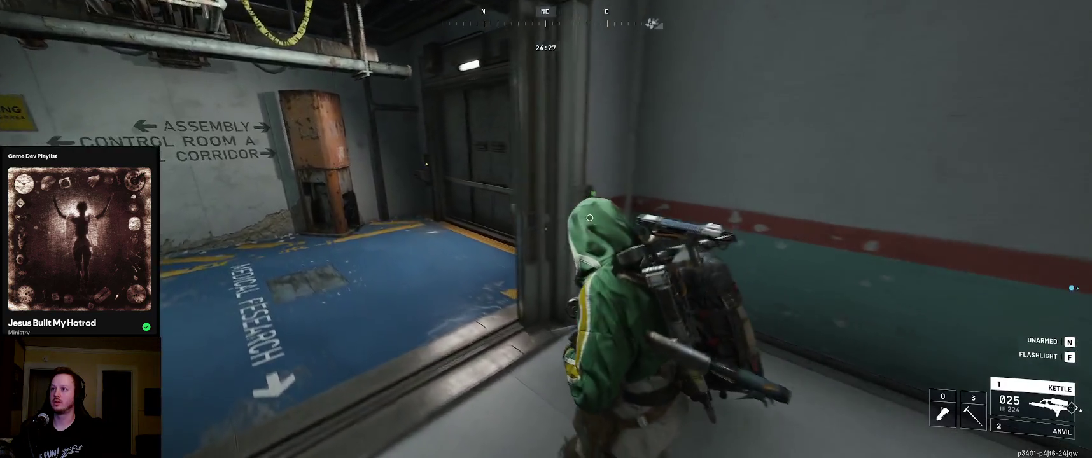
key(w)
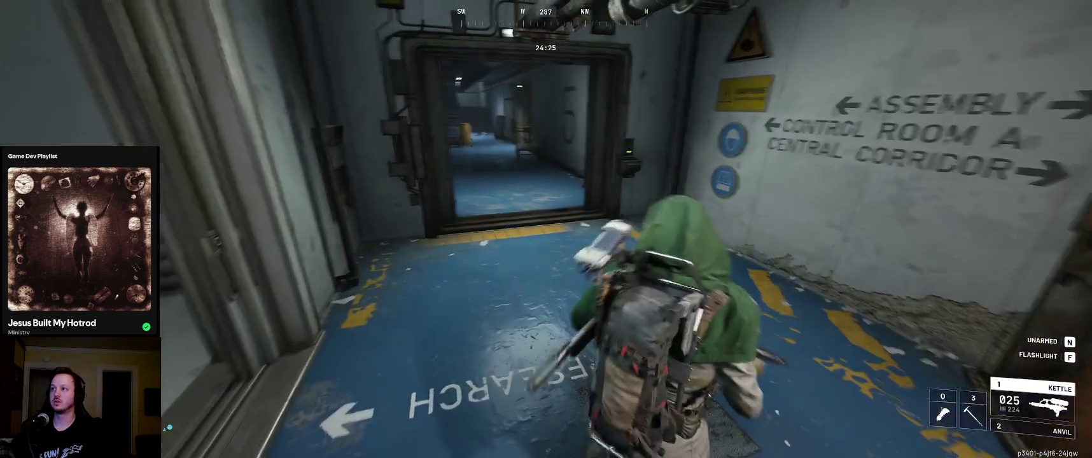
key(w)
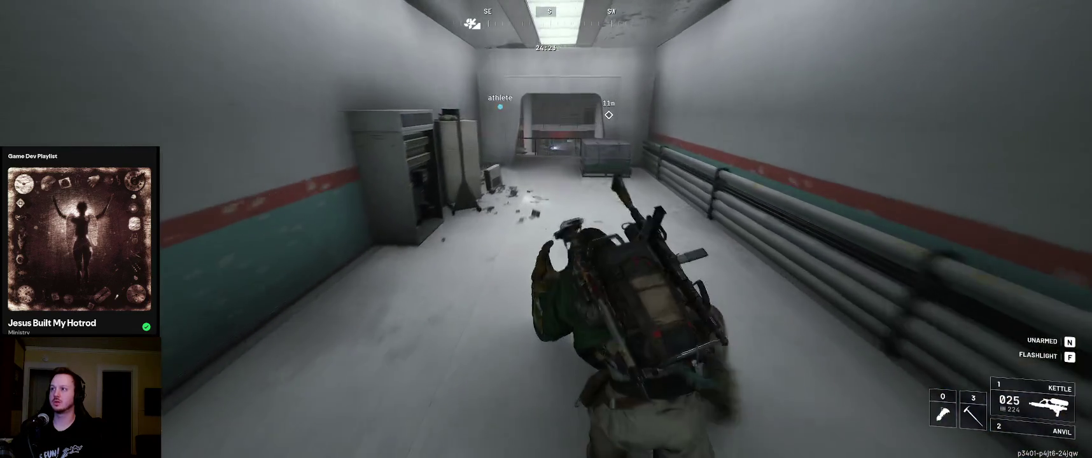
Bring the fuel cell to the machine, insert it, and raise the shutter door
key(w)
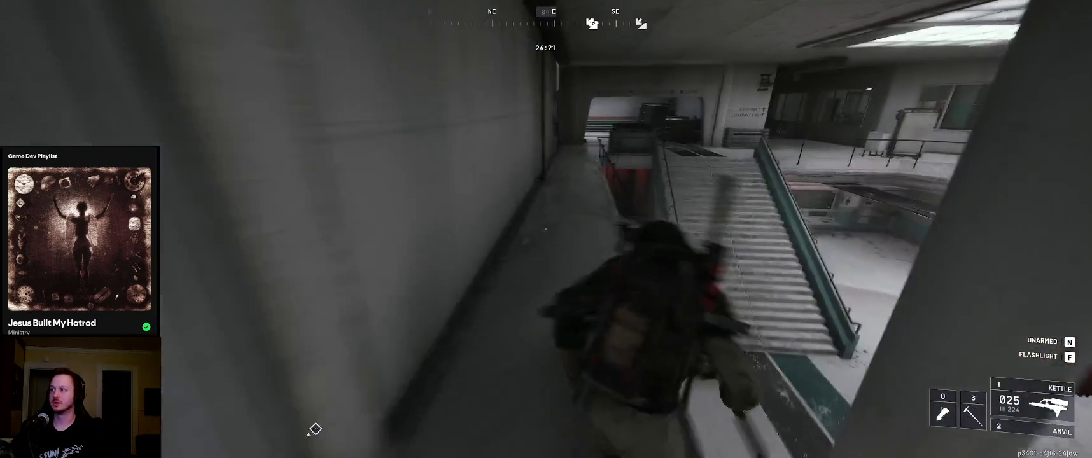
key(w)
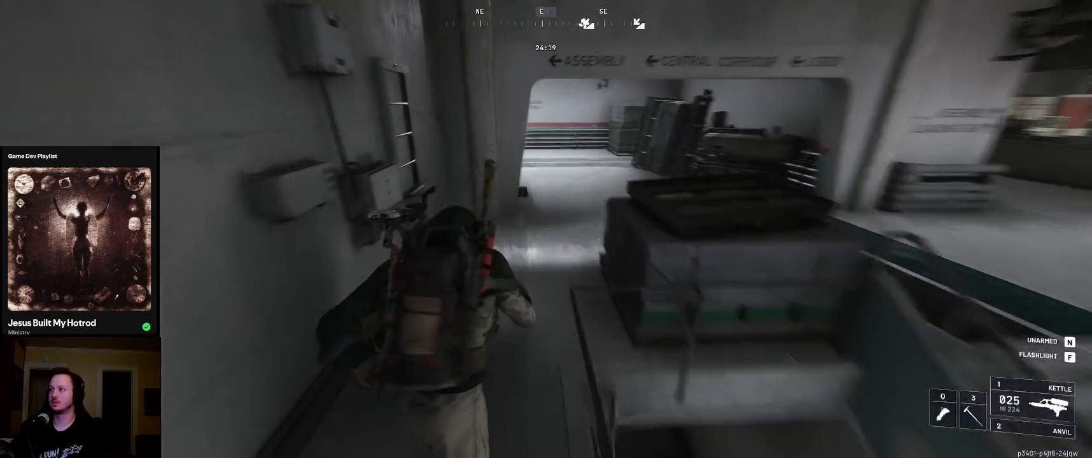
key(w)
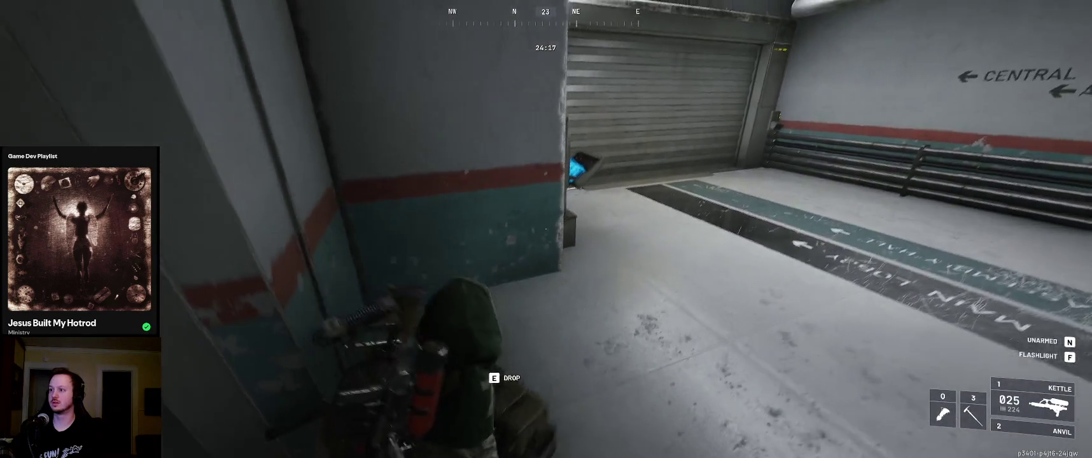
key(w)
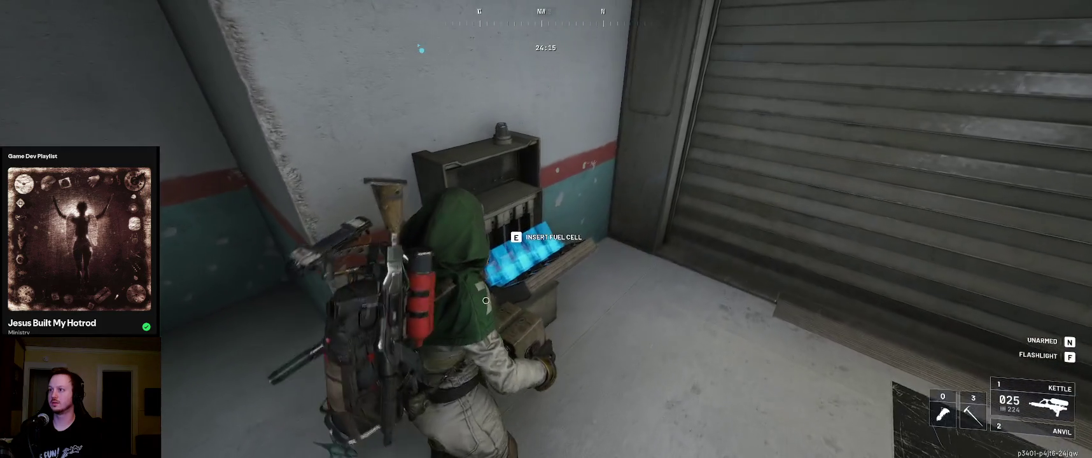
key(e)
key(w)
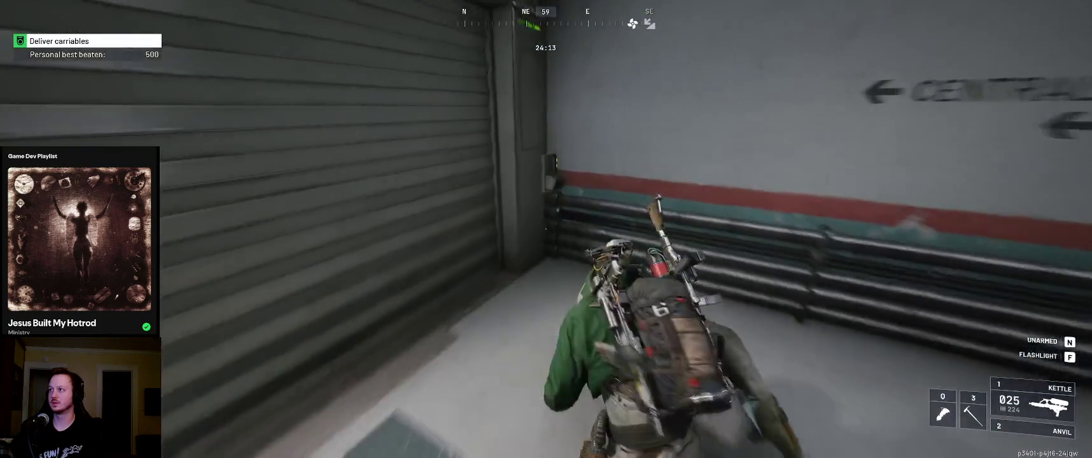
key(e)
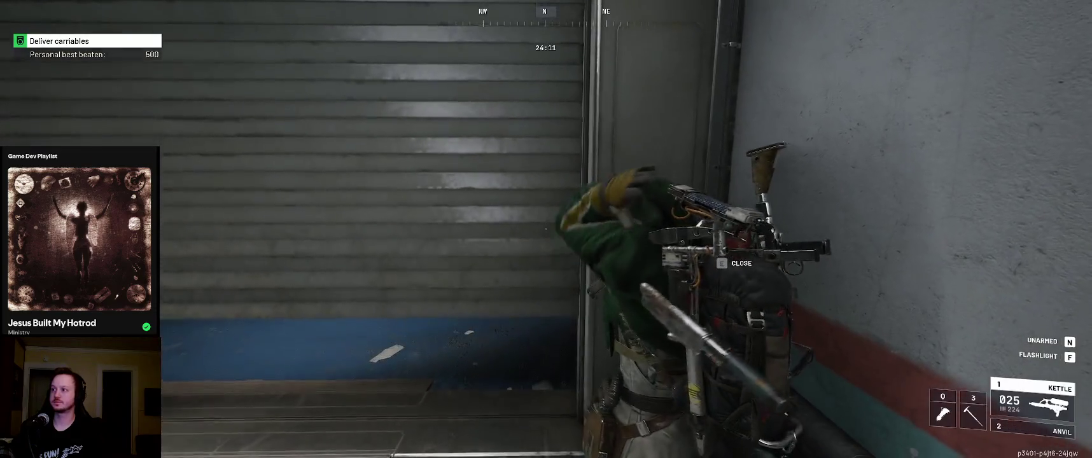
Walk through the ASSEMBLY doorway, down the dim corridor past the North Wing, into the storage hall
key(w)
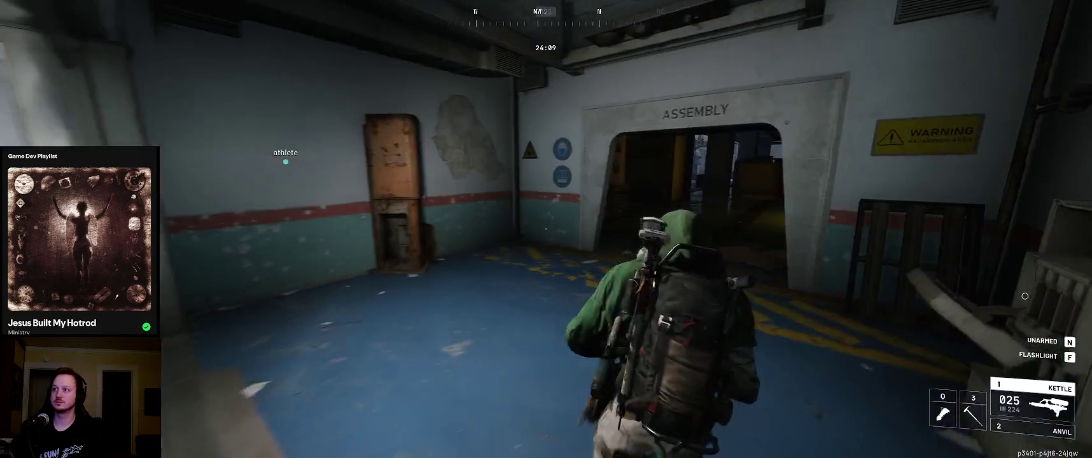
key(w)
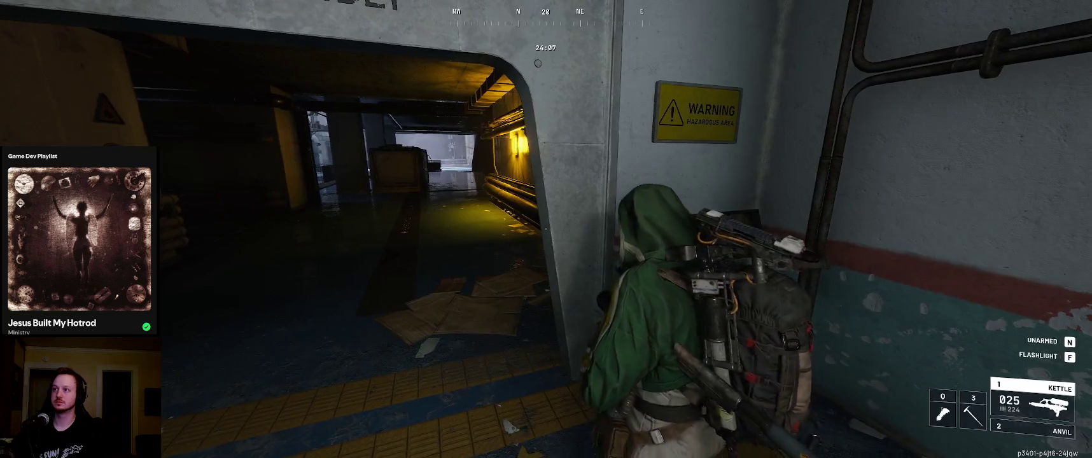
key(w)
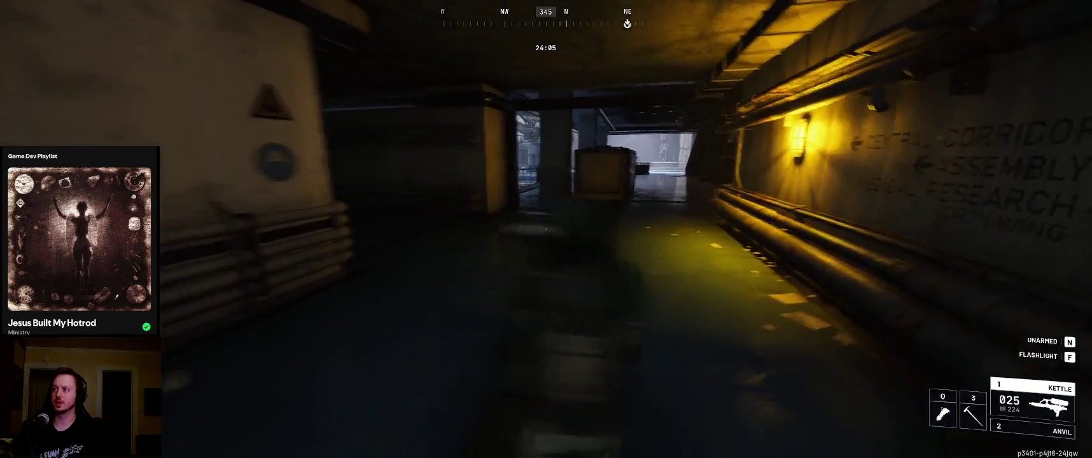
key(w)
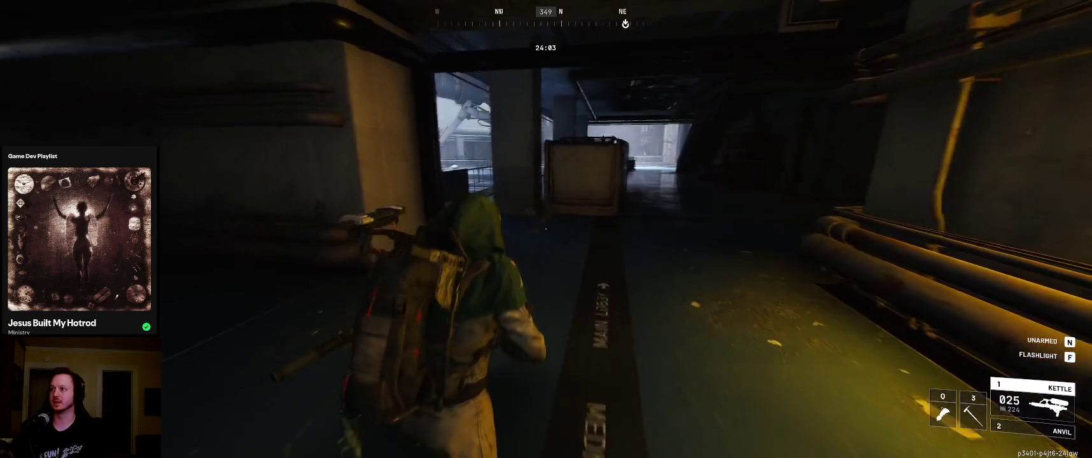
key(w)
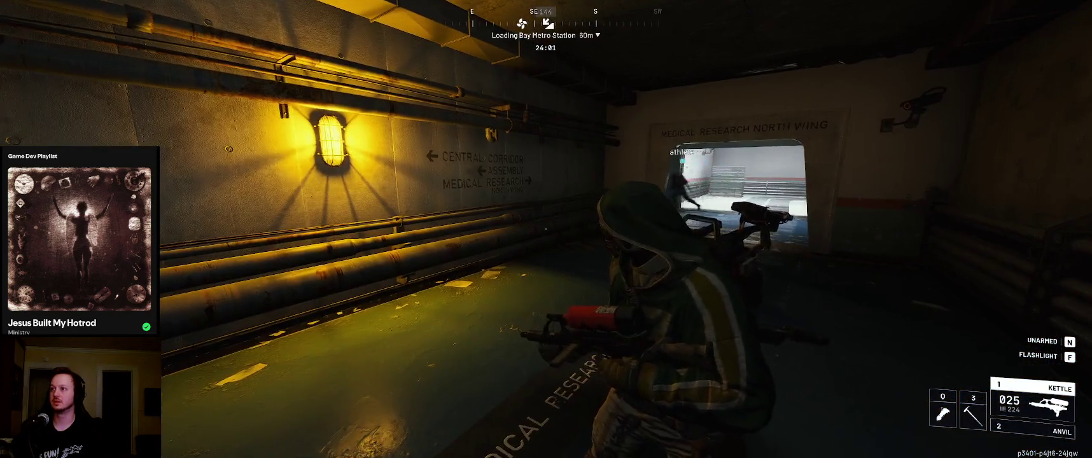
key(w)
key(w)
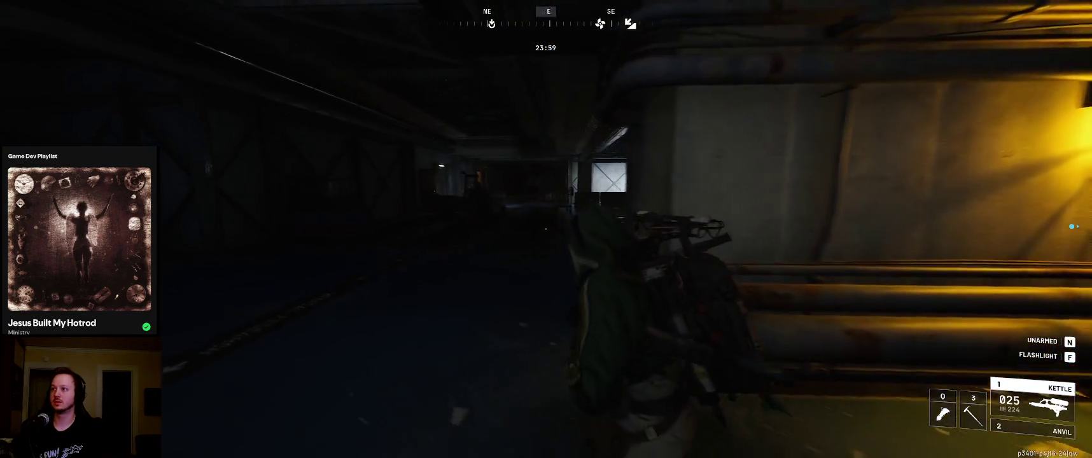
key(w)
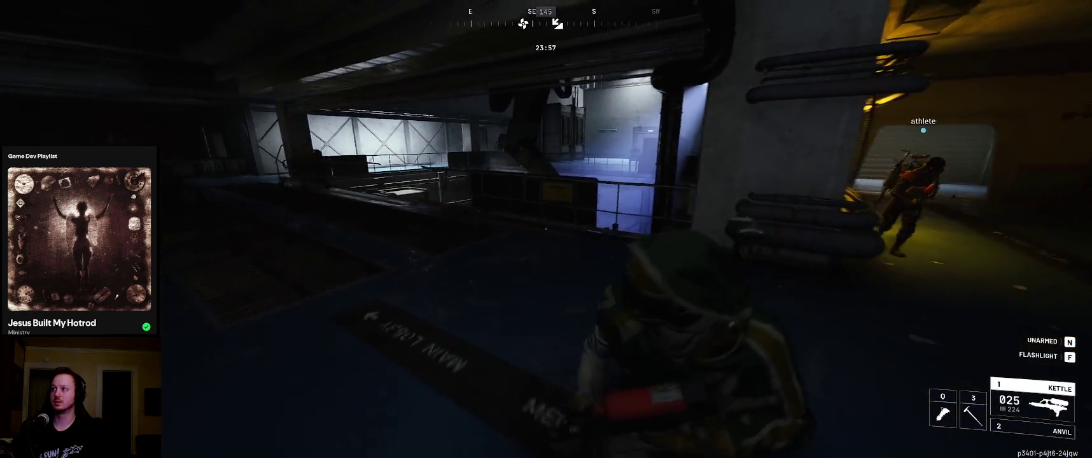
key(w)
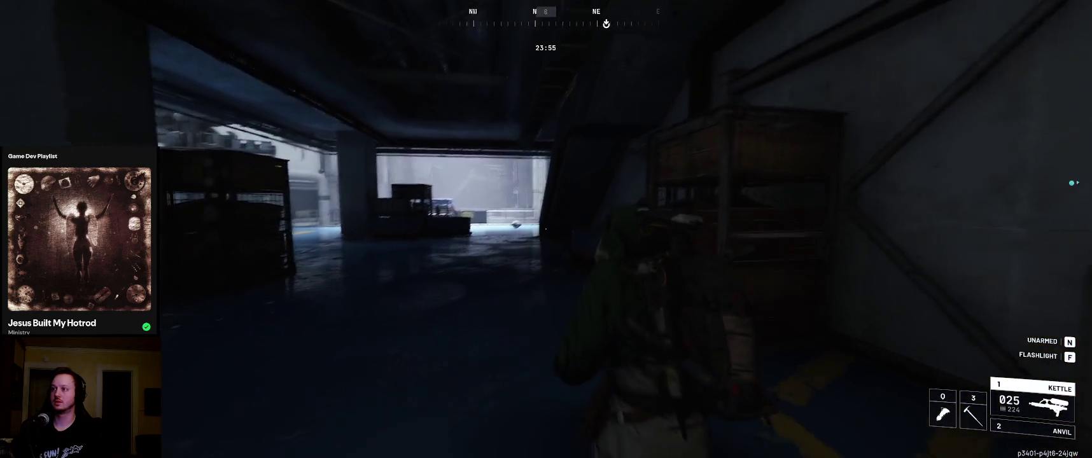
key(w)
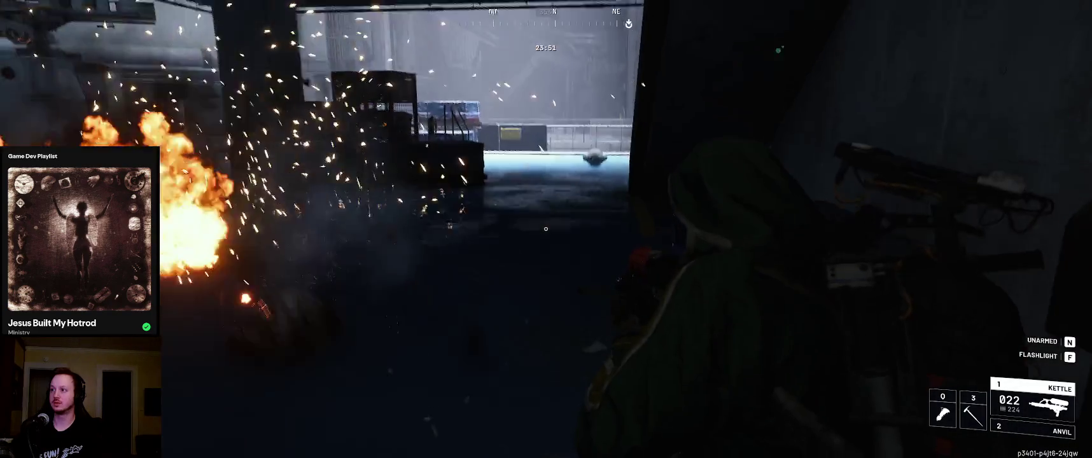
Destroy the ARC at the far doorway, reload, and move around the pillar for cover
click(545, 228)
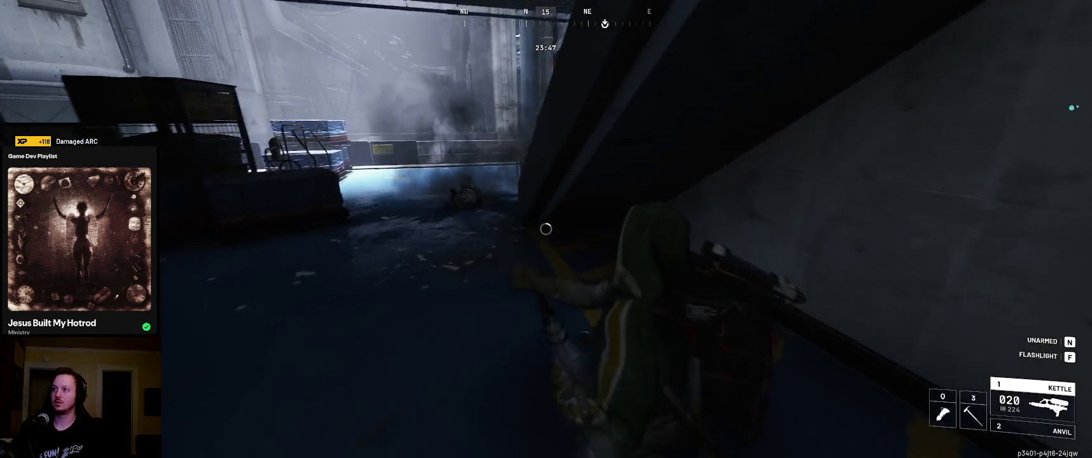
key(w)
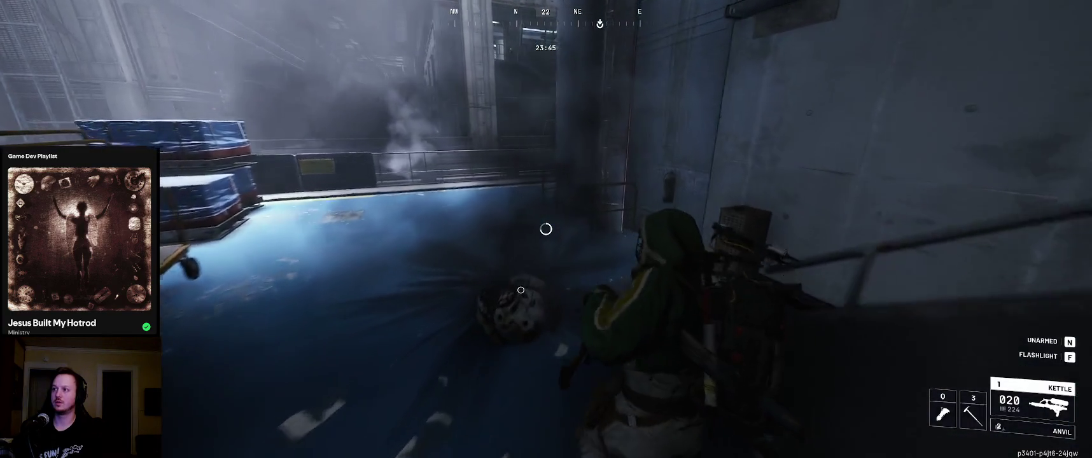
key(r)
key(w)
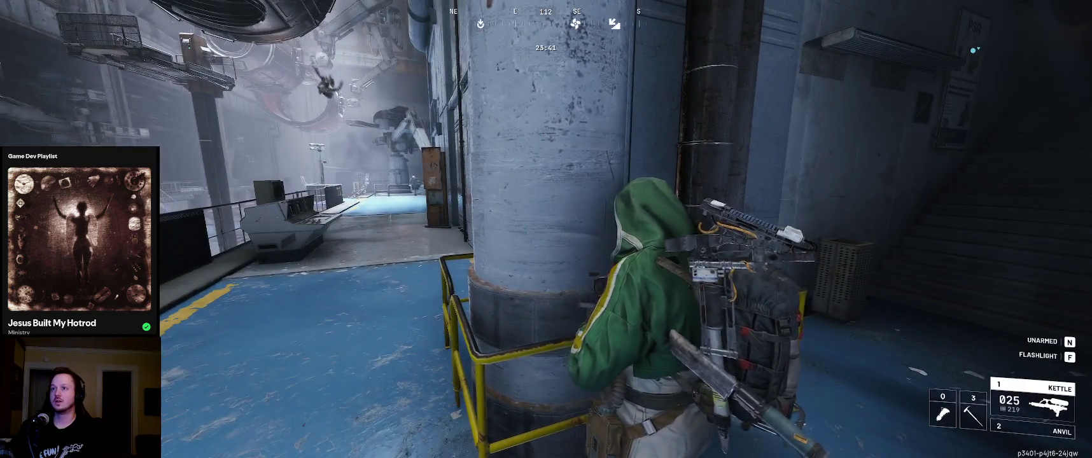
Run the blue walkway to about 21 m from the Assembly Area, firing at enemies and leaving 13 rounds loaded
key(w)
click(545, 229)
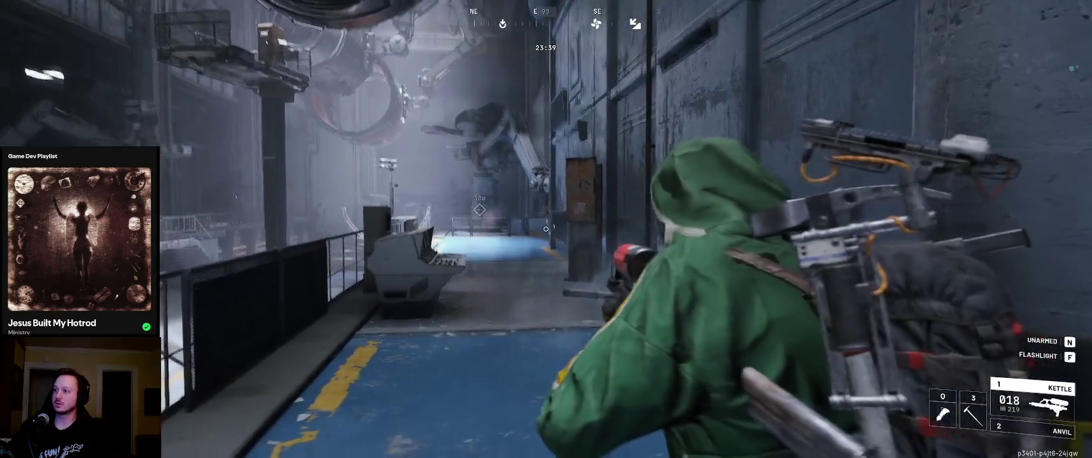
key(w)
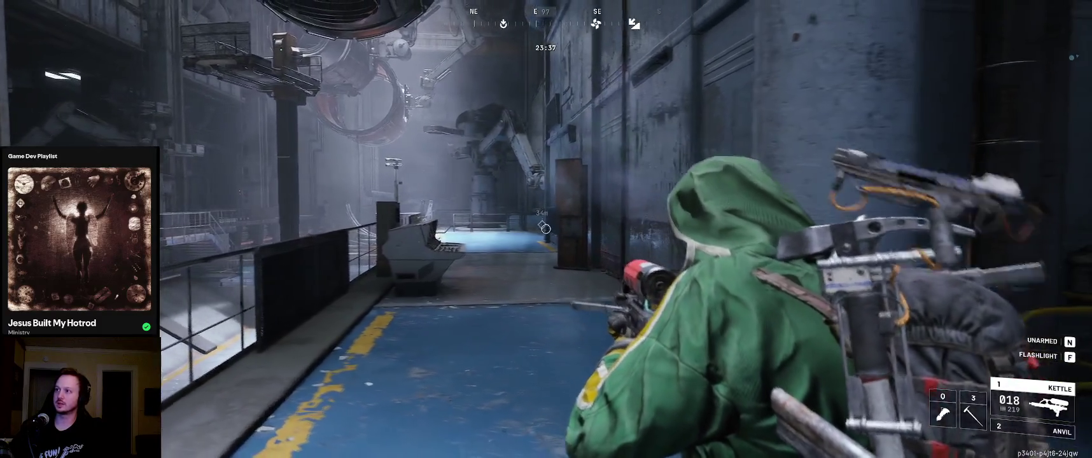
key(w)
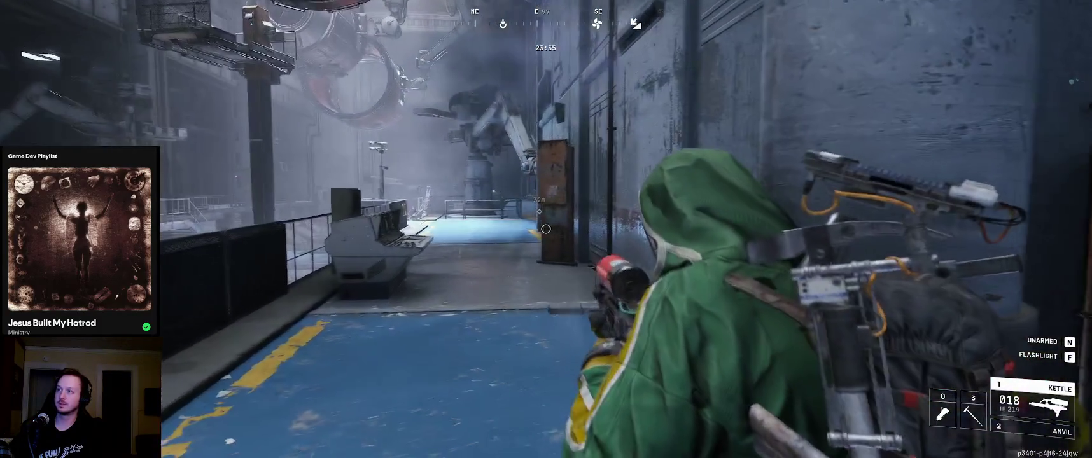
key(w)
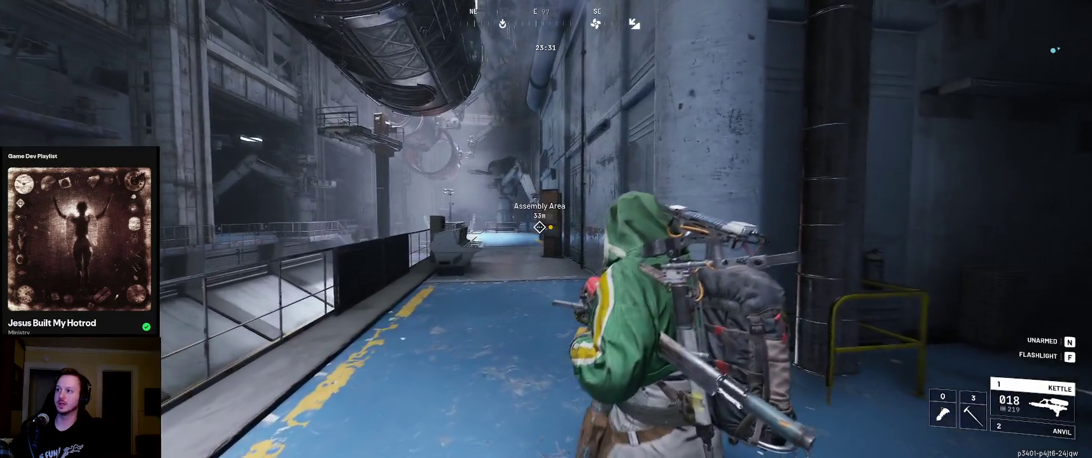
key(w)
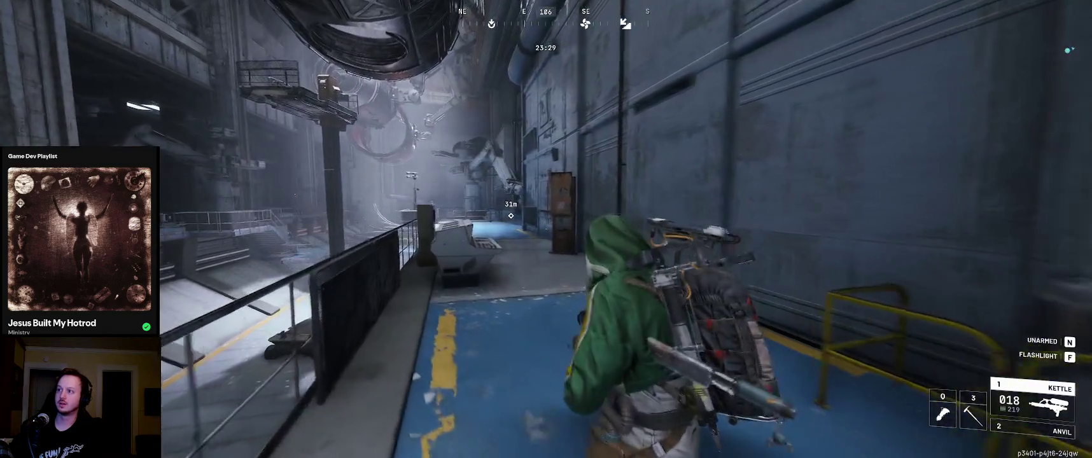
key(w)
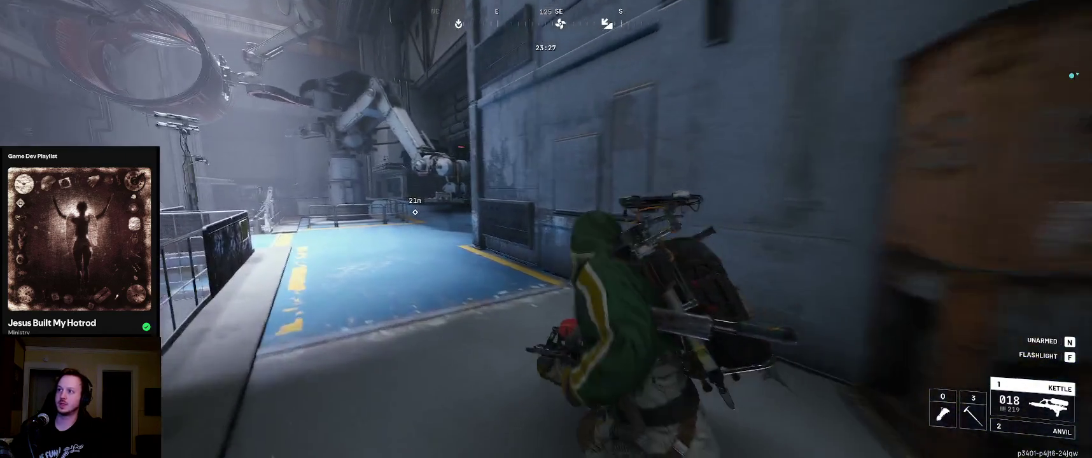
key(w)
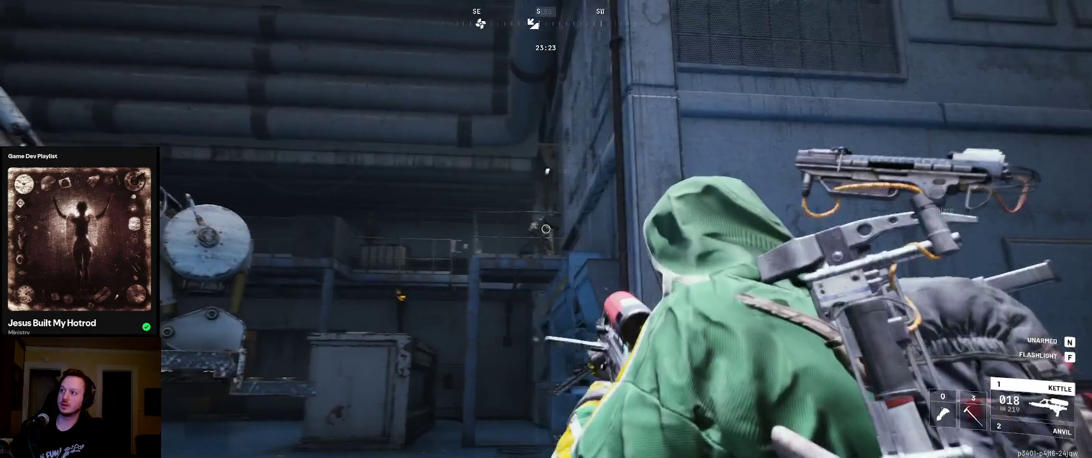
click(546, 229)
Equip the Shield Recharger from the item wheel and recharge the raider's own shield in the corridor
key(w)
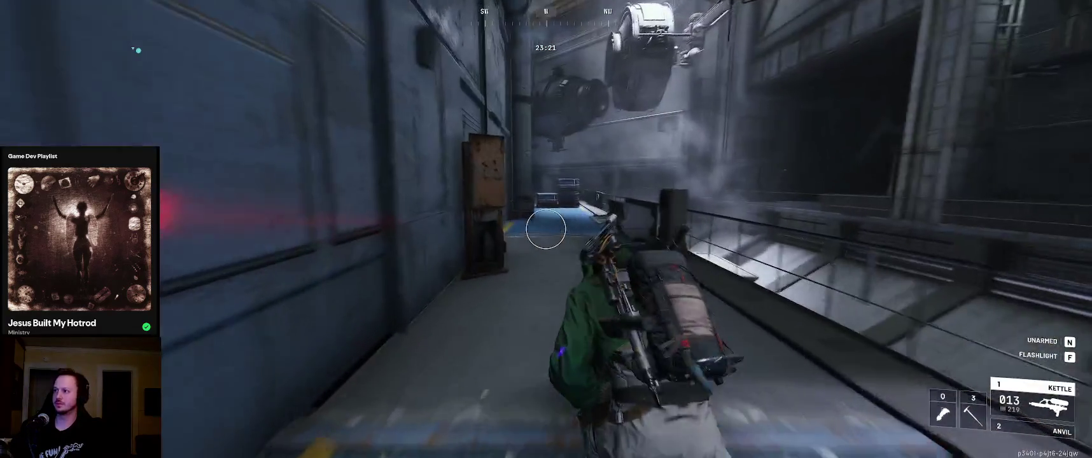
key(w)
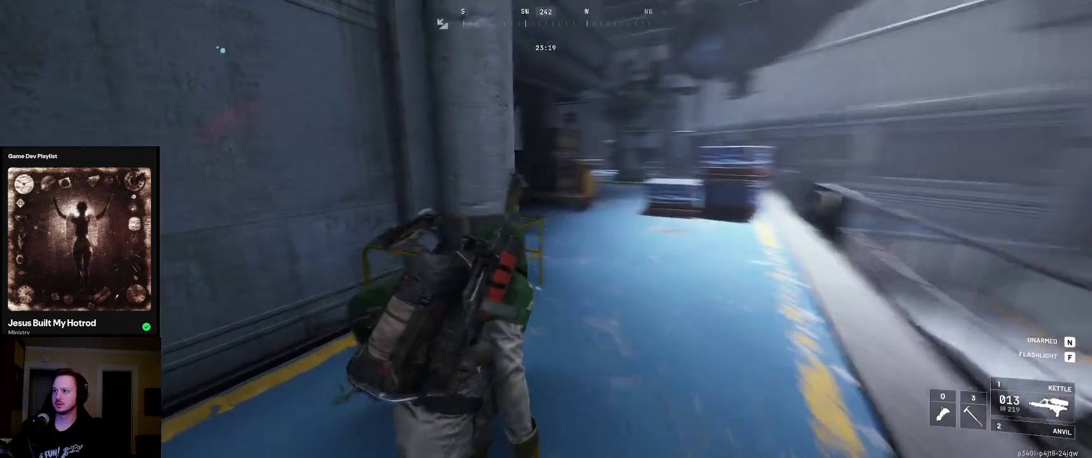
key(q)
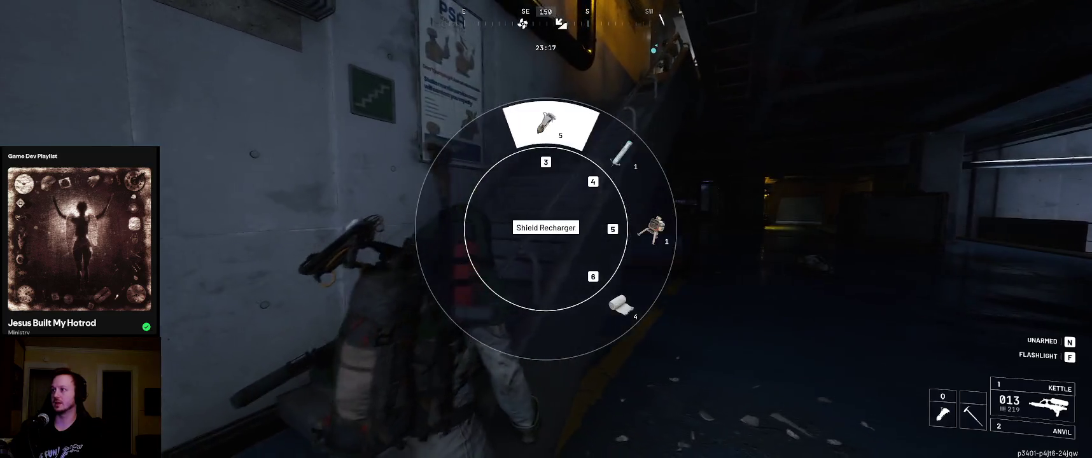
key(q)
key(w)
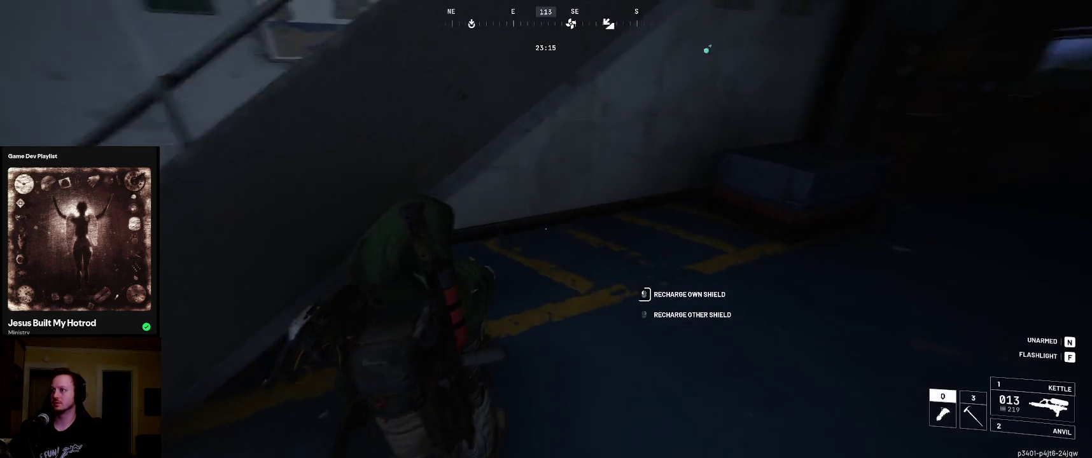
key(w)
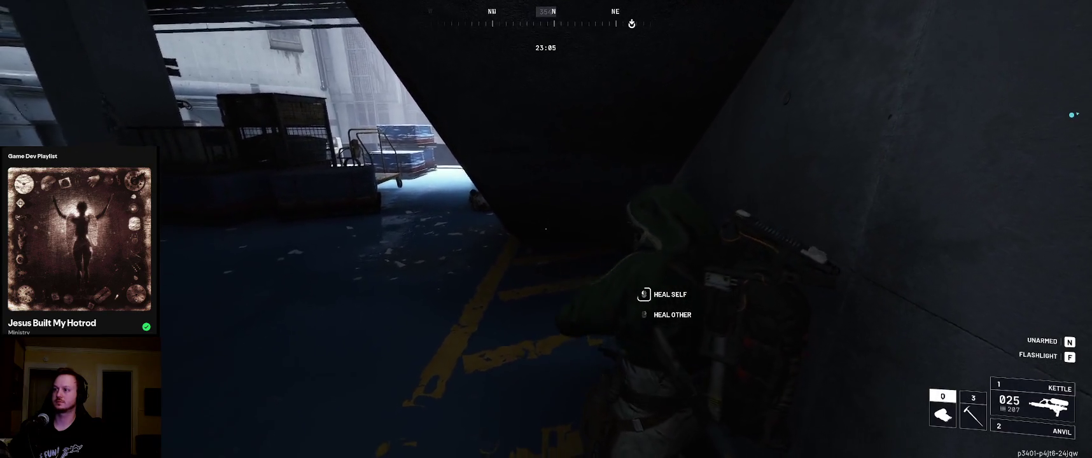
Advance past the crate and yellow railing into the open bay, edging along the wall
key(w)
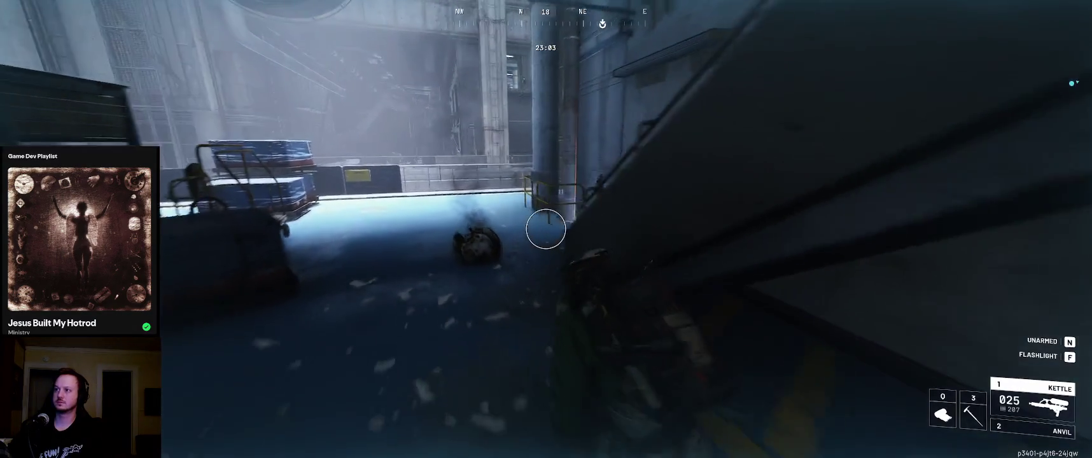
key(w)
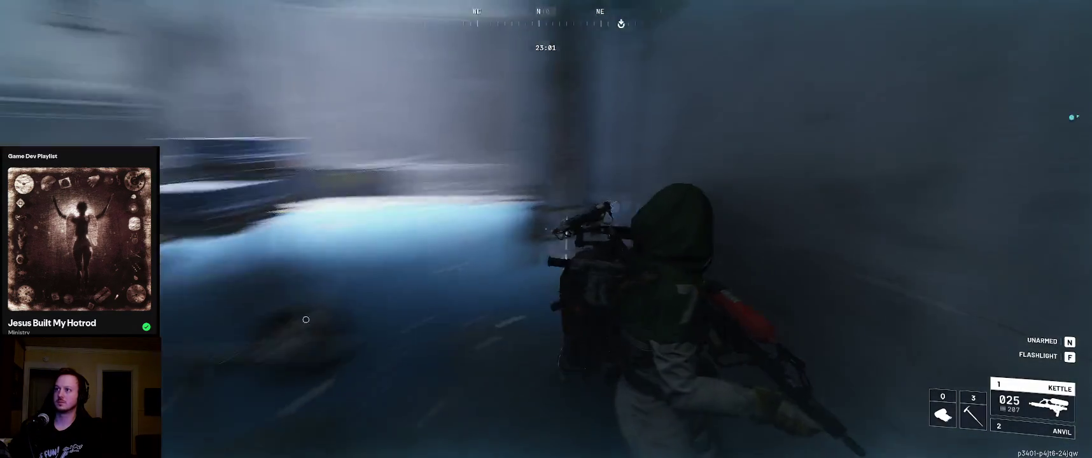
key(w)
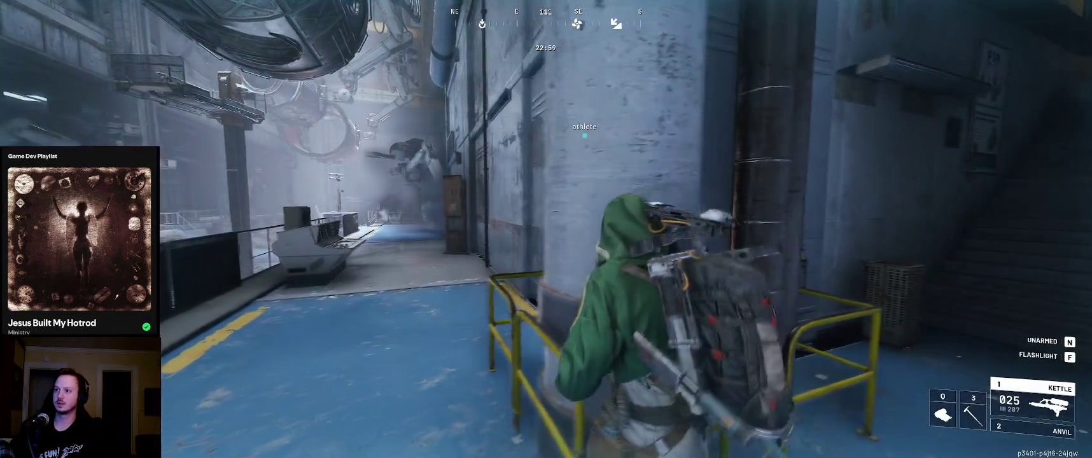
key(w)
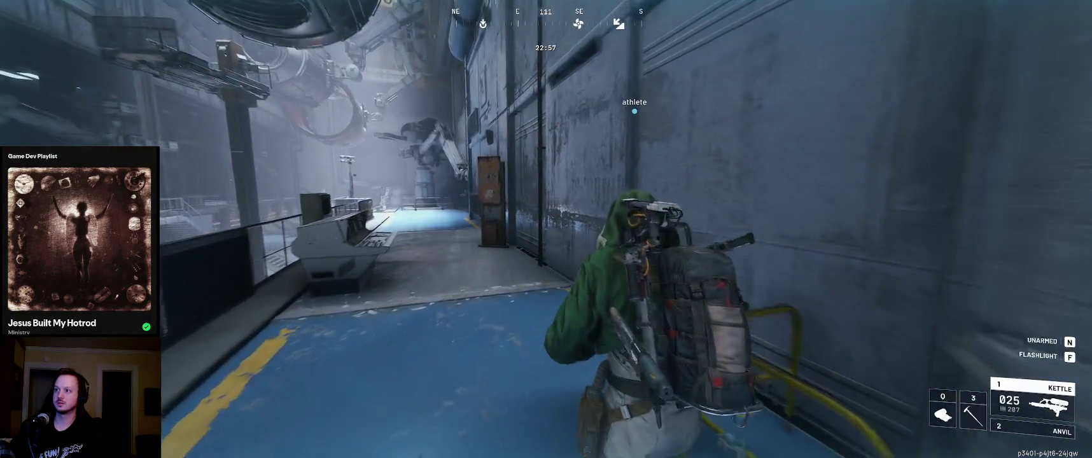
key(w)
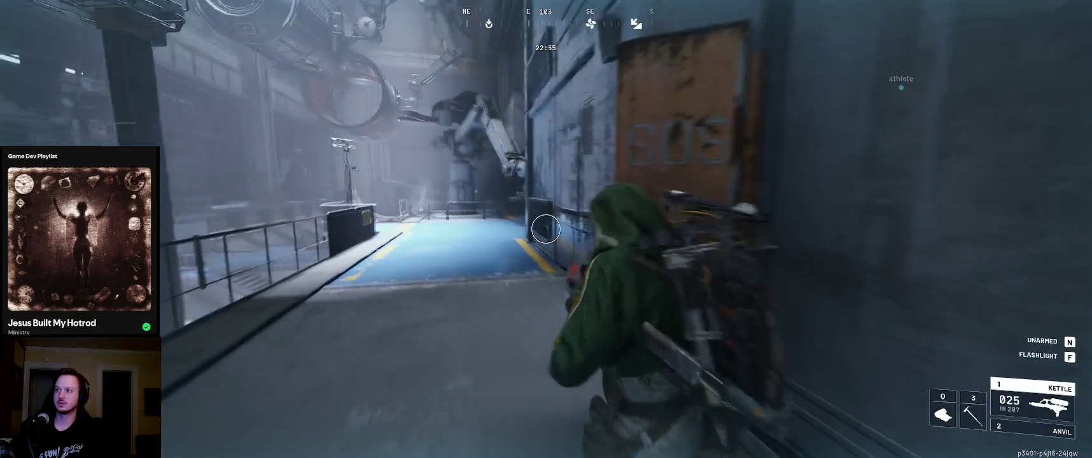
key(w)
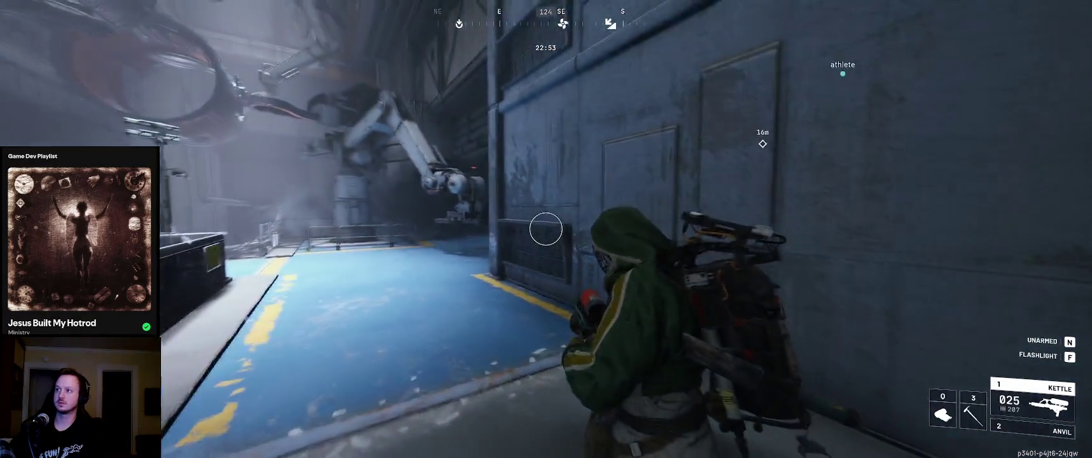
key(w)
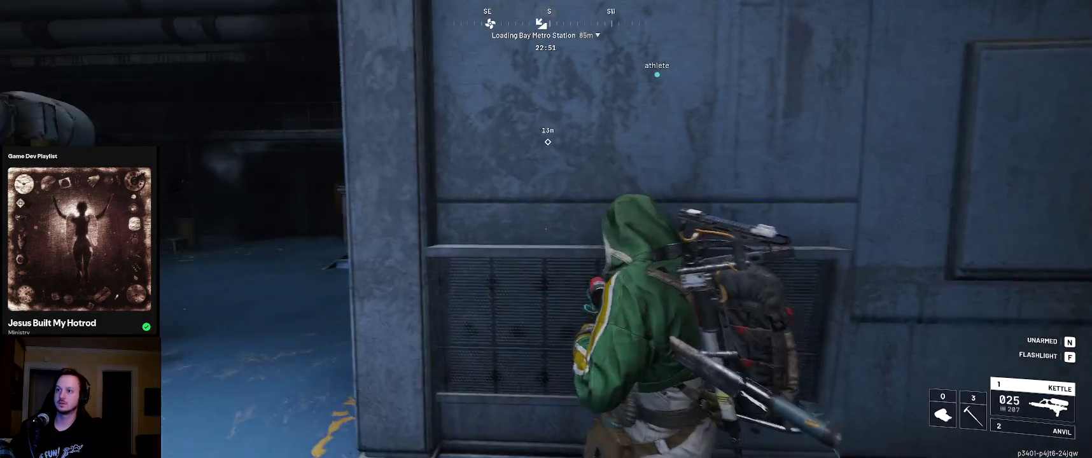
key(w)
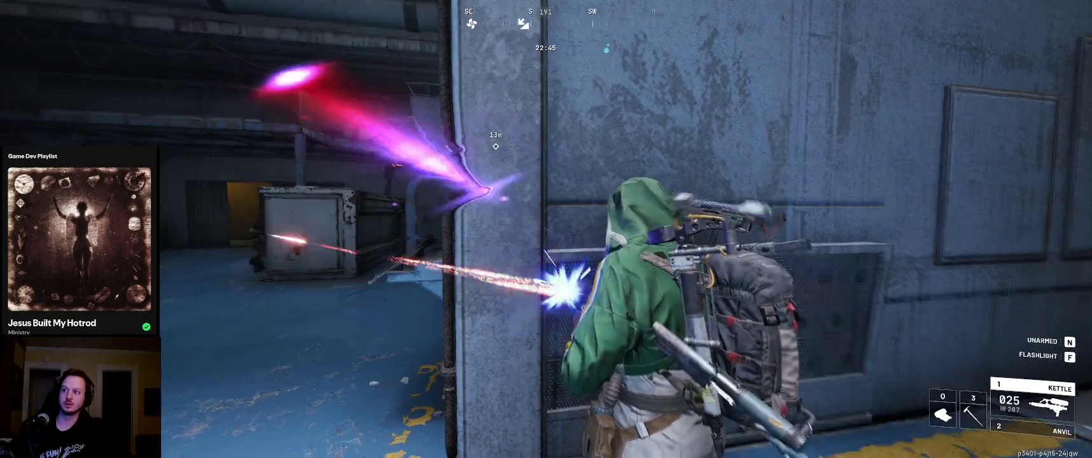
Run back along the corridor past the crates toward the stairwell after being hit
key(w)
key(w)
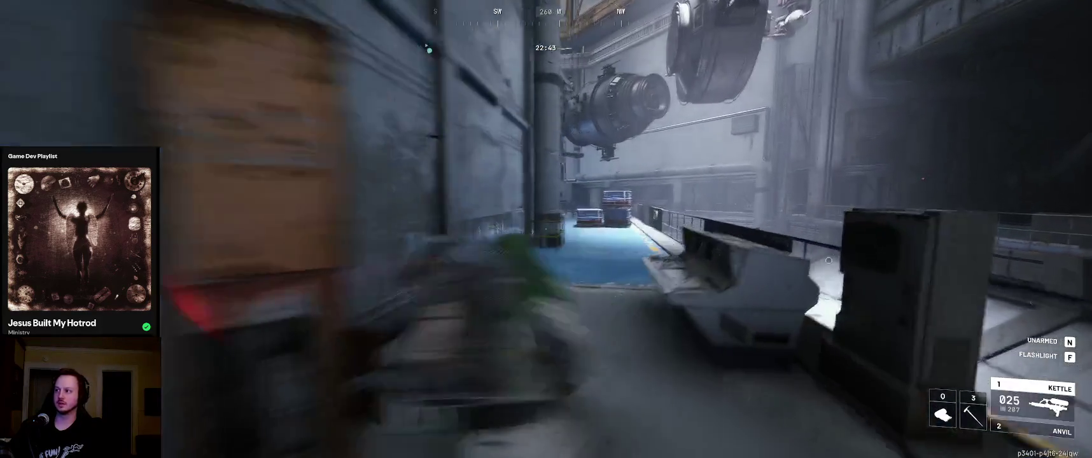
key(w)
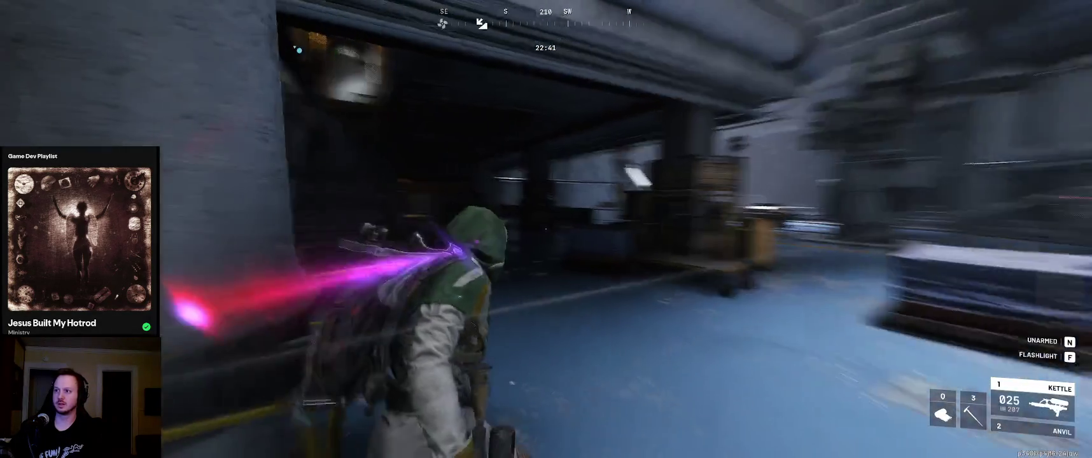
Crawl downed toward the stairwell until knocked out, then Alt+Tab to the Godot editor
key(w)
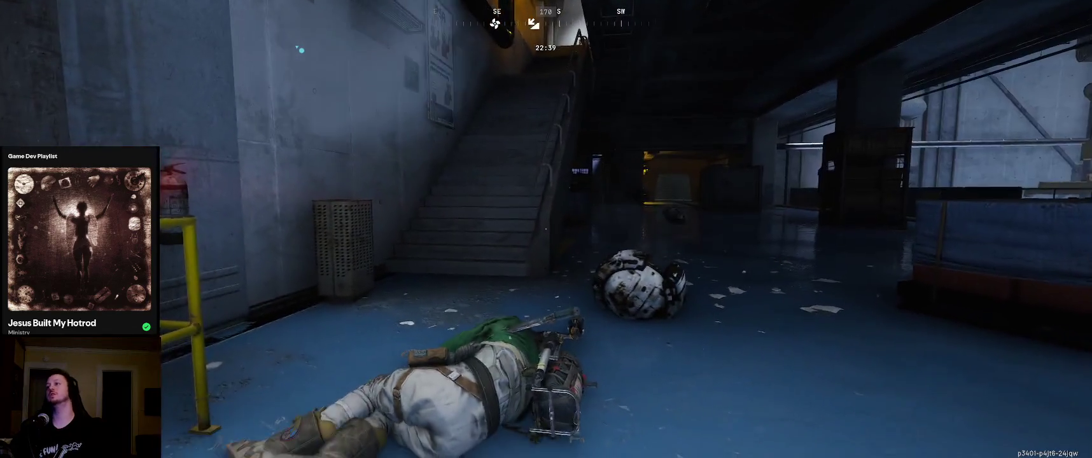
key(w)
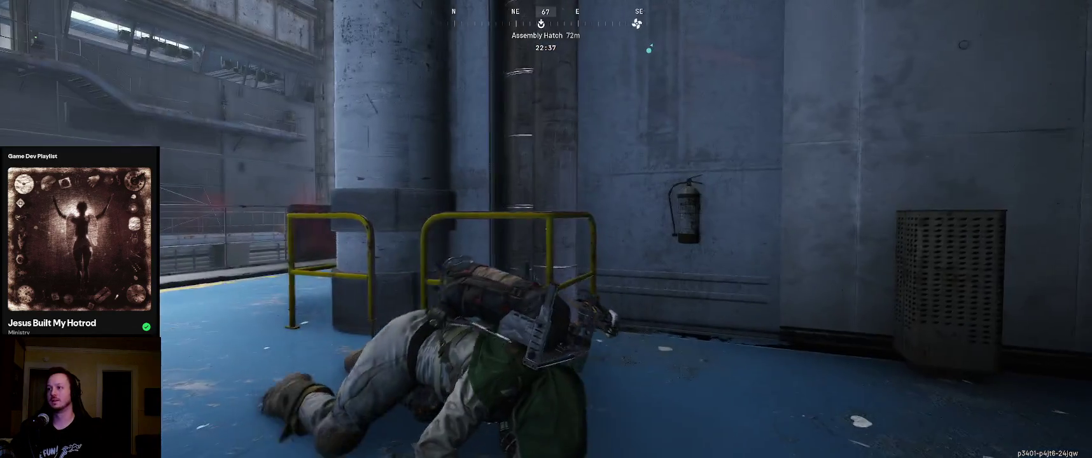
key(w)
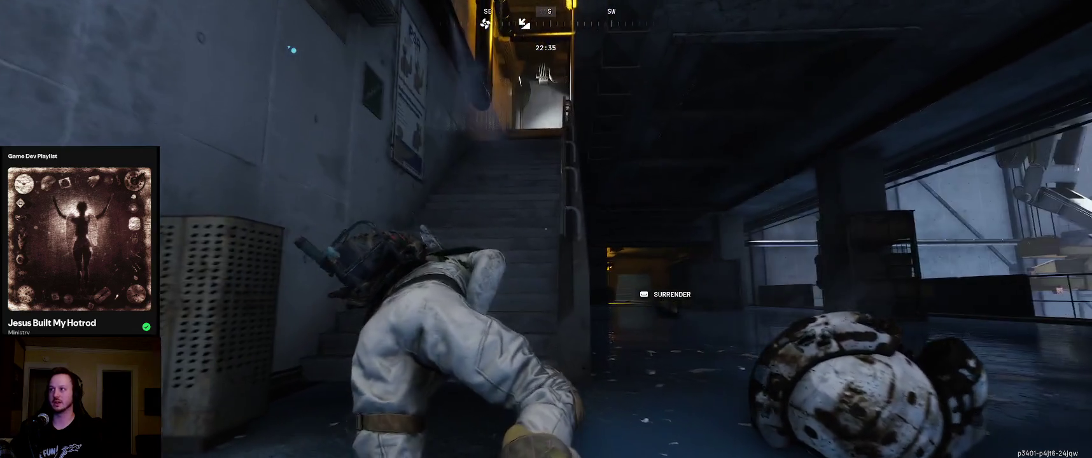
key(w)
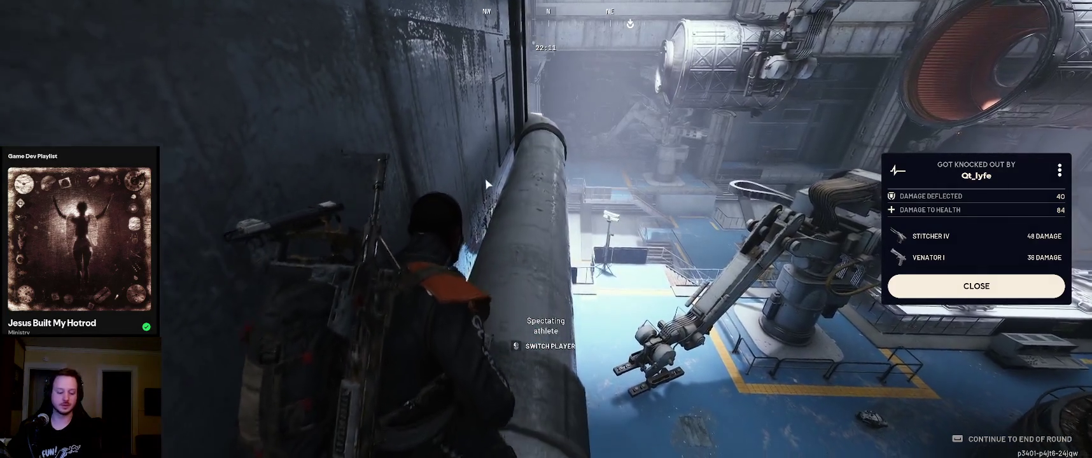
key(alt+Tab)
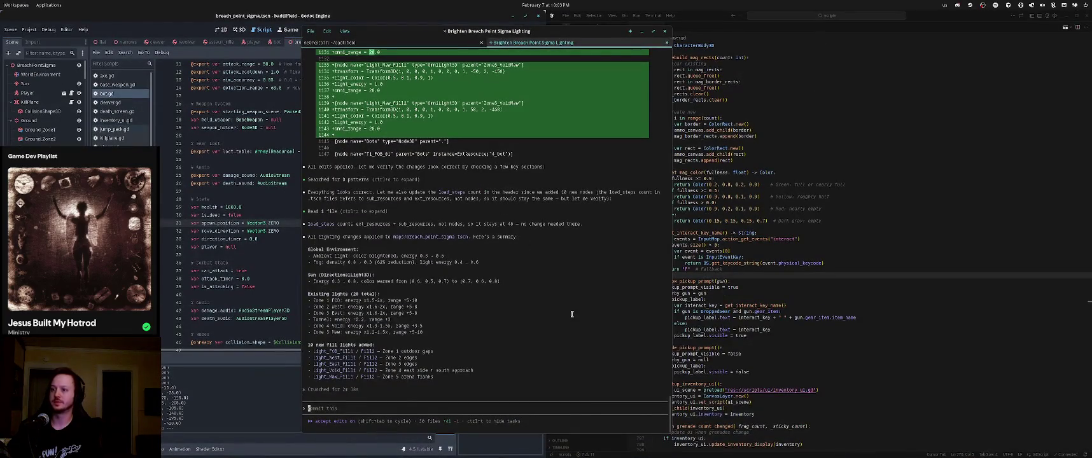
Reload the externally modified files from disk in Godot and run the project with F5
click(275, 221)
click(546, 207)
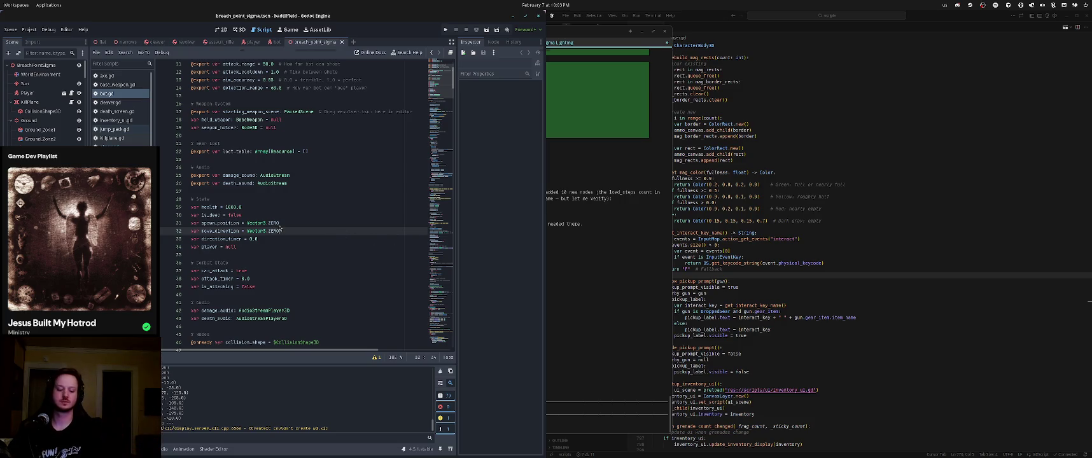
key(F5)
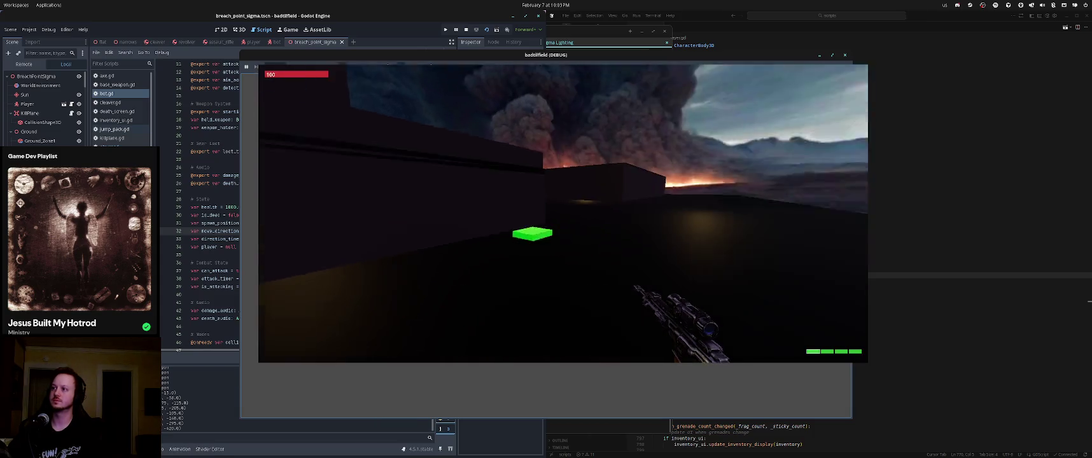
Look toward the rooftop building in the running scene, stop it with F8, and return to the lighting chat window
key(w)
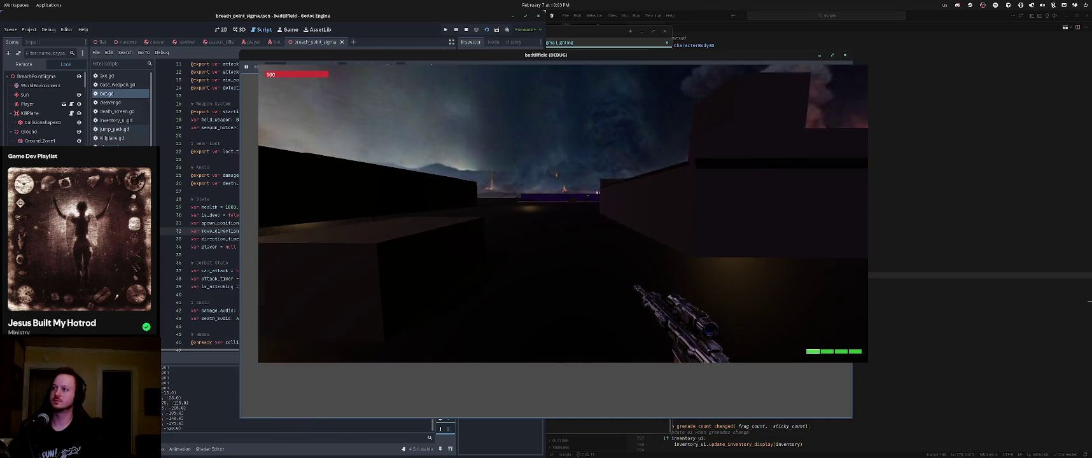
key(w)
key(w)
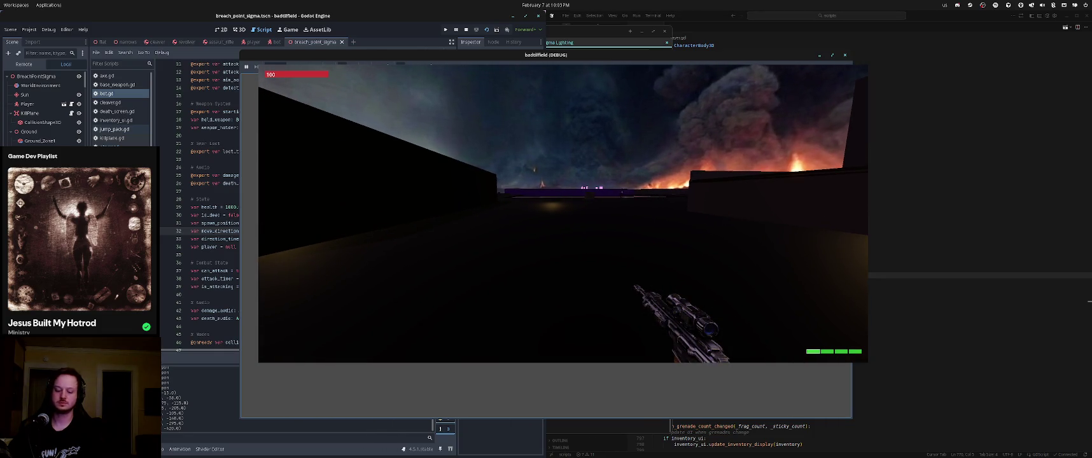
key(F8)
click(575, 344)
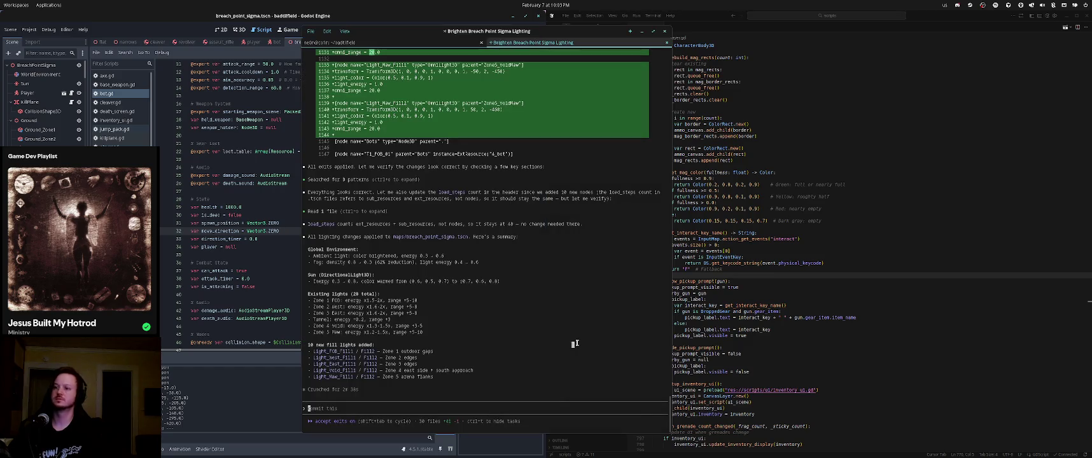